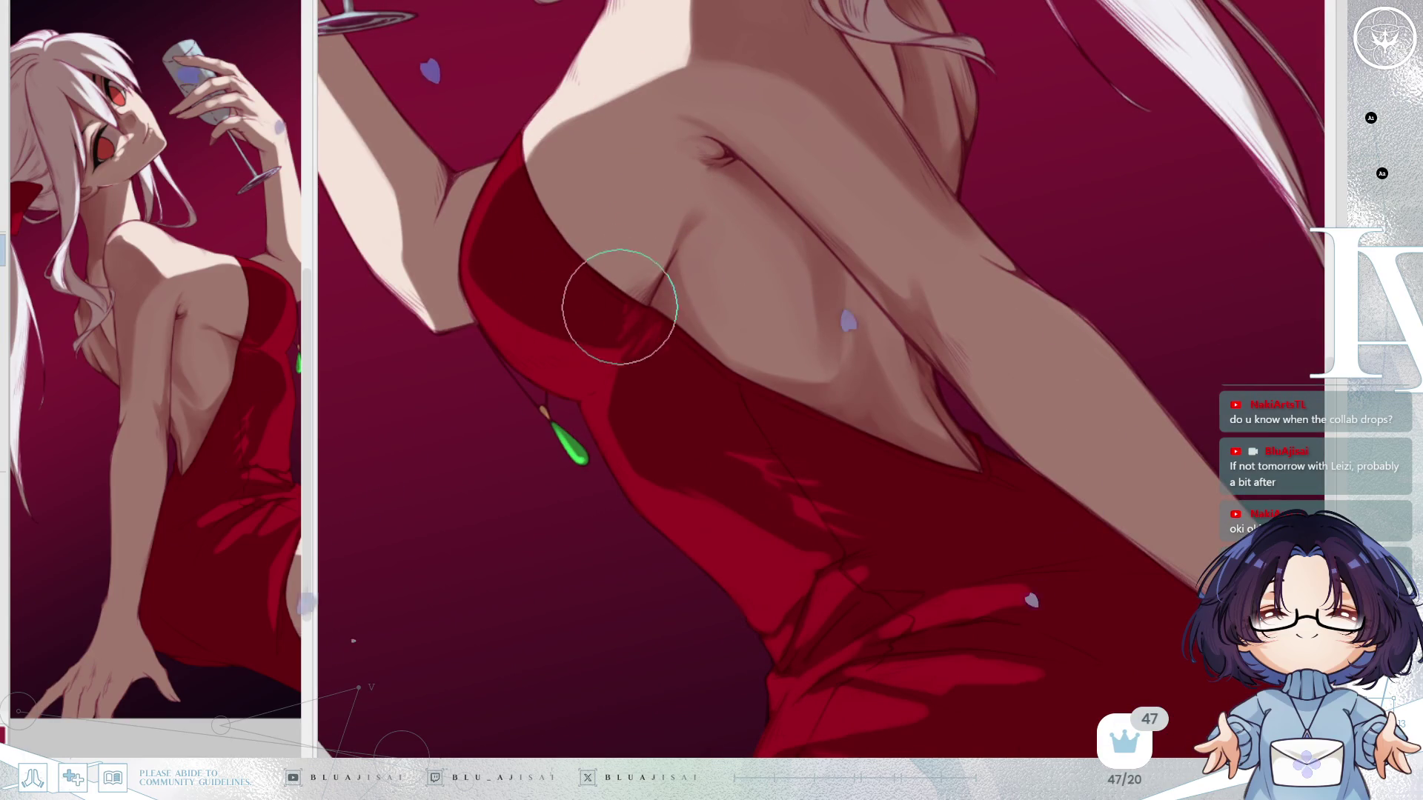
Tilt the torso upright and mirror the canvas twice to compare the back with the reference.
drag(791, 174, 783, 278)
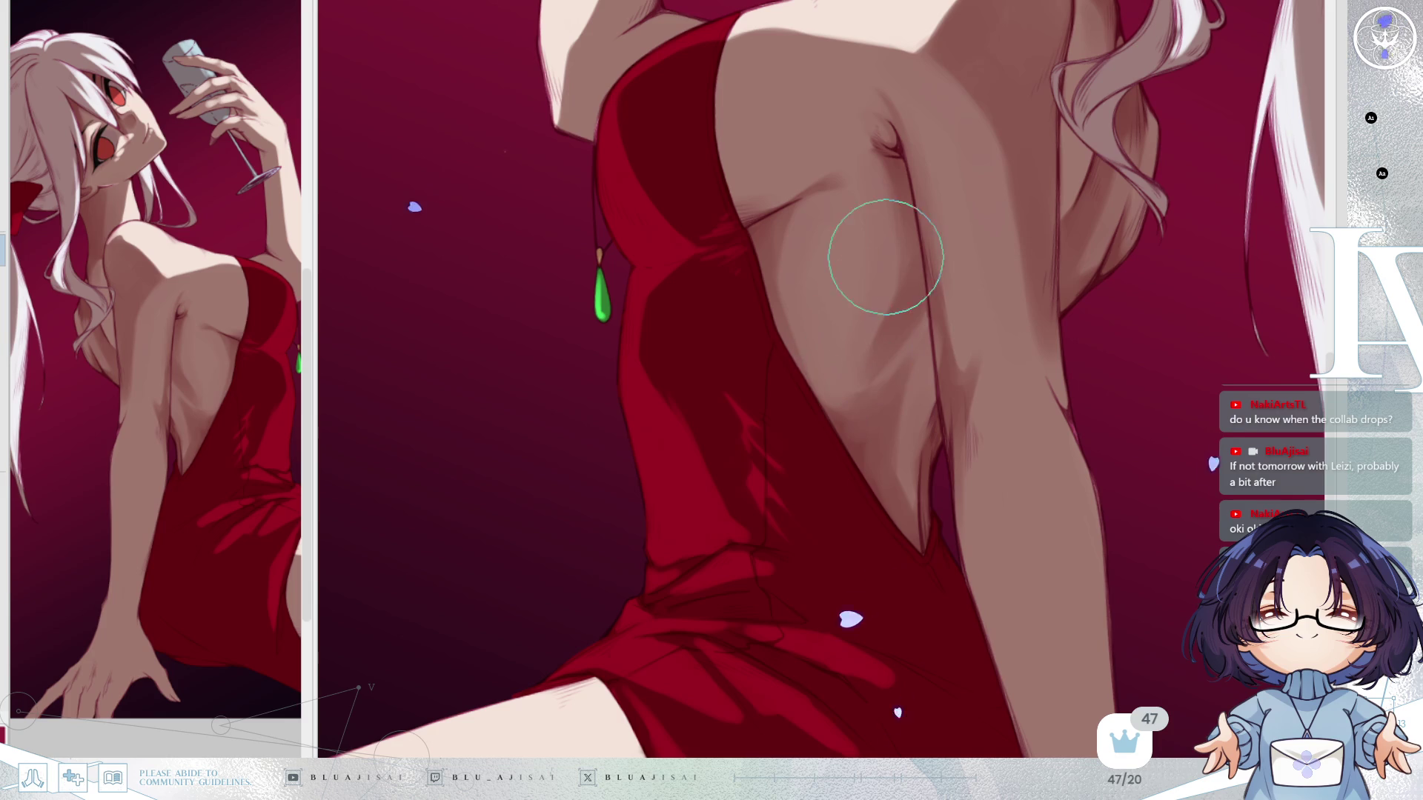
key(h)
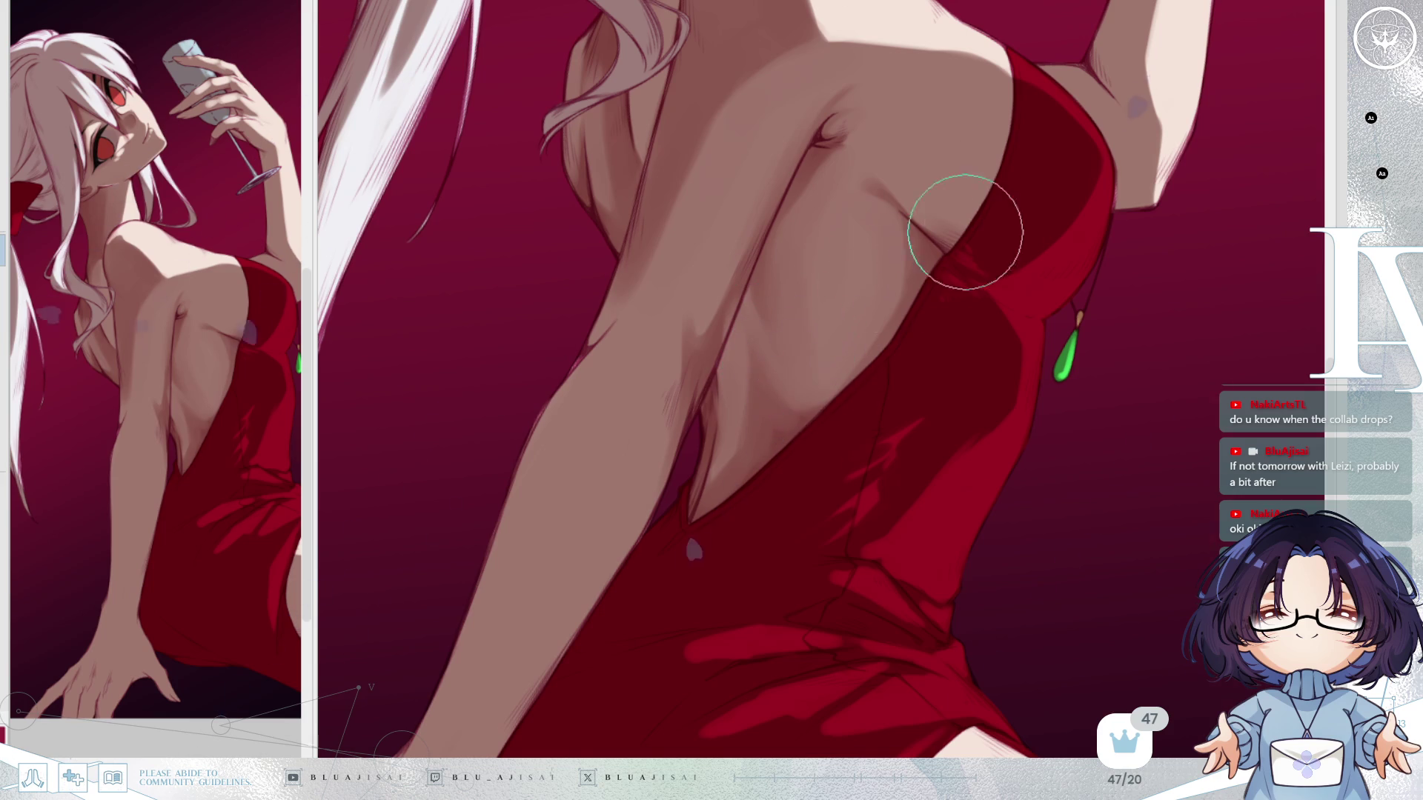
key(h)
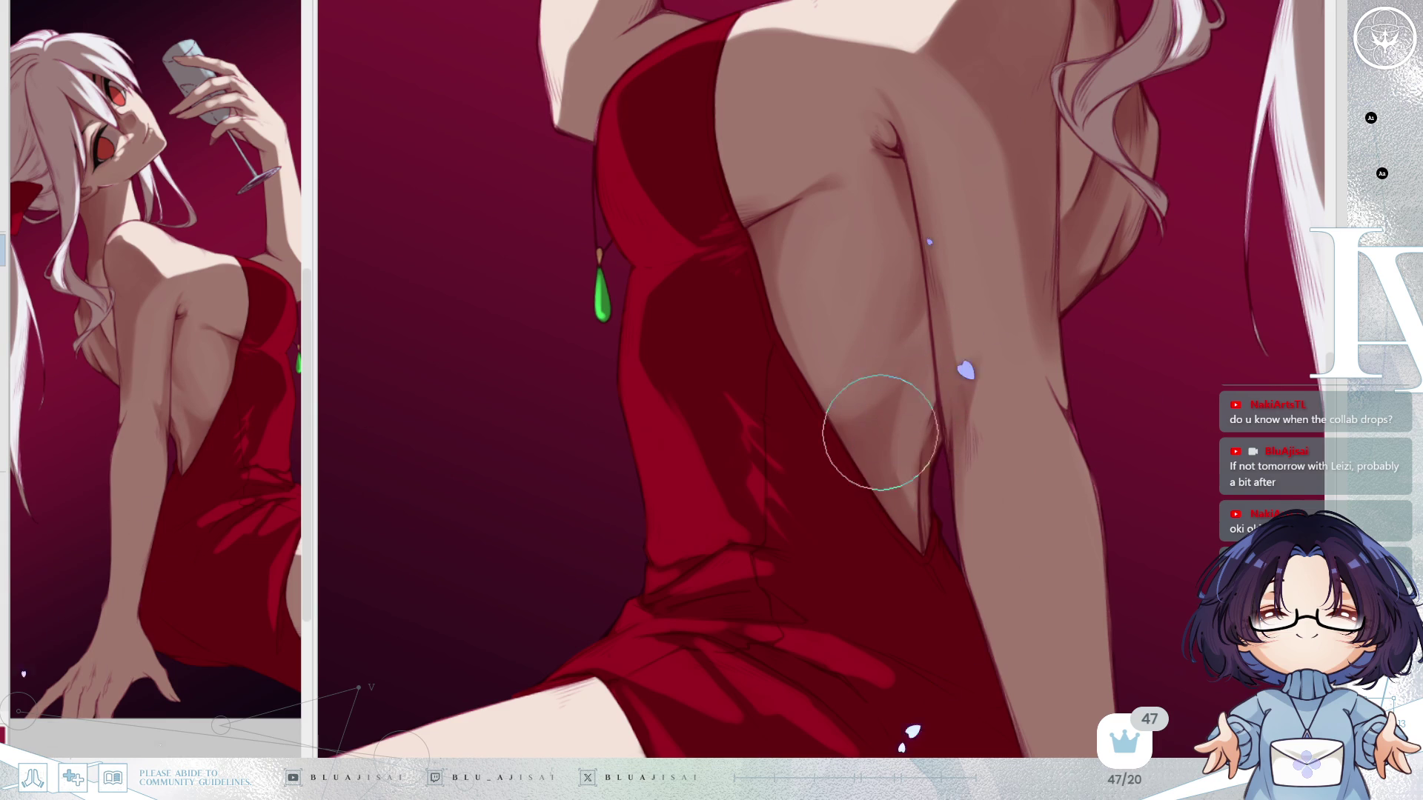
scroll(1070, 231, down, 3)
Mirror and rotate the view a few degrees, and make the soft brush much larger.
key(m)
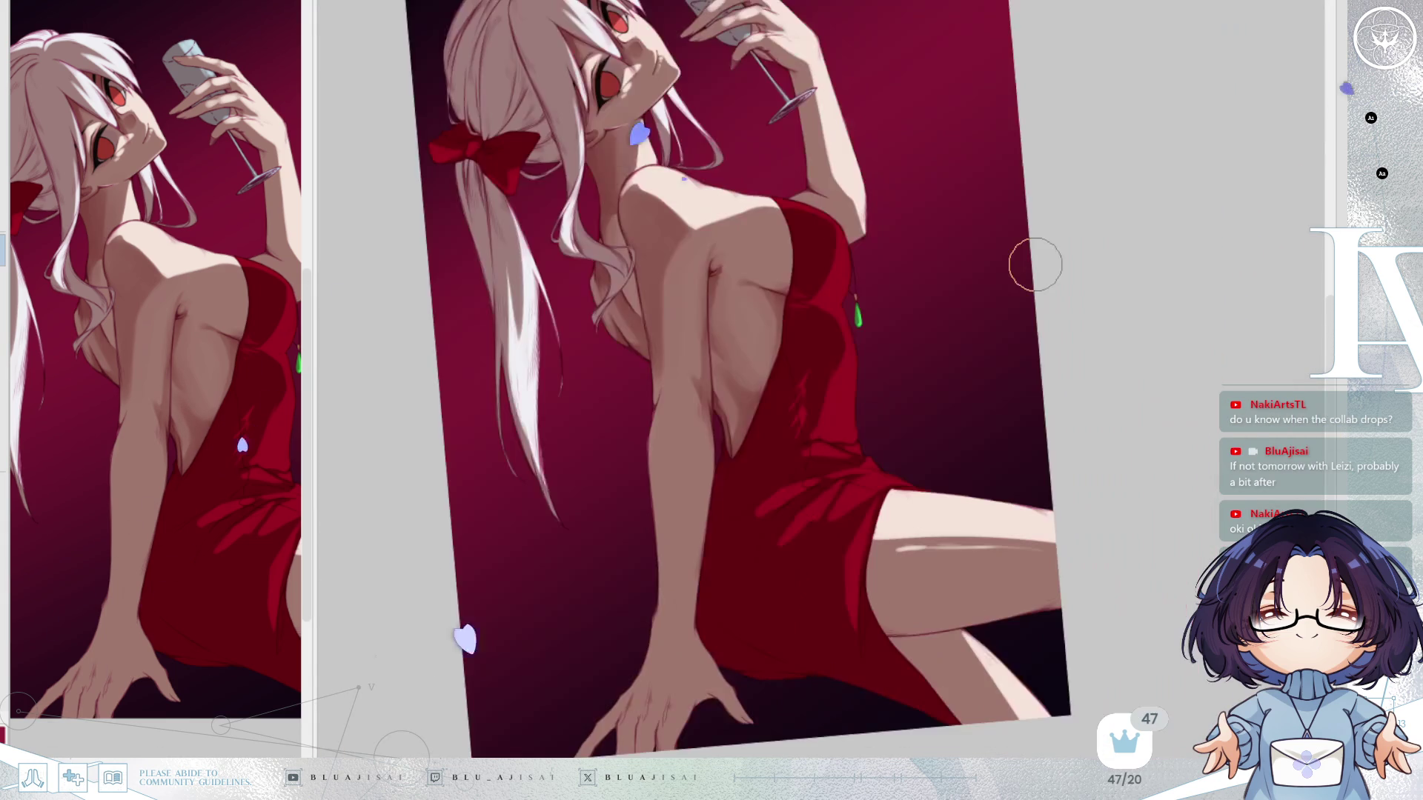
scroll(793, 272, up, 3)
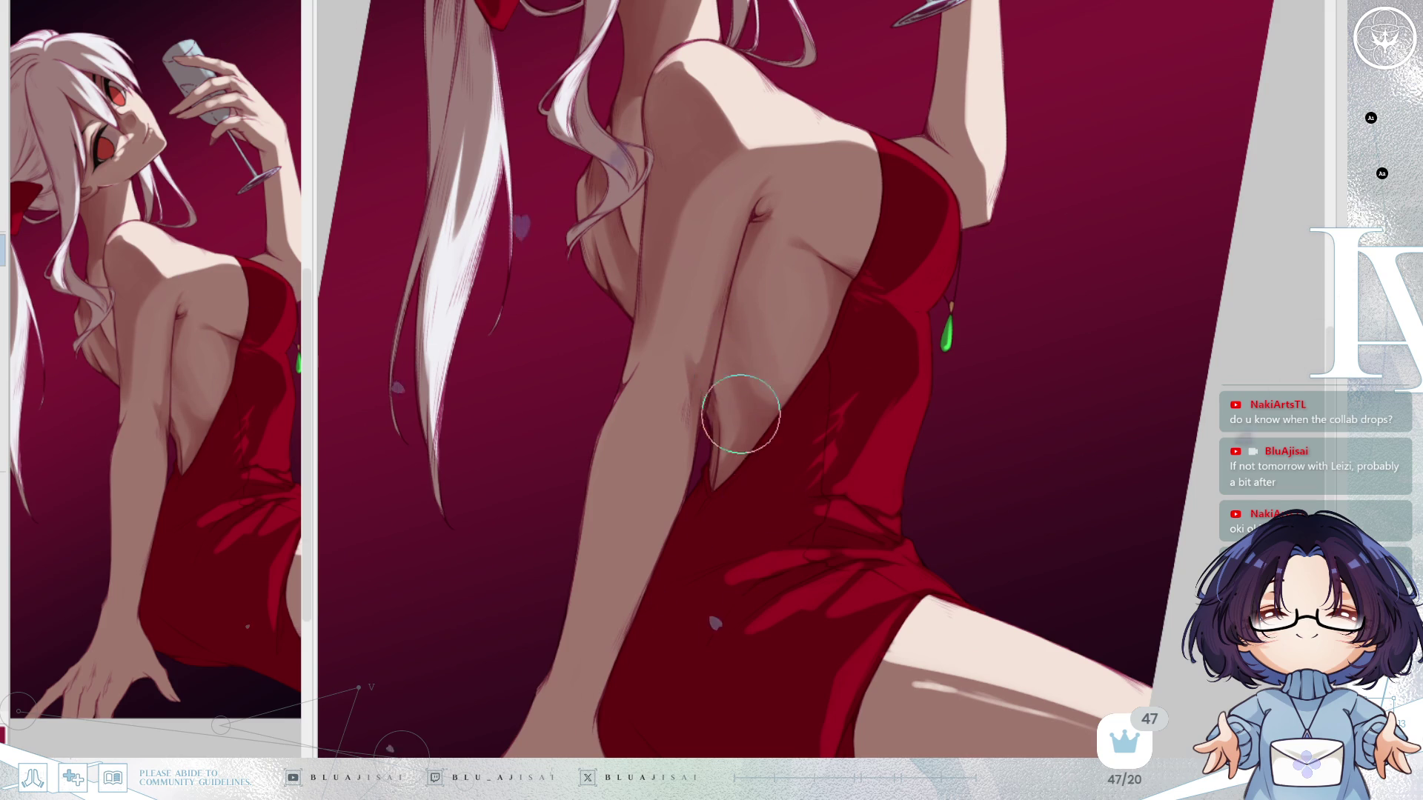
key(-)
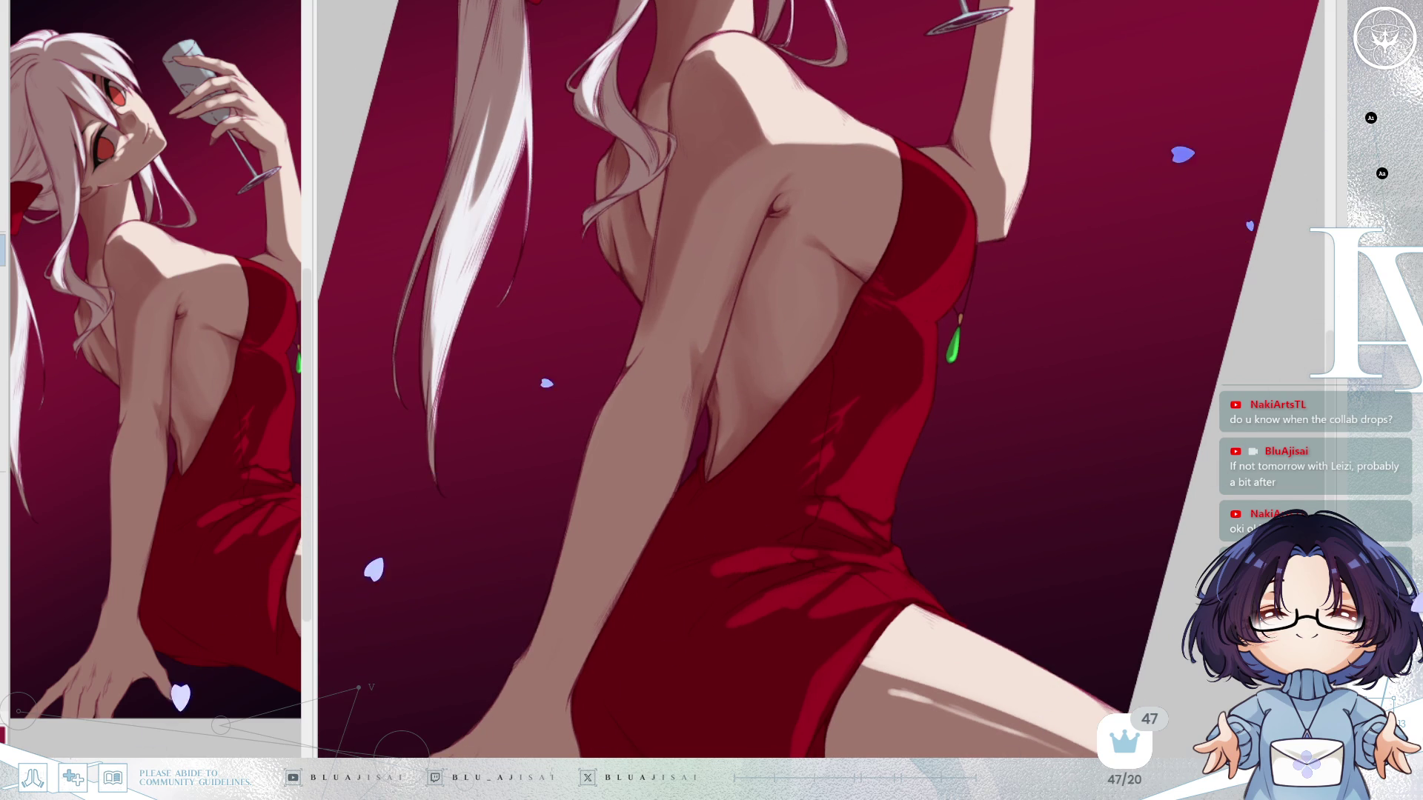
key(-)
key(-)
key(-)
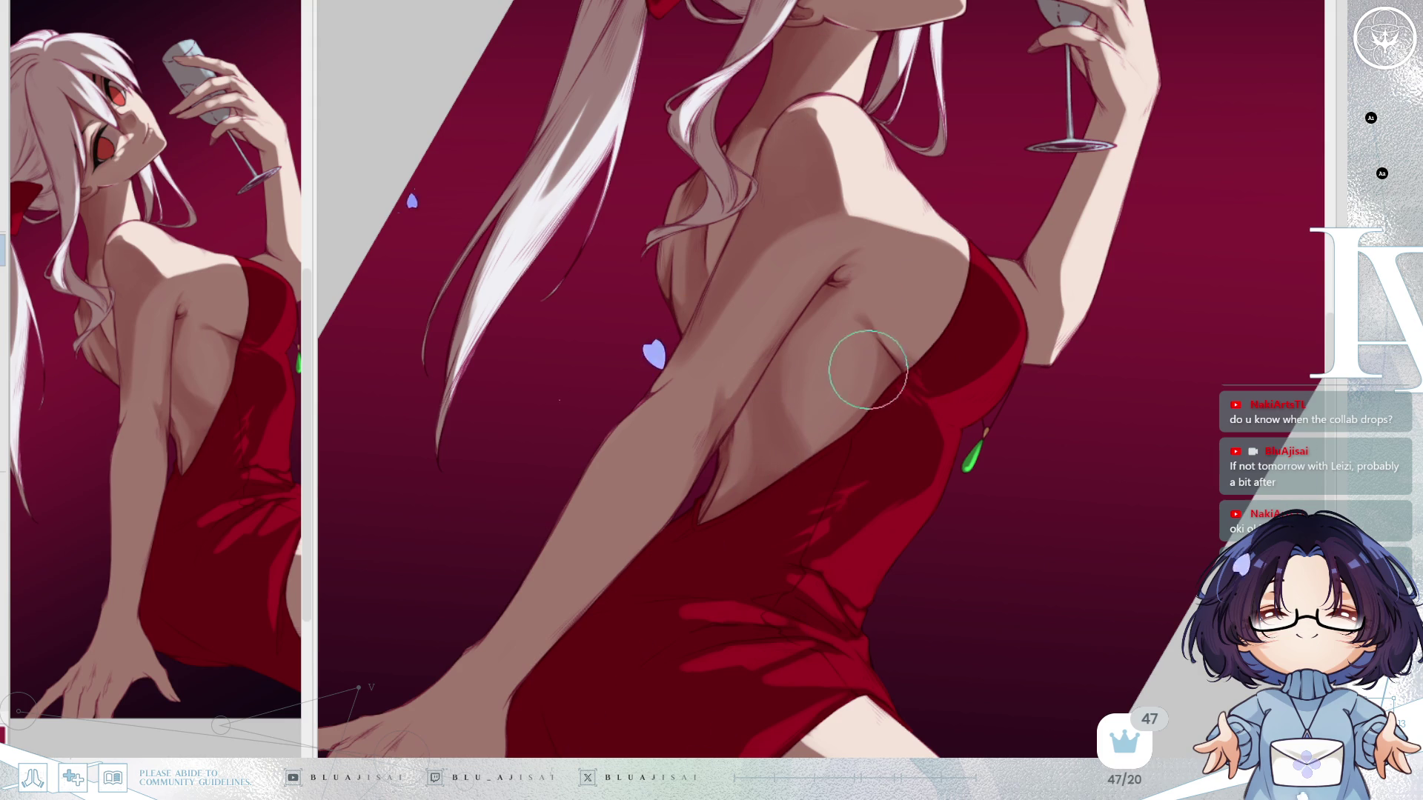
key(bracketright)
key(bracketright)
key(bracketright)
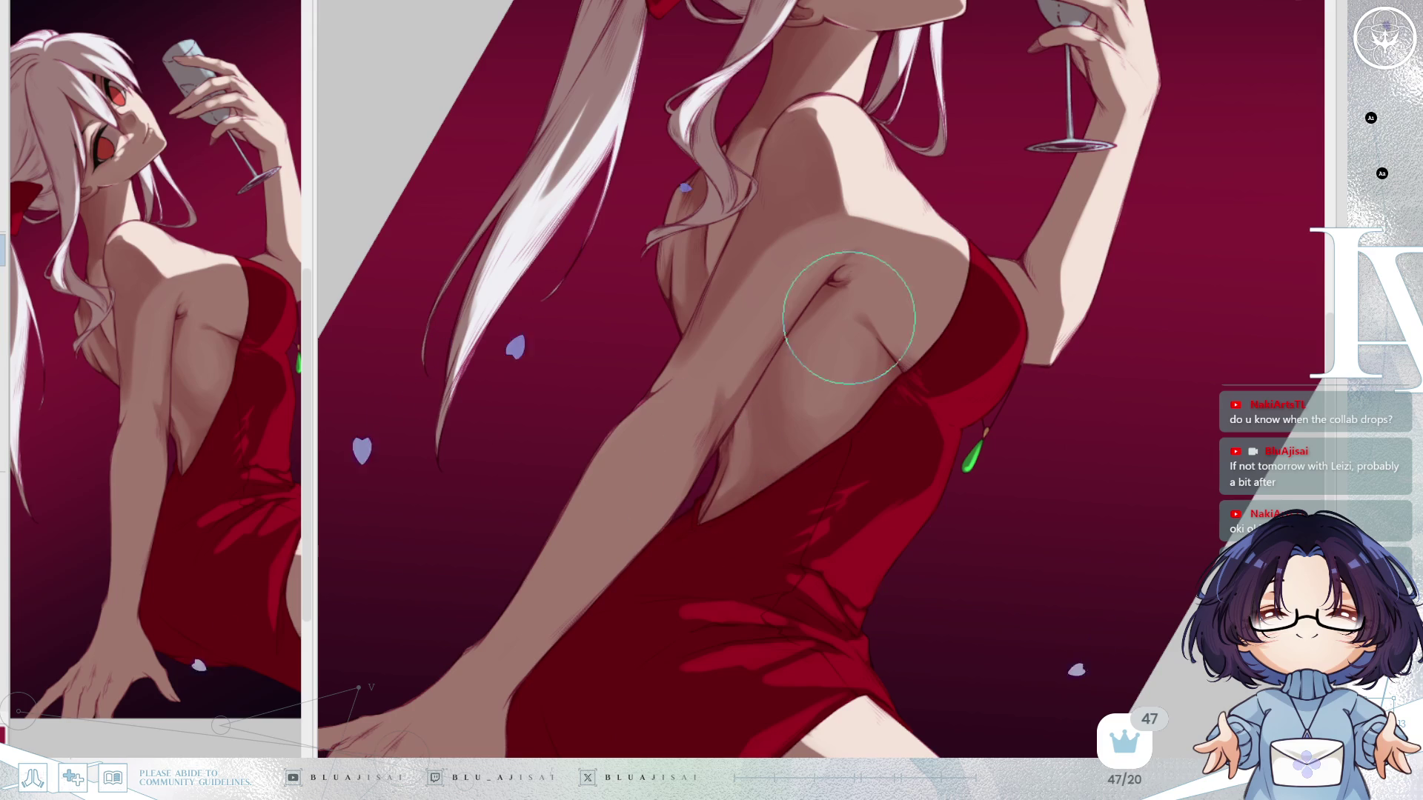
key(Delete)
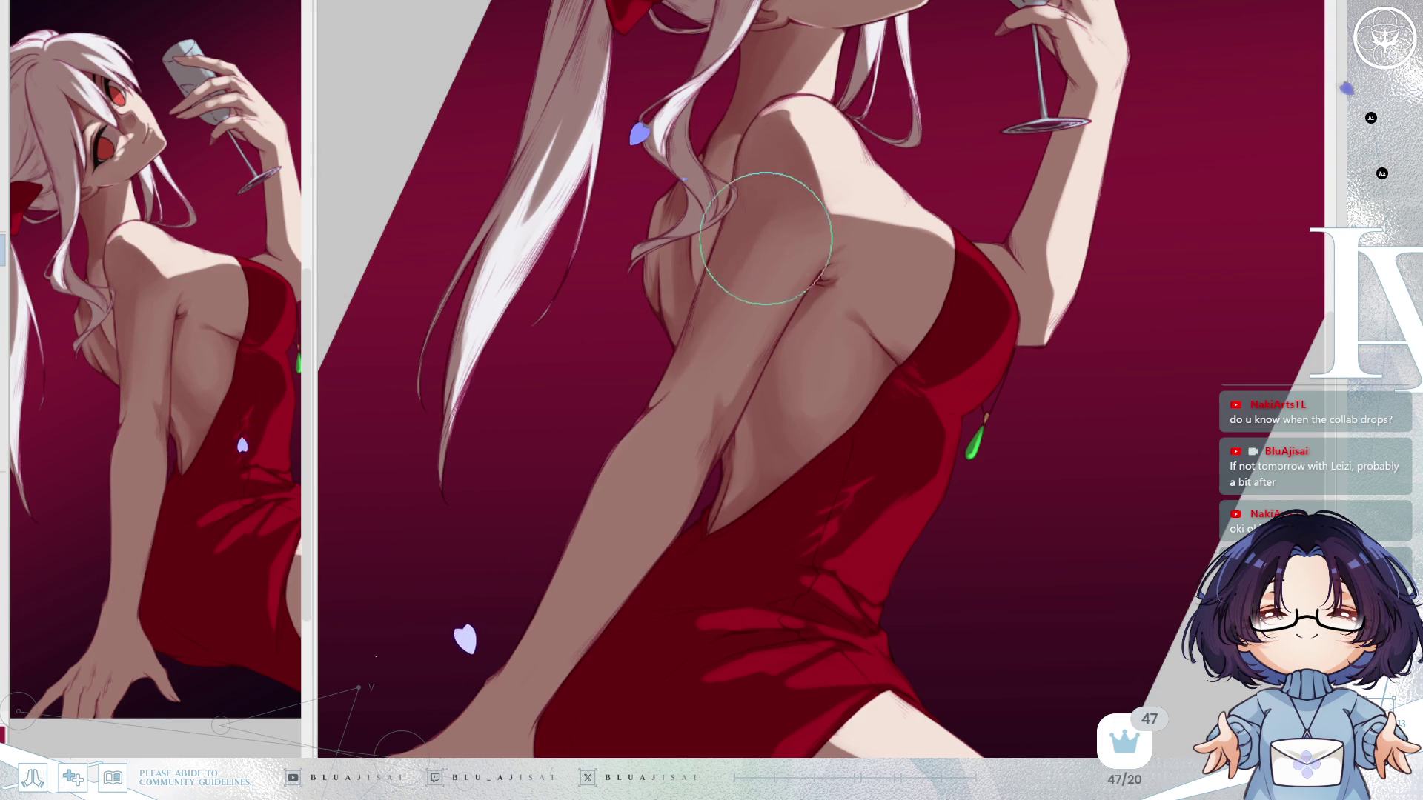
scroll(1000, 215, down, 2)
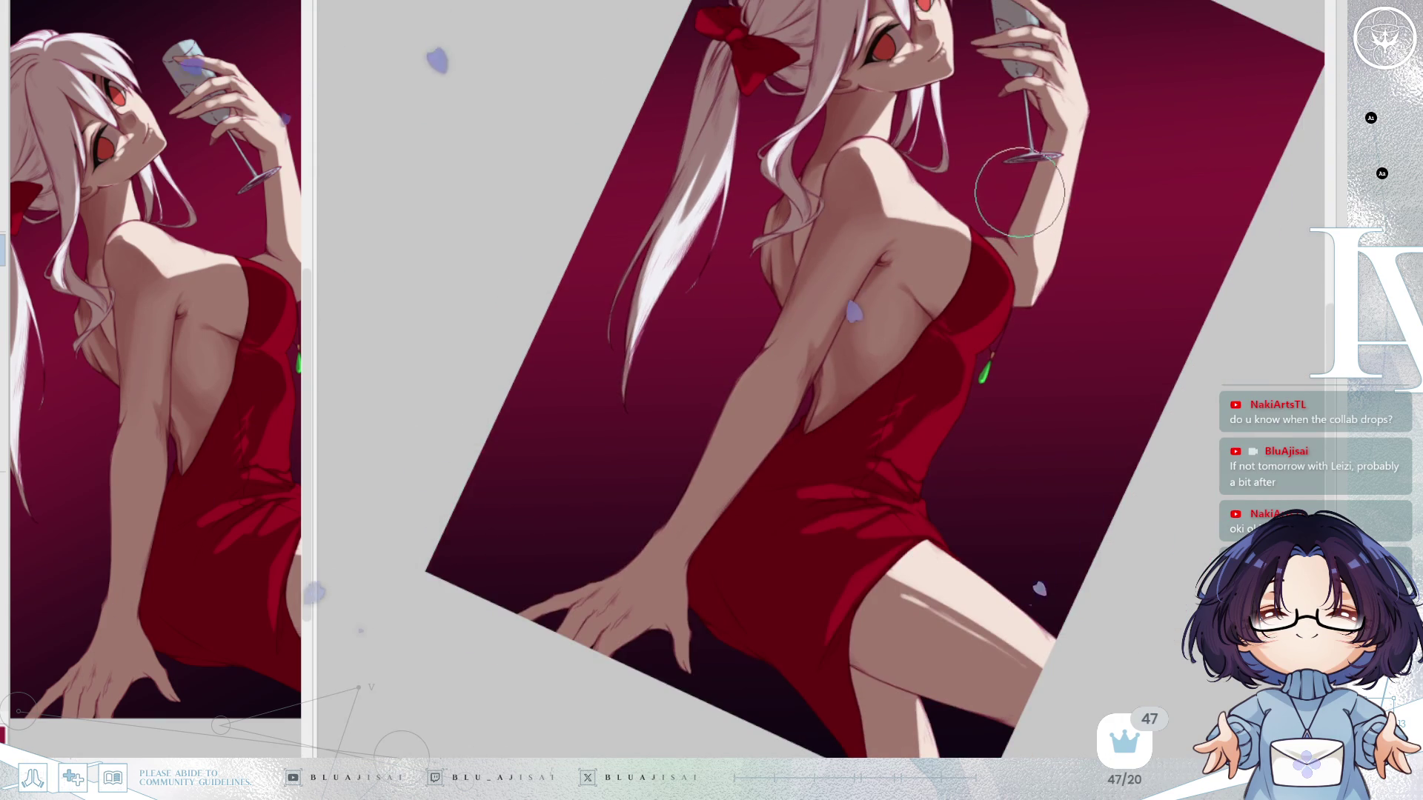
Flip the canvas back and forth several times to check the back against the reference.
key(h)
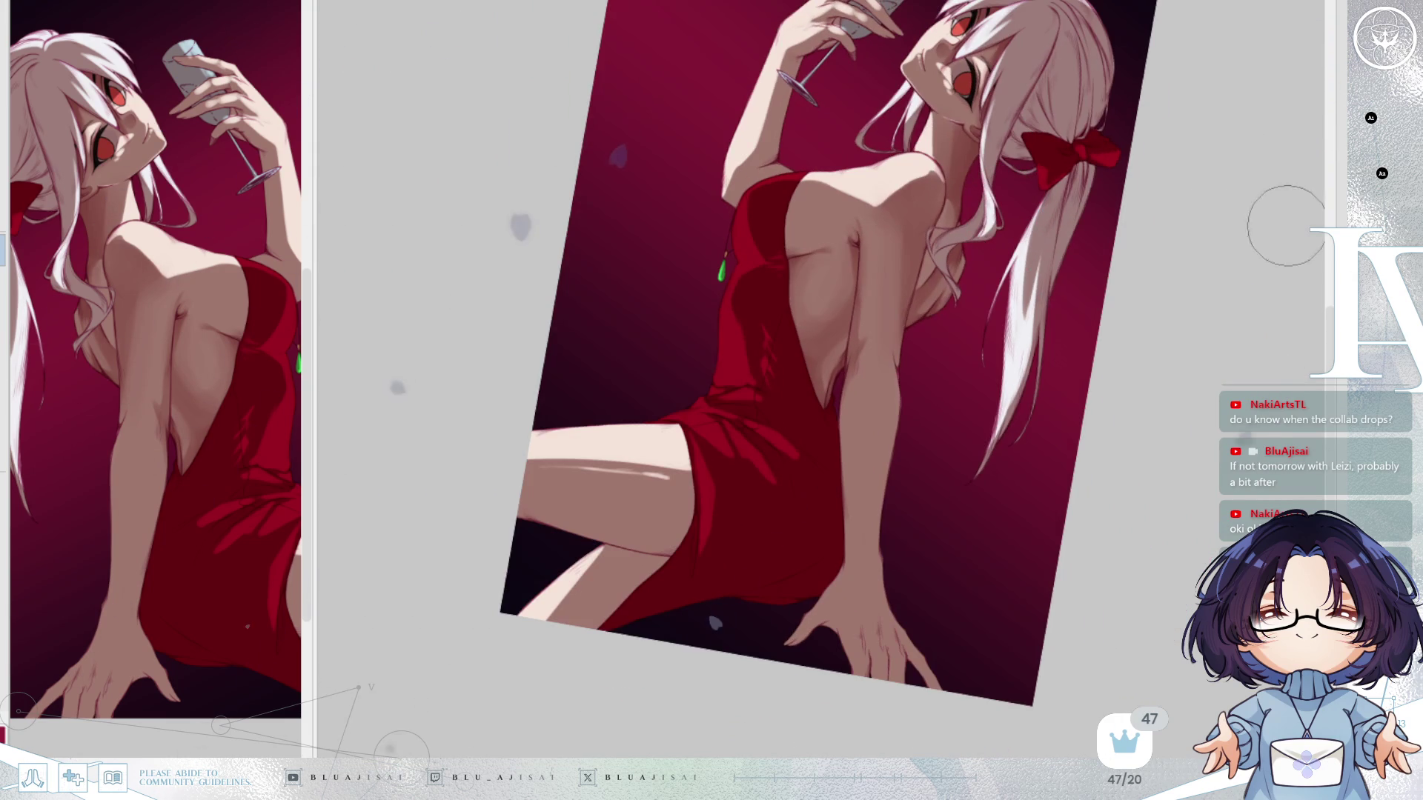
scroll(1120, 112, up, 2)
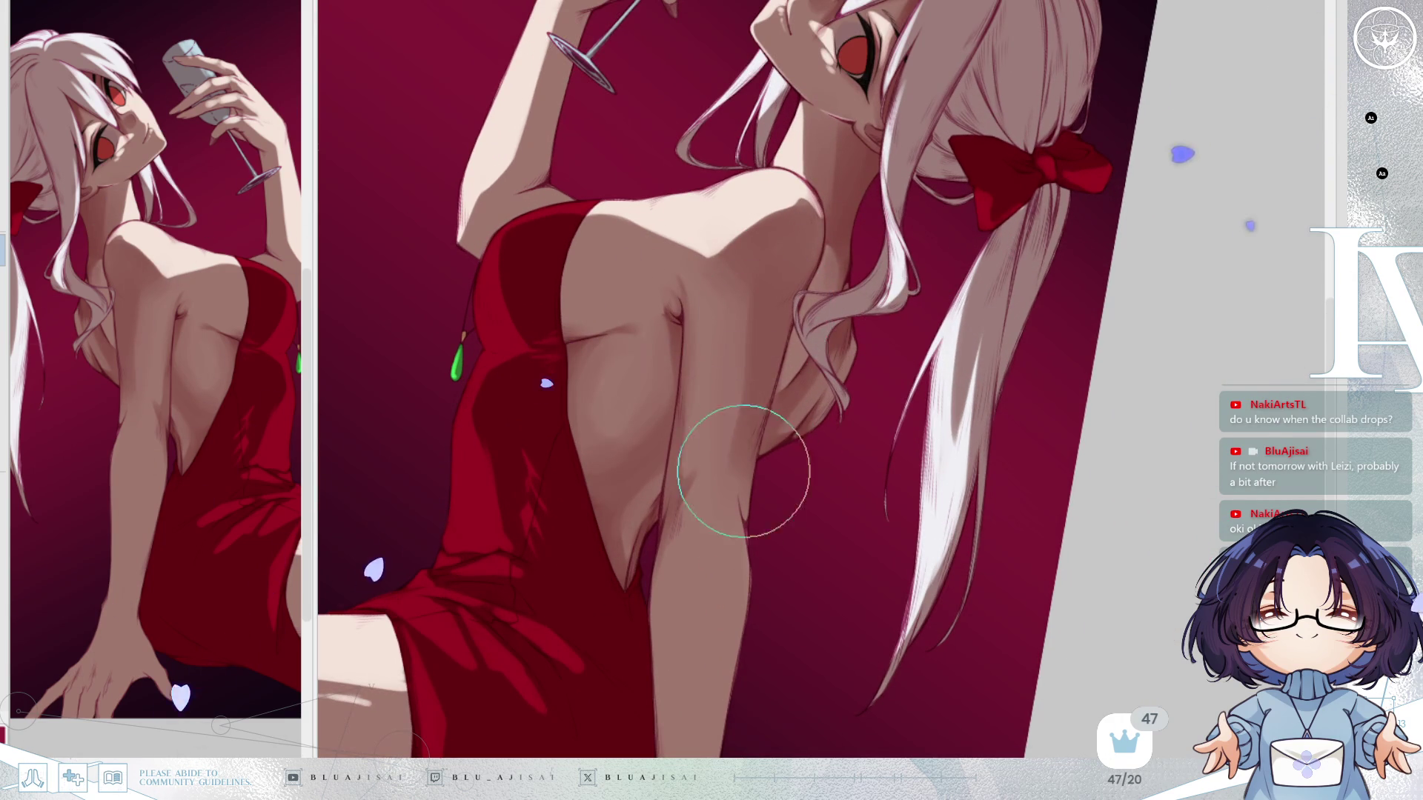
key(h)
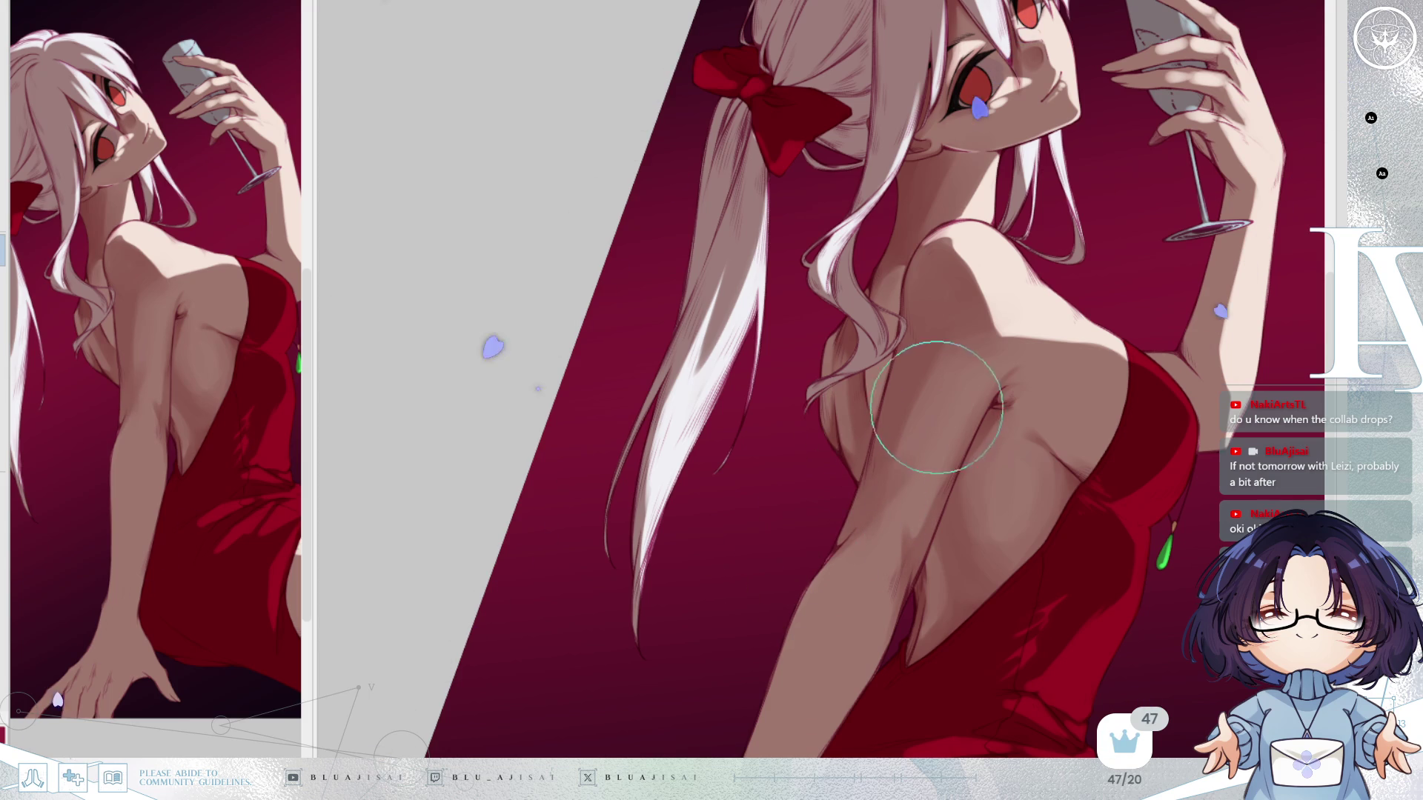
scroll(926, 377, down, 3)
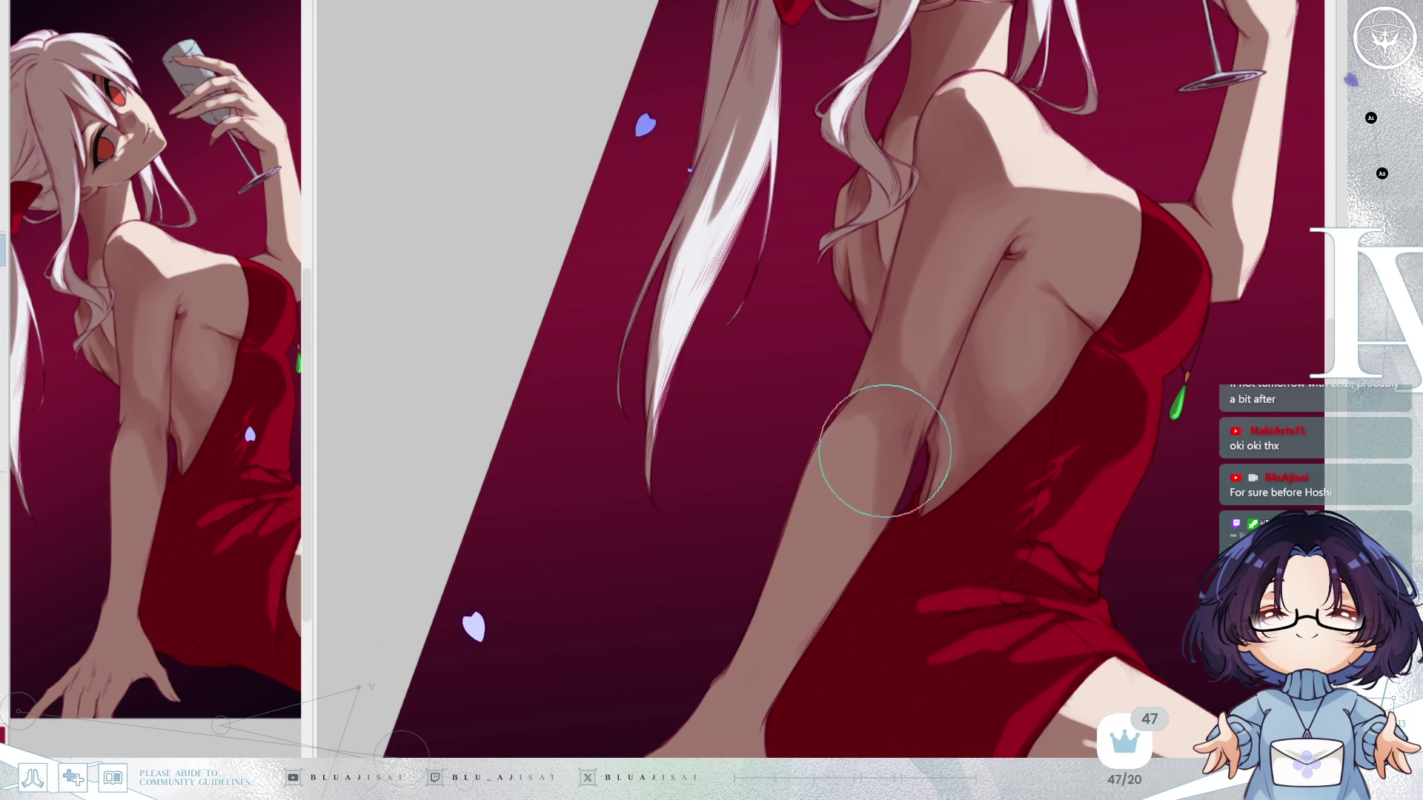
key(h)
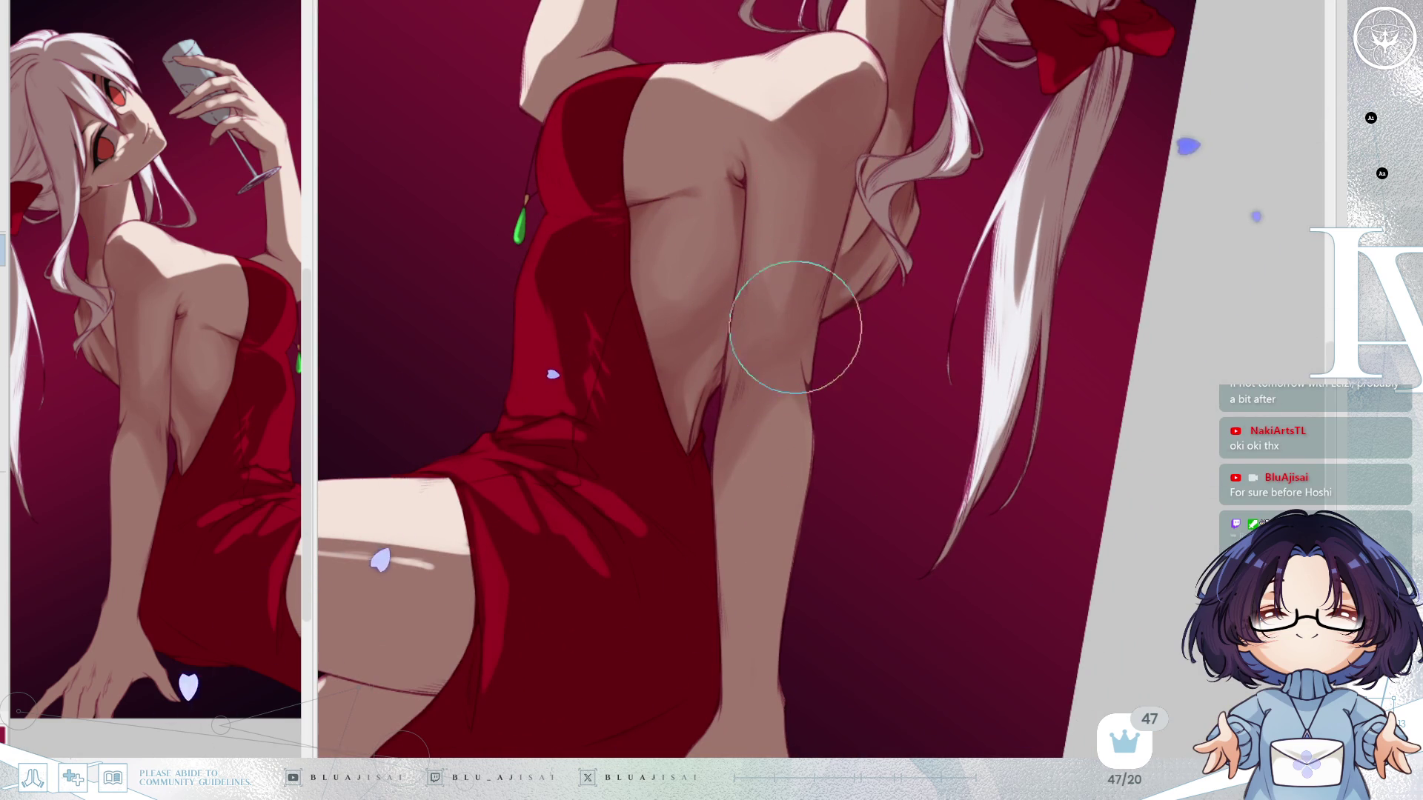
key(h)
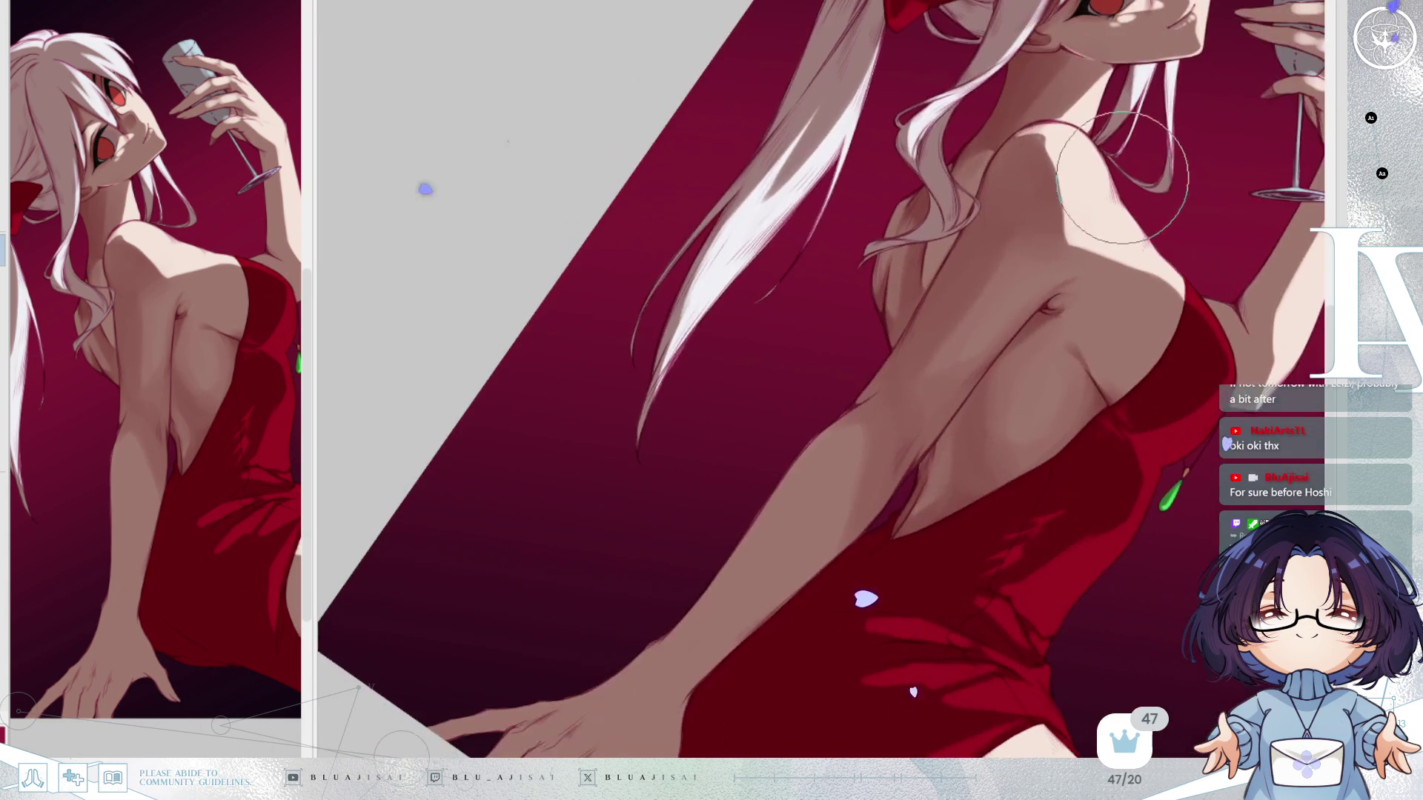
Frame the forearm, paint a darker shading stroke along it, and review it mirrored.
key(minus)
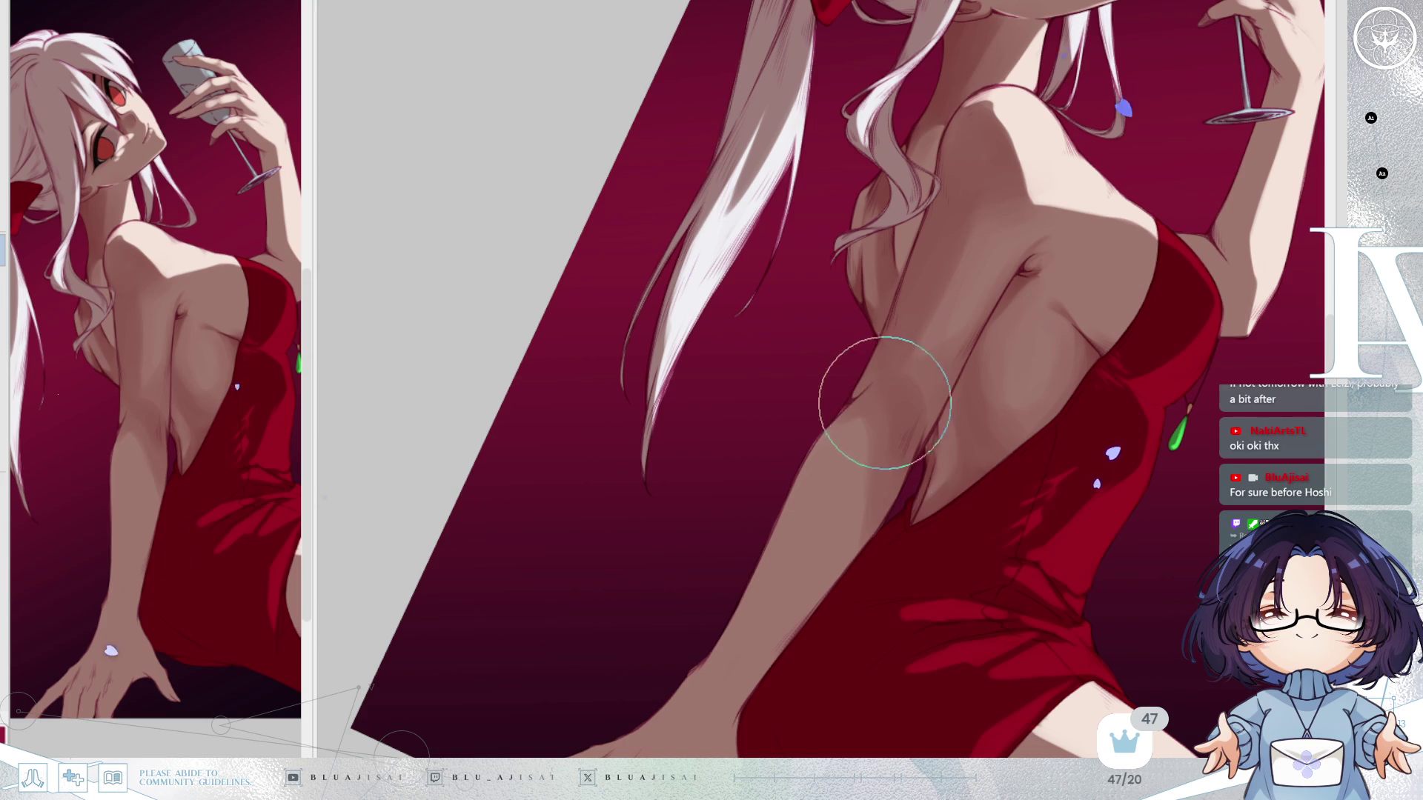
drag(816, 439, 838, 335)
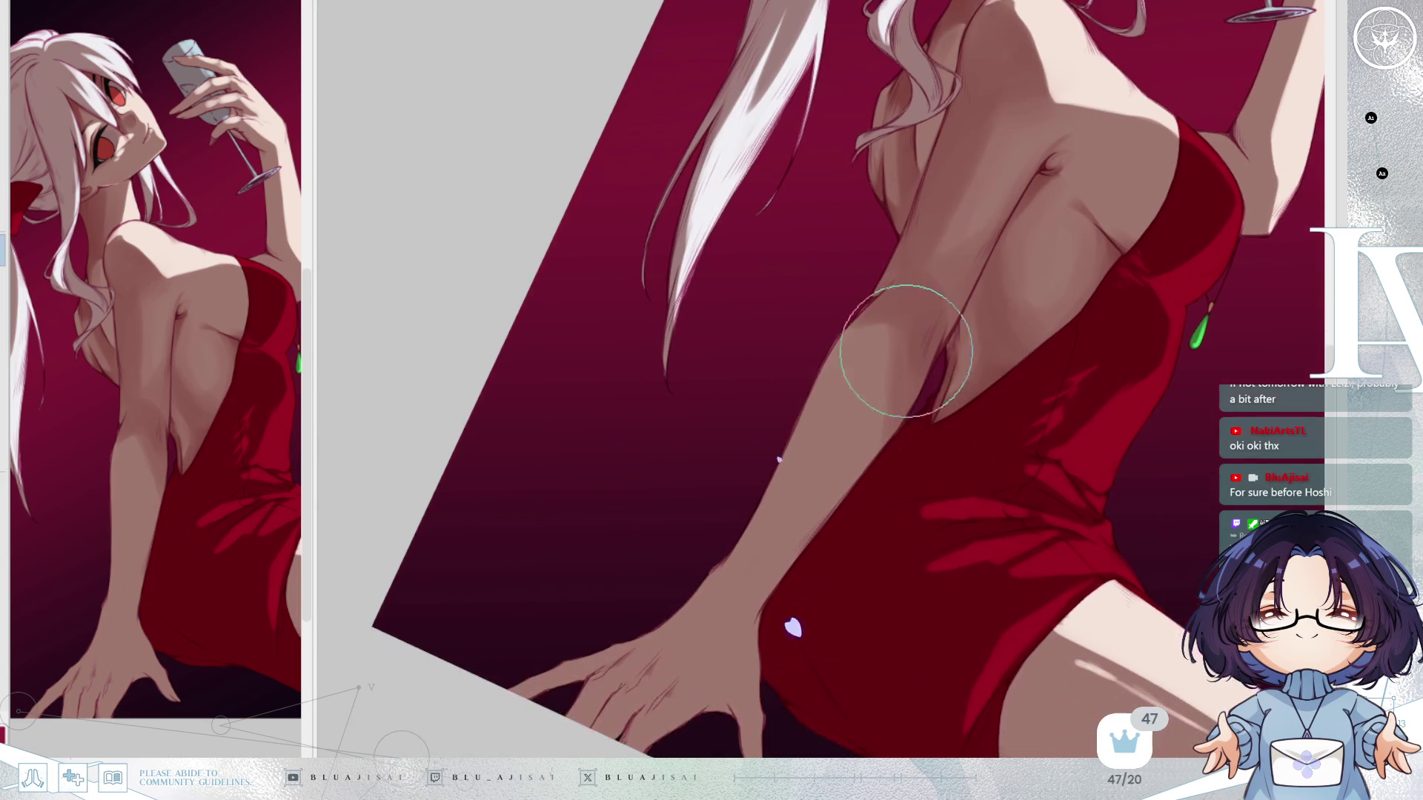
key(asciicircum)
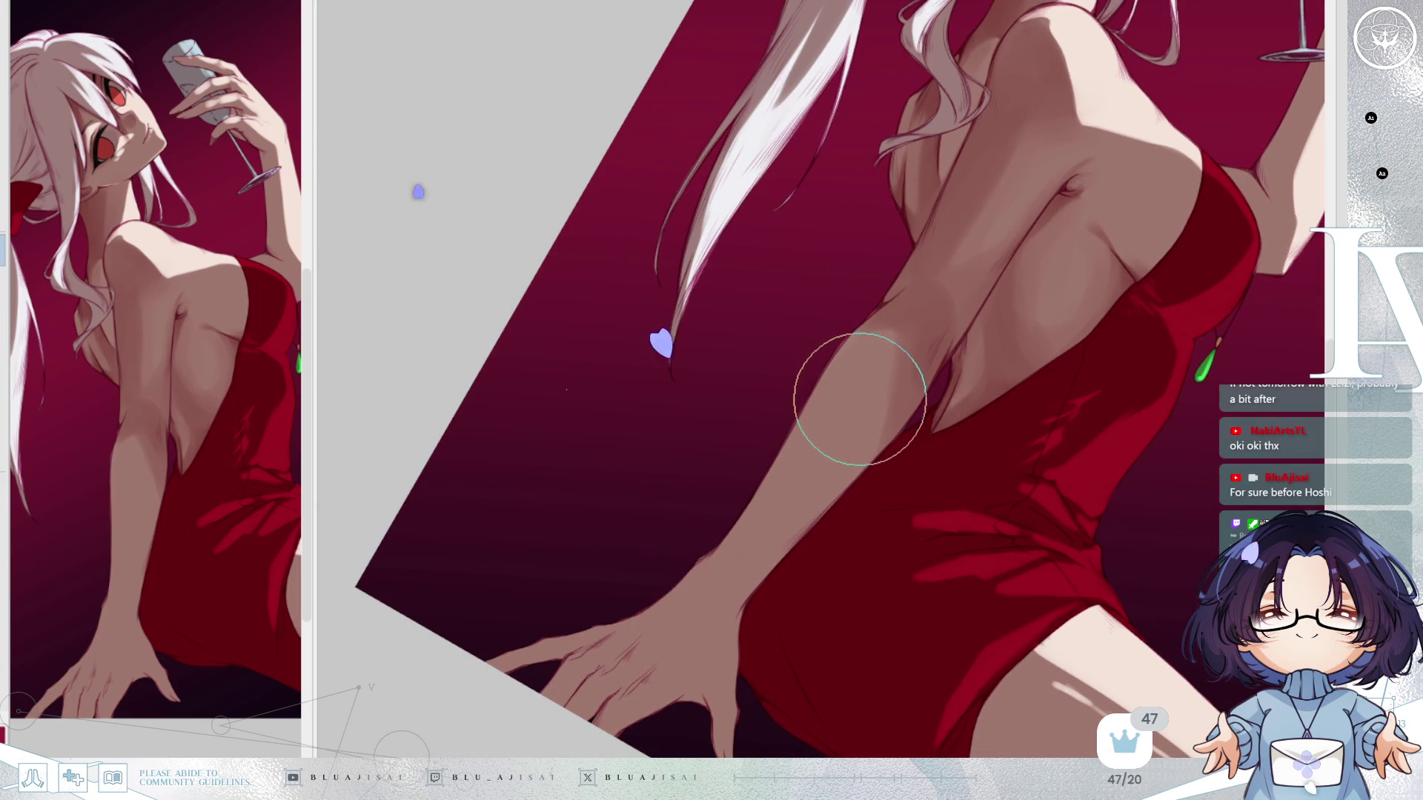
key(asciicircum)
drag(871, 489, 833, 438)
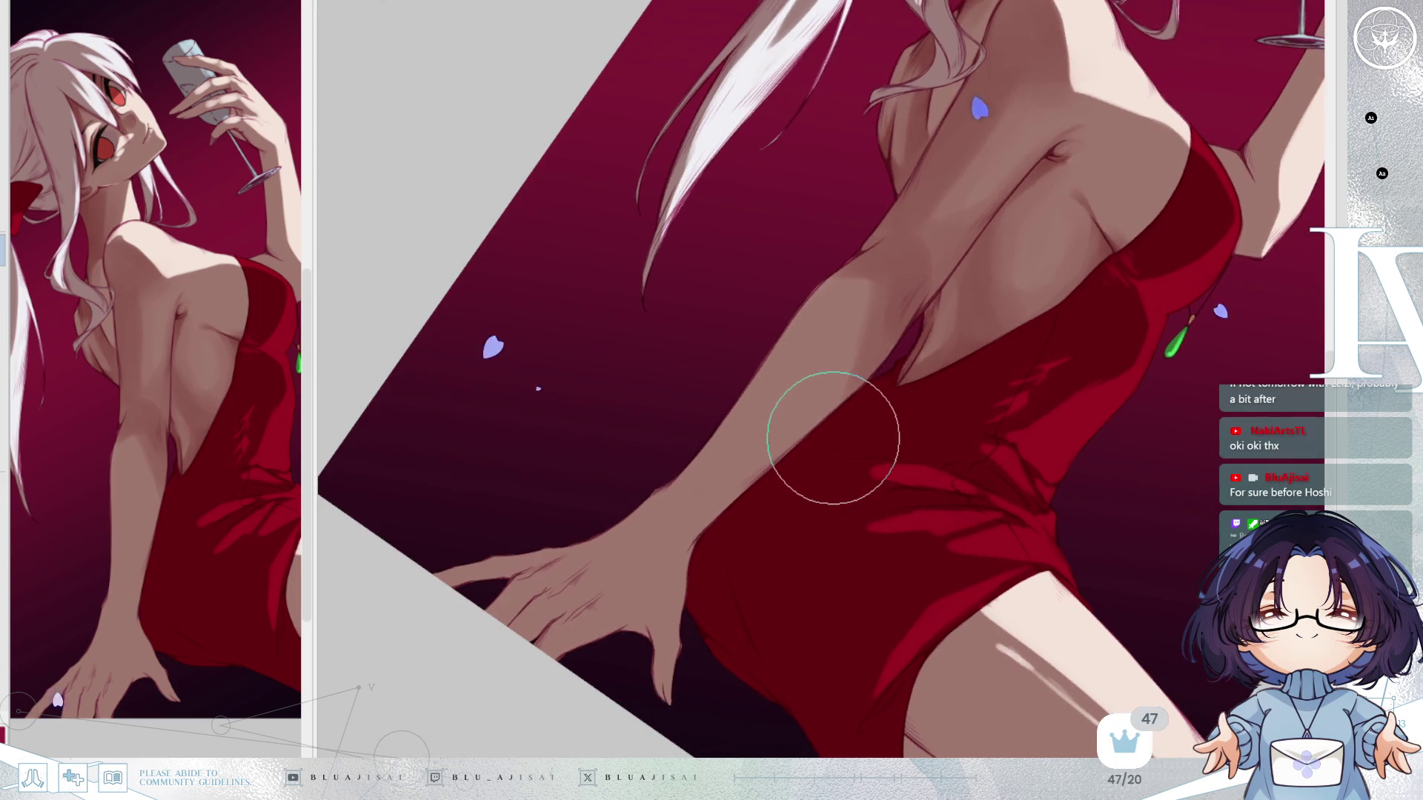
mouse_move(682, 492)
mouse_down()
mouse_move(845, 296)
mouse_move(869, 302)
mouse_move(761, 424)
mouse_up()
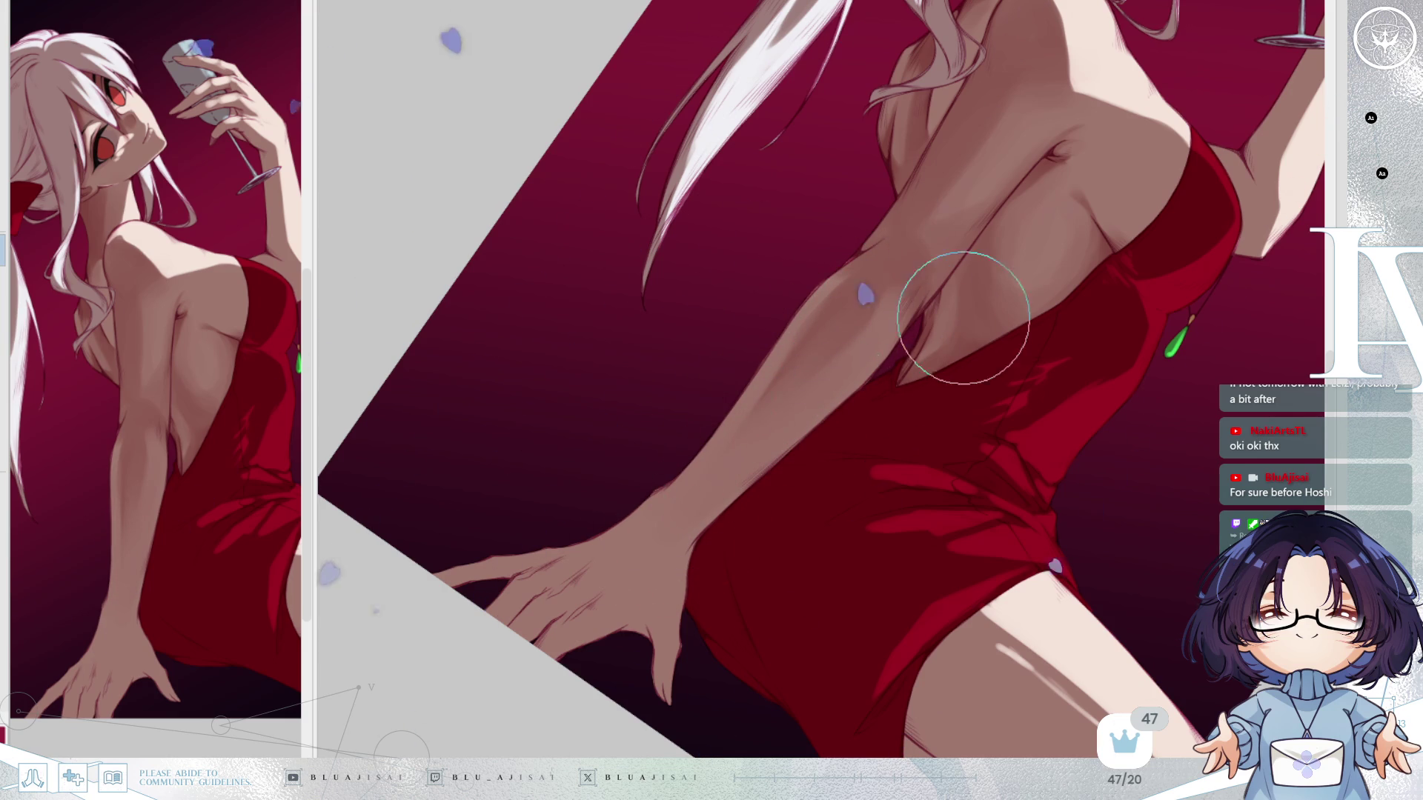
key(h)
key(minus)
key(minus)
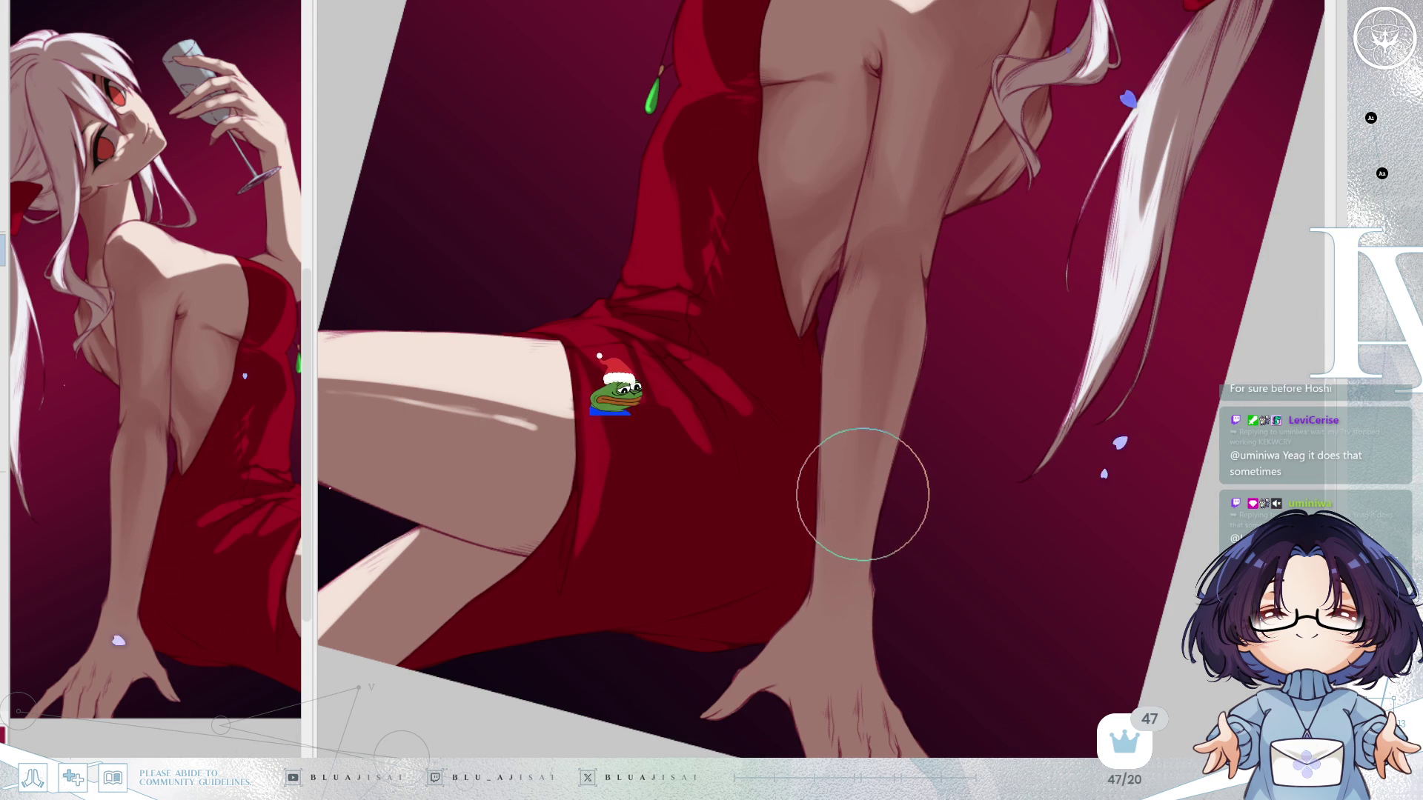
Zoom out, reset the rotation to fully upright, and mirror the whole illustration to check balance.
scroll(869, 513, down, 2)
scroll(858, 493, down, 2)
key(Insert)
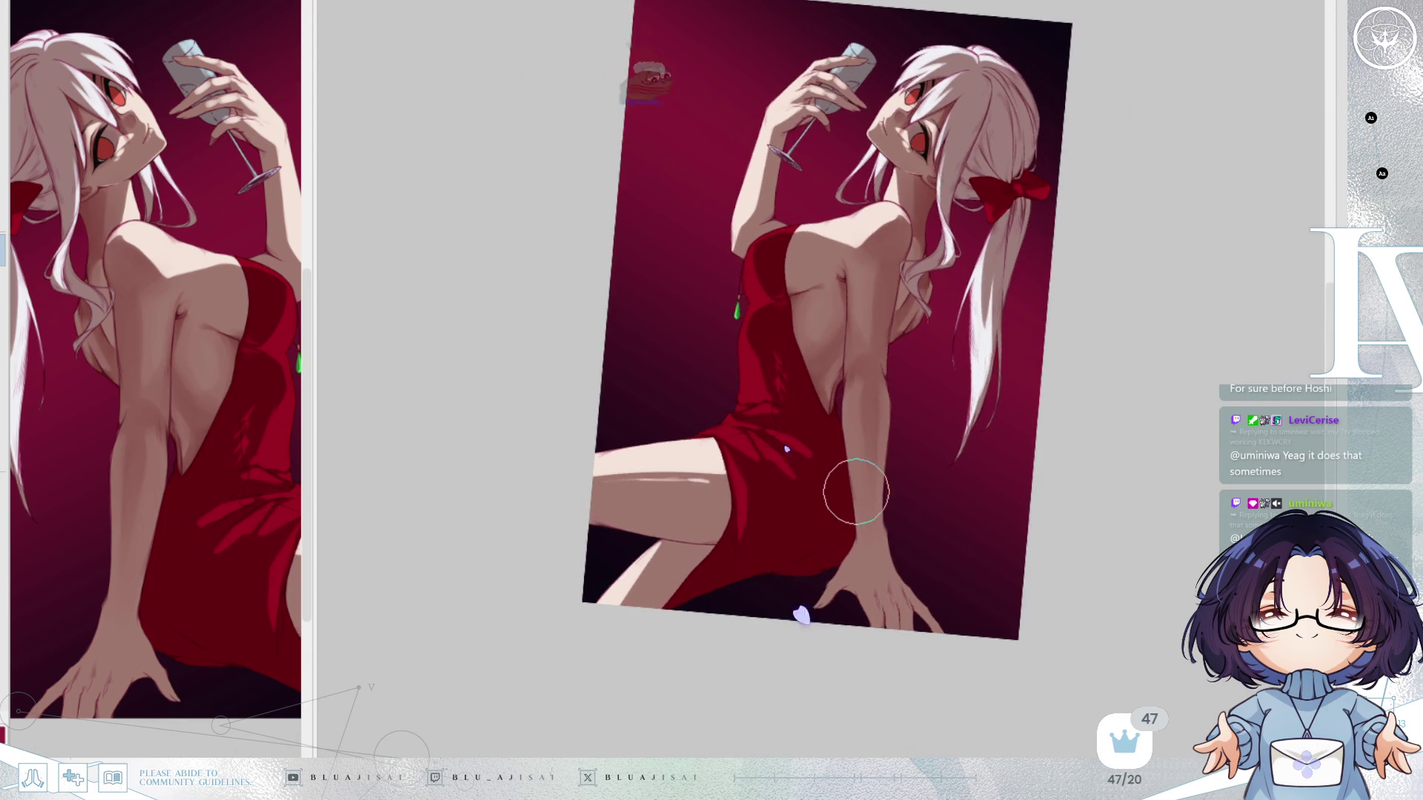
key(Home)
drag(921, 354, 893, 406)
scroll(911, 447, up, 1)
scroll(906, 443, down, 1)
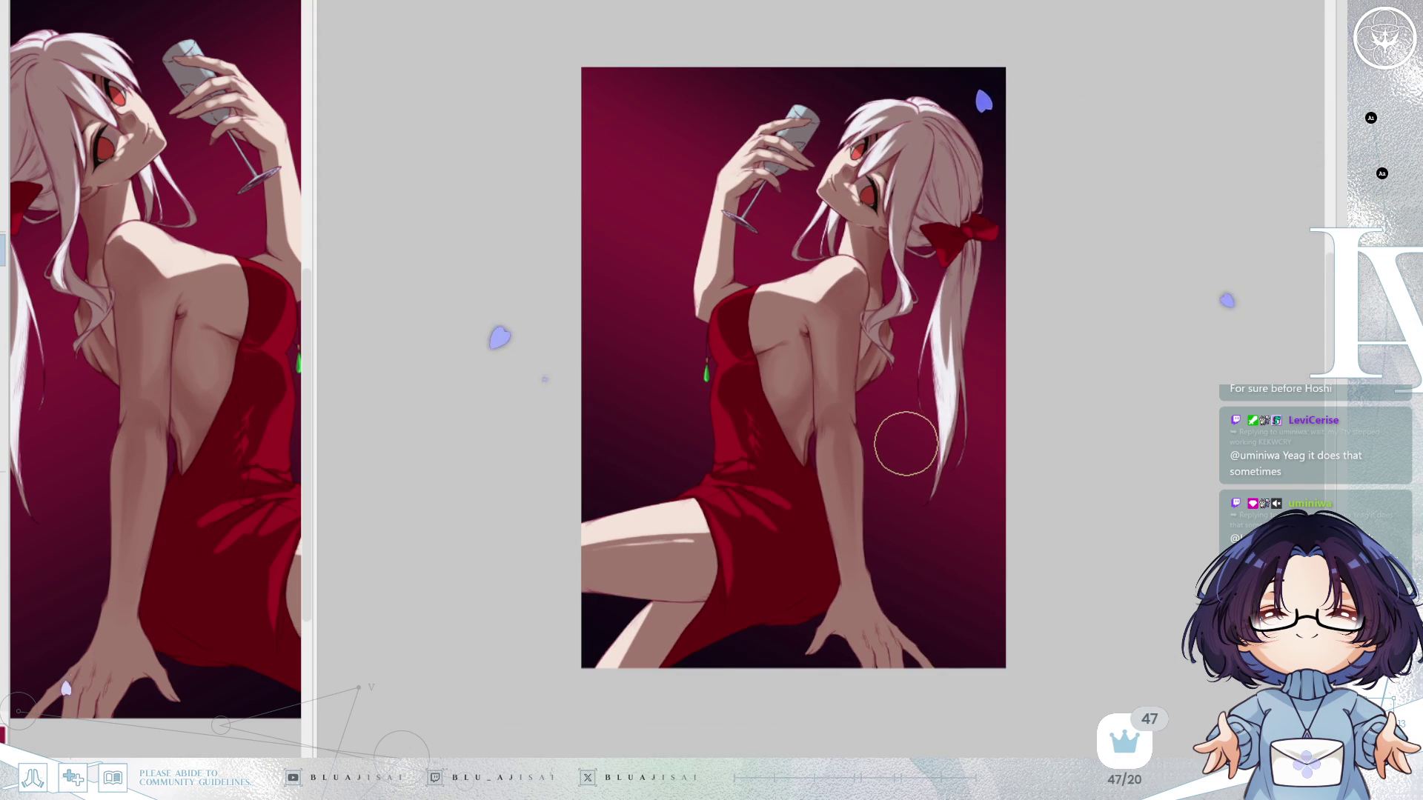
key(h)
scroll(806, 359, up, 2)
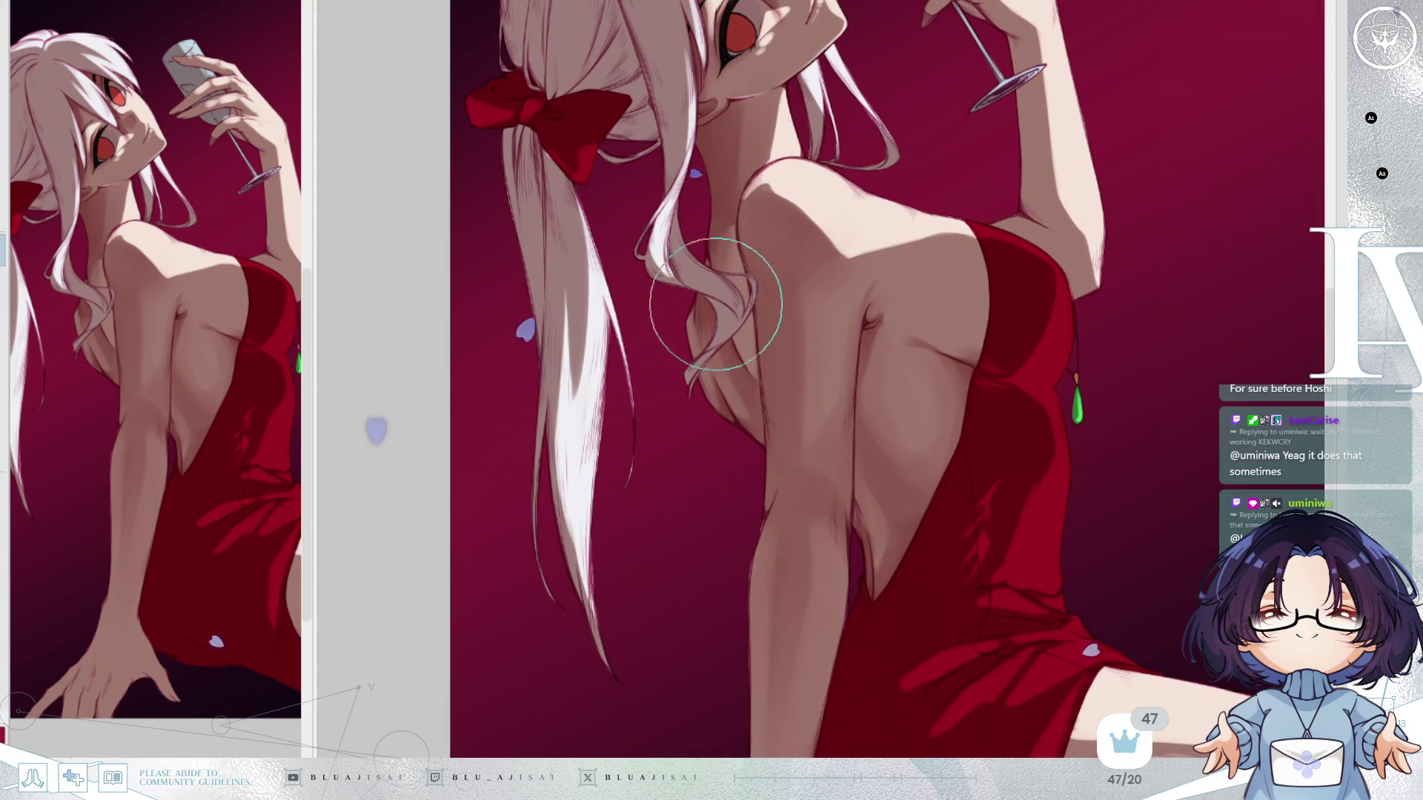
scroll(892, 255, down, 2)
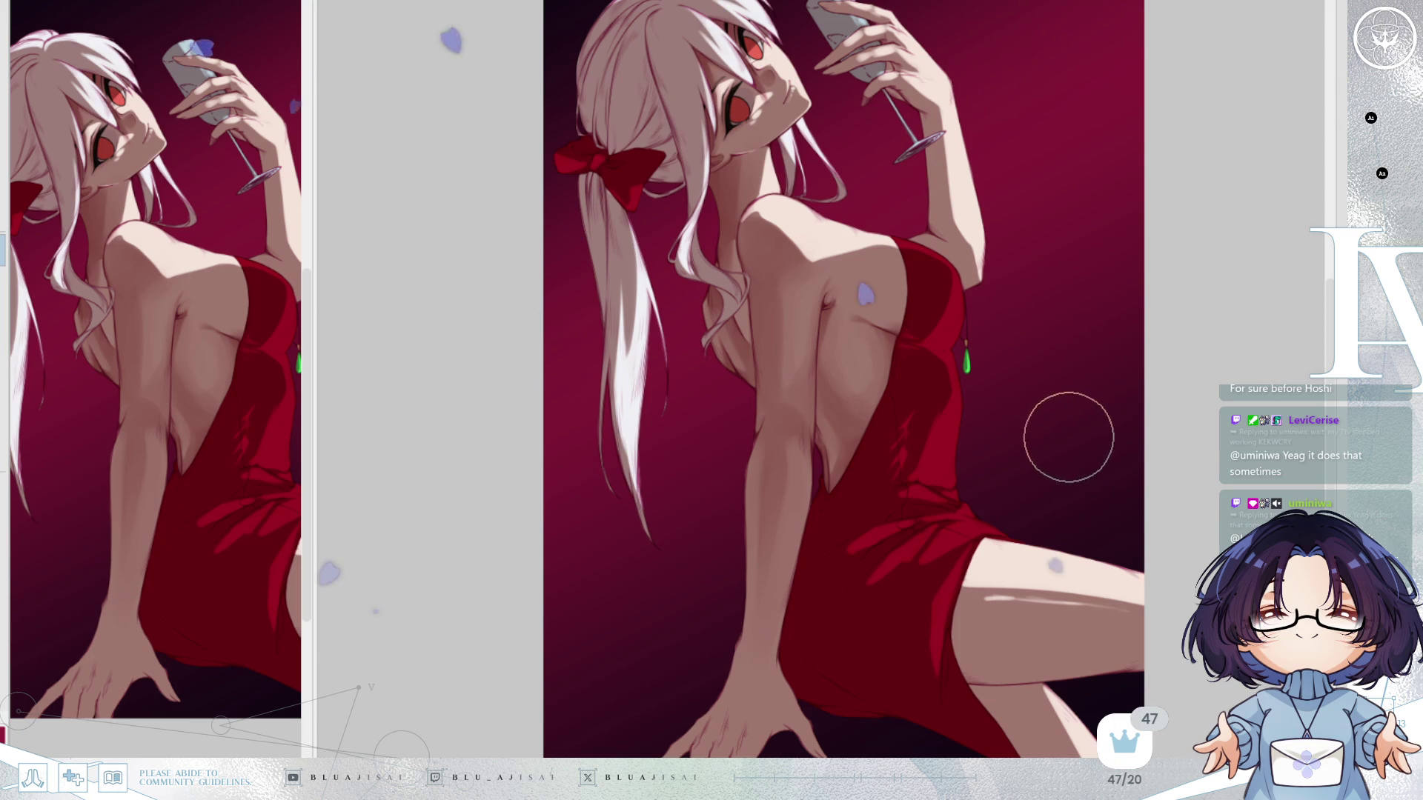
scroll(823, 317, up, 5)
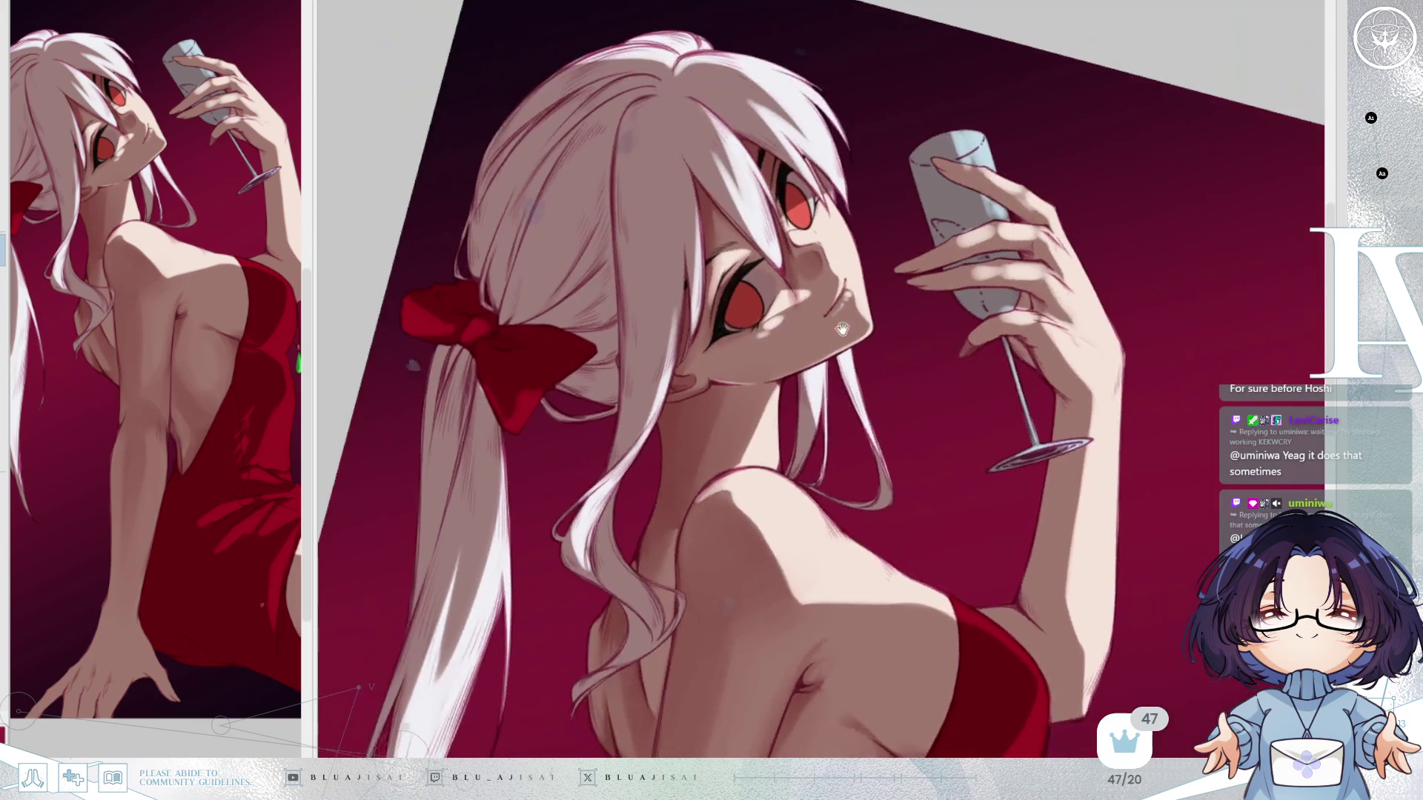
Pan and tilt the view past the face and arm to centre the girl's resting hand.
drag(822, 317, 911, 410)
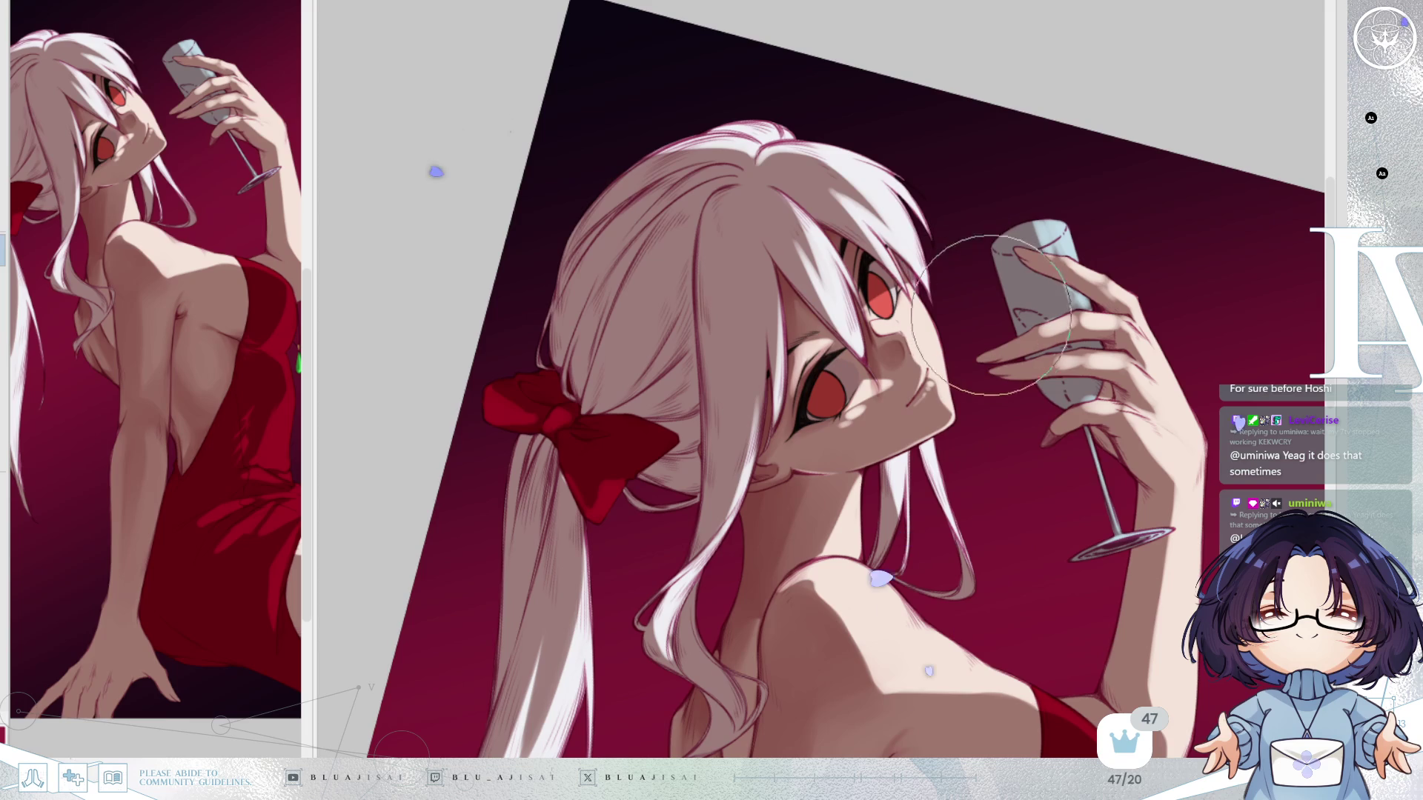
scroll(963, 371, down, 10)
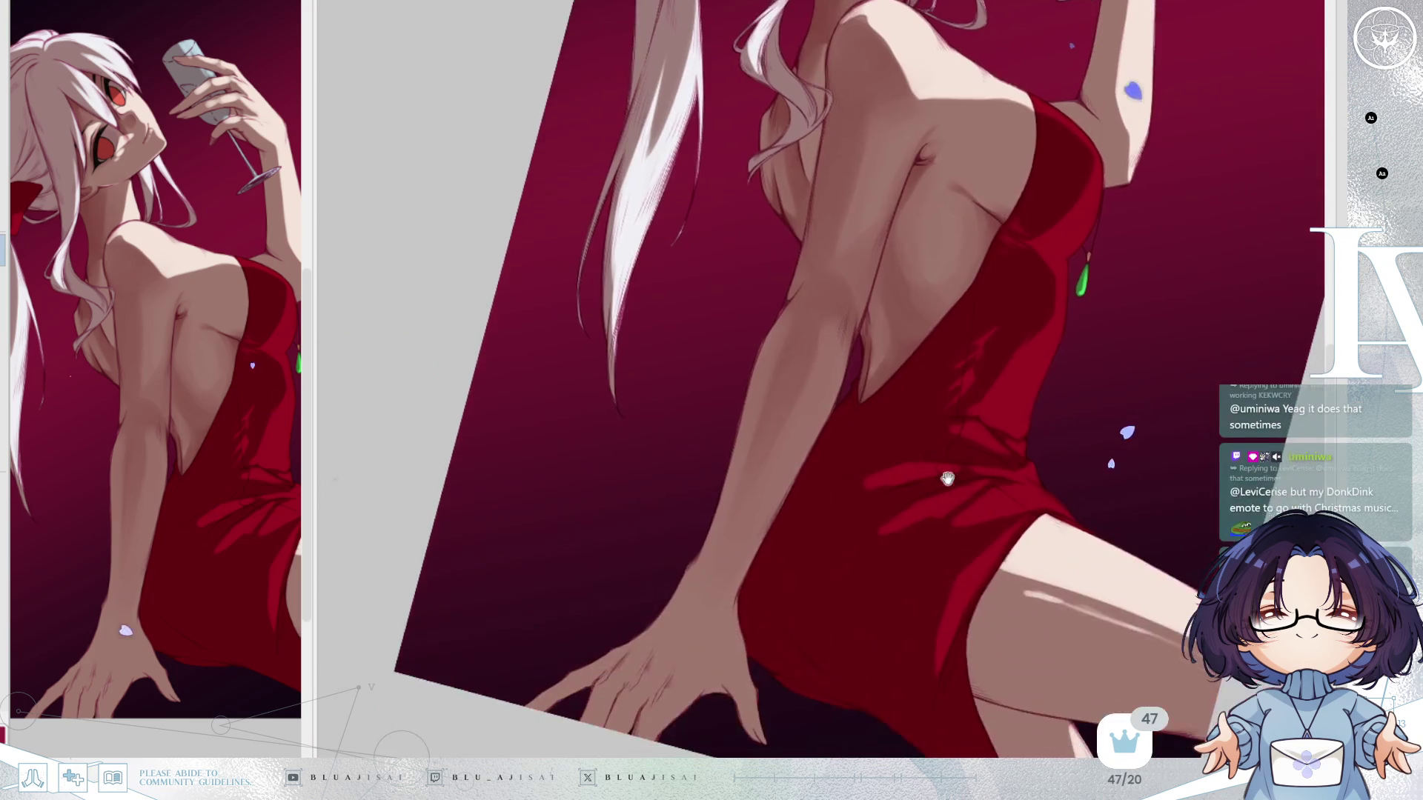
drag(948, 455, 991, 395)
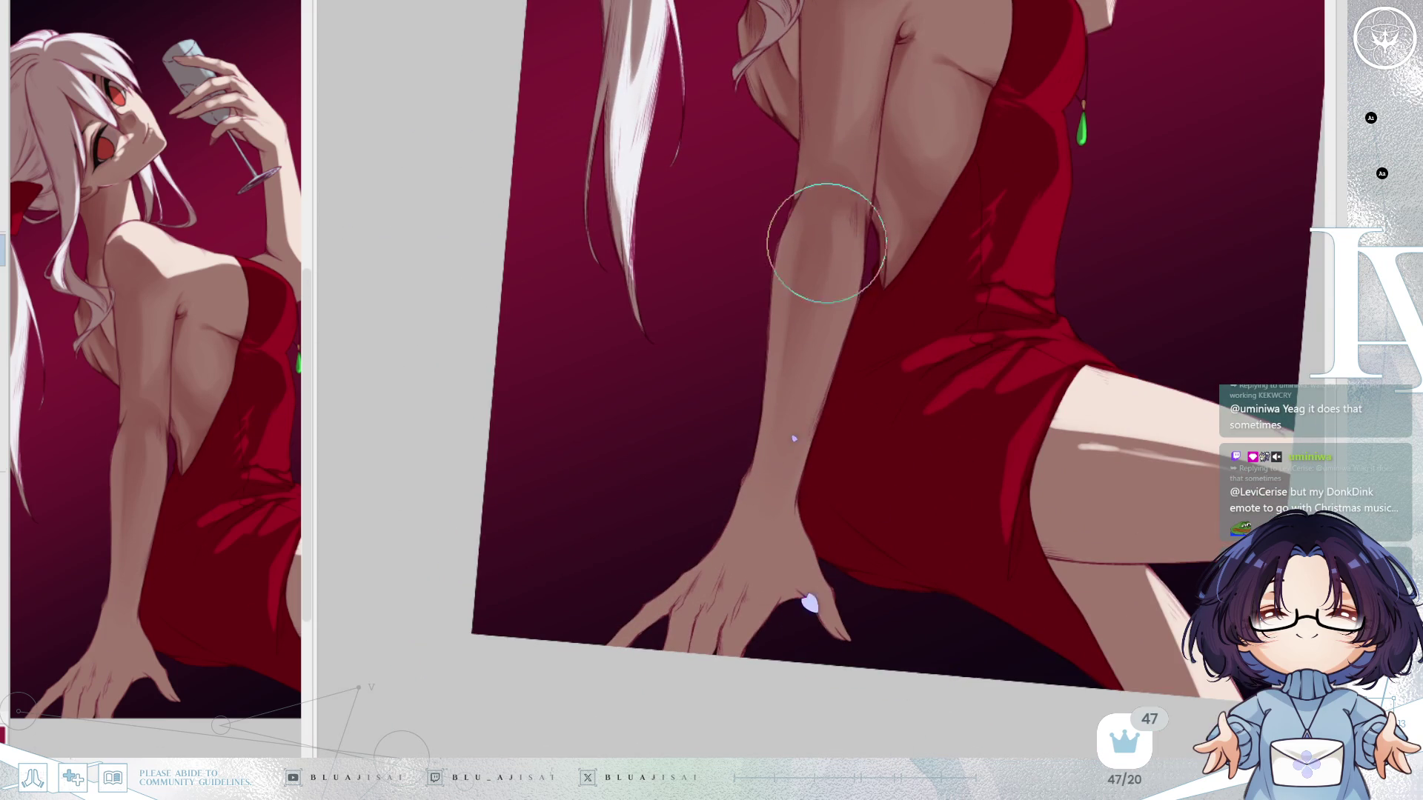
drag(785, 596, 860, 493)
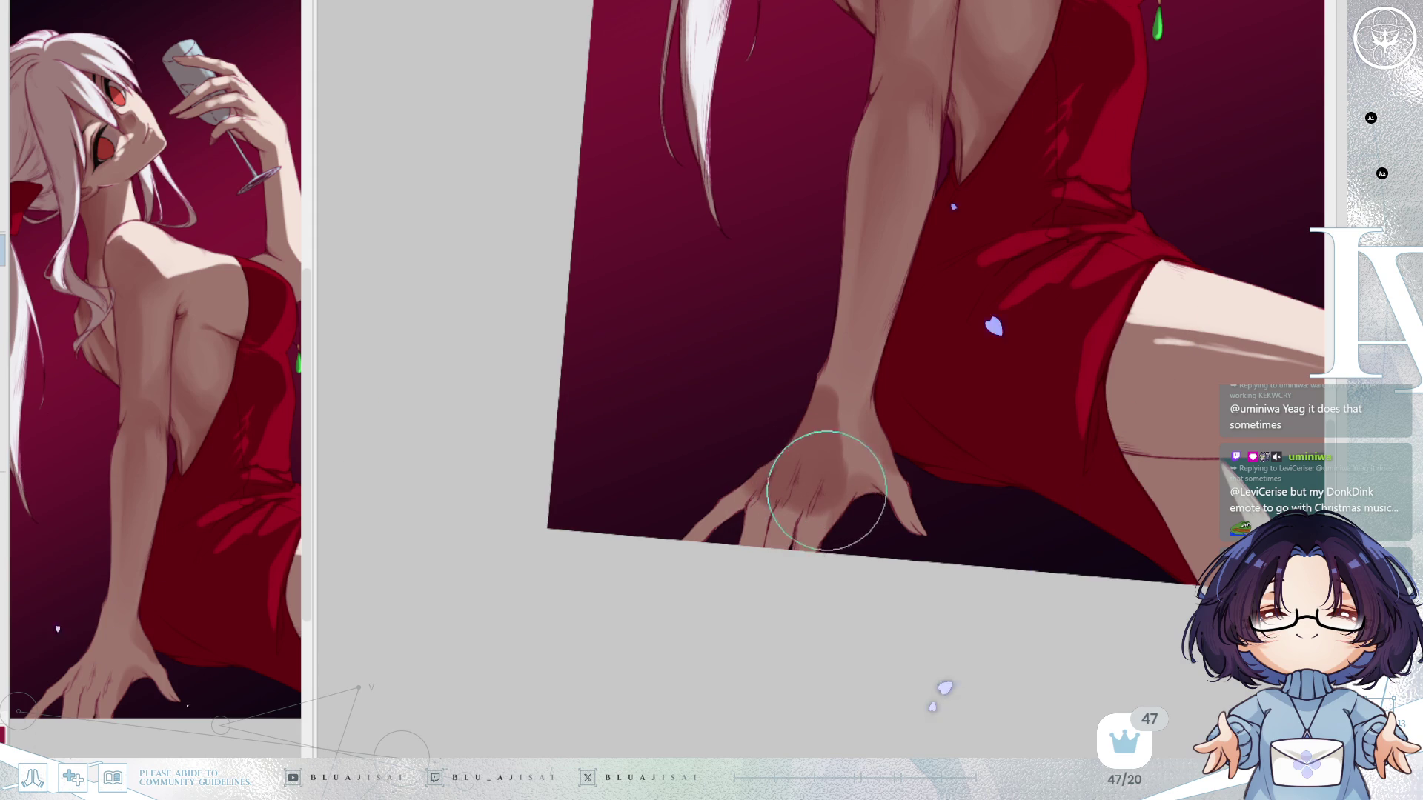
Blend and darken the shading across the back of the hand, rotating the view around it.
drag(838, 492, 845, 475)
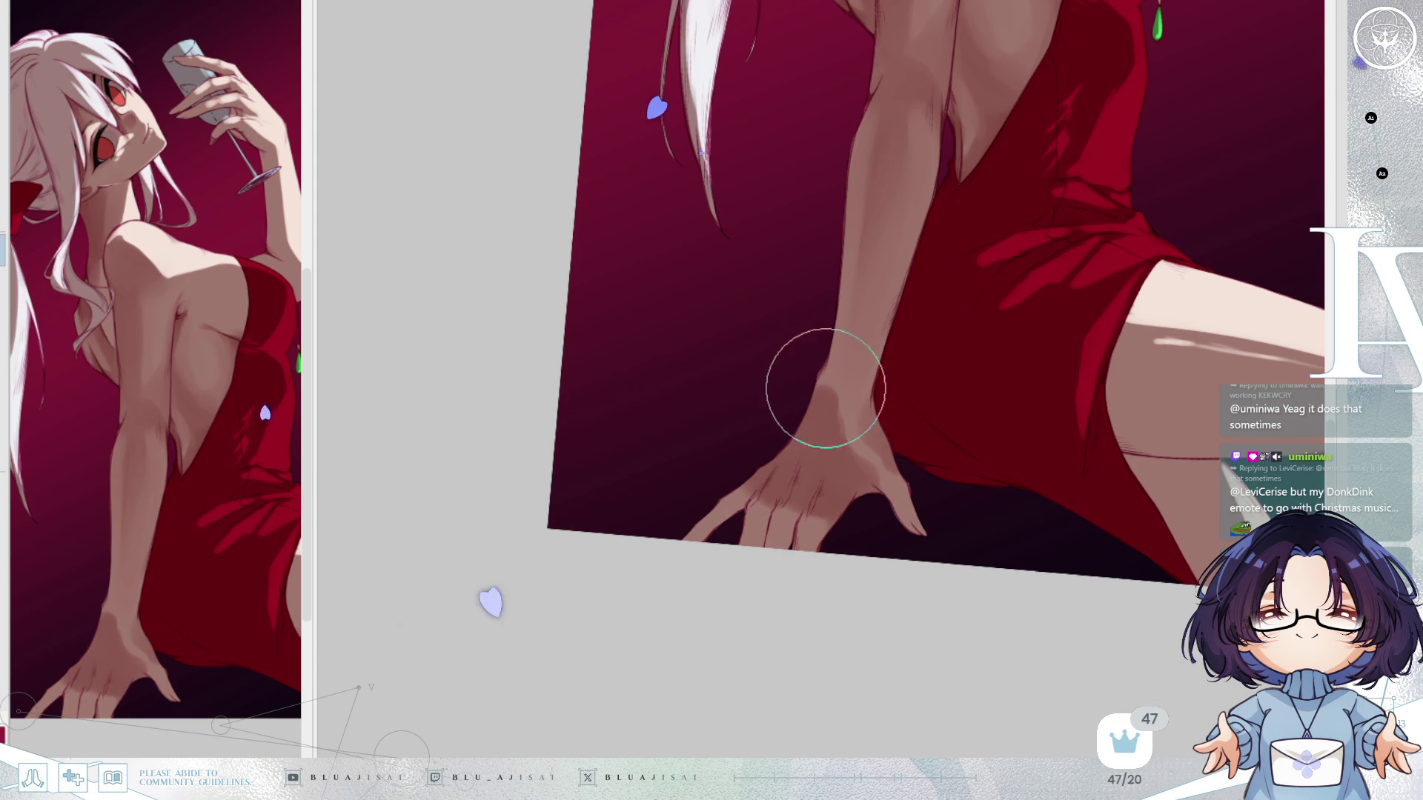
mouse_move(833, 465)
mouse_down()
mouse_move(845, 460)
mouse_move(810, 470)
mouse_move(823, 424)
mouse_up()
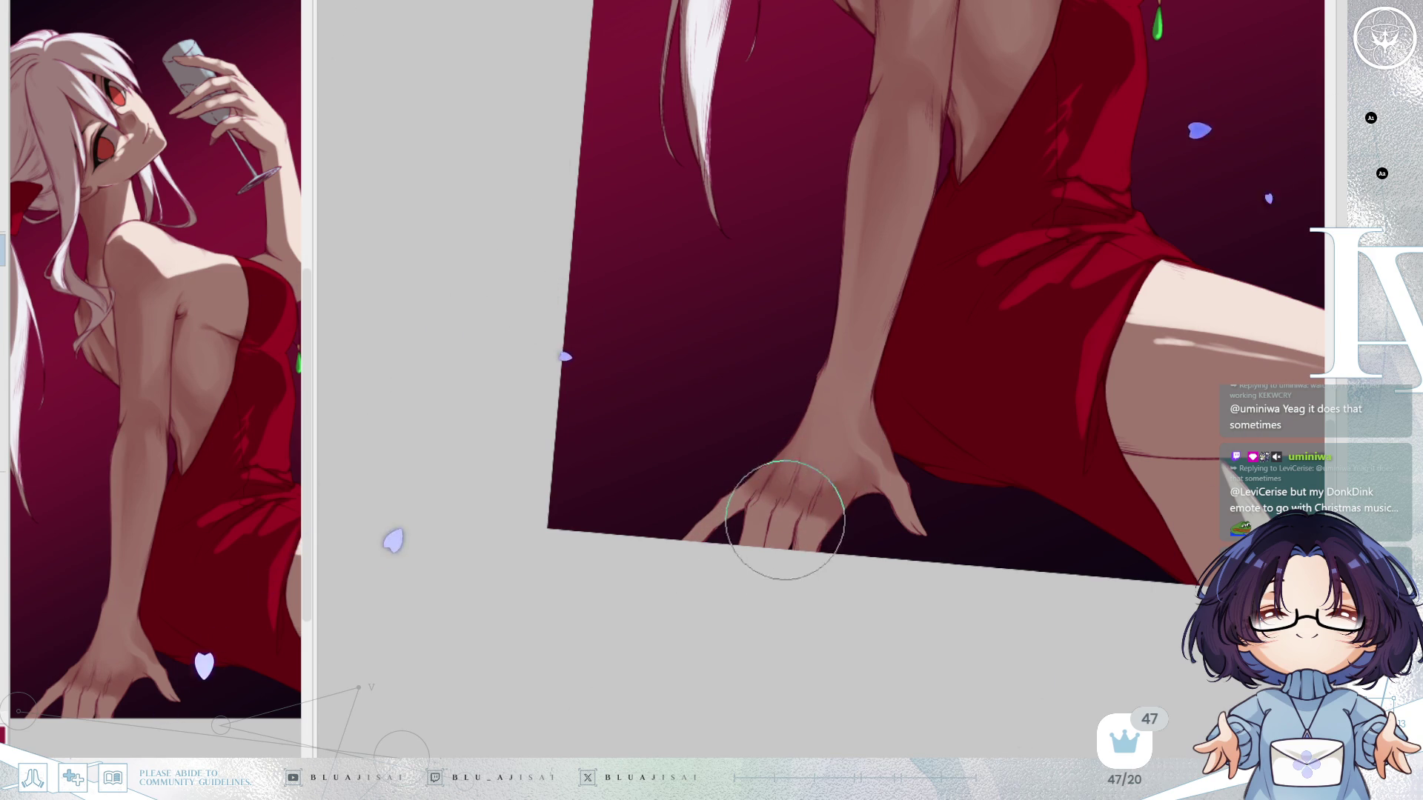
key(End)
key(End)
key(End)
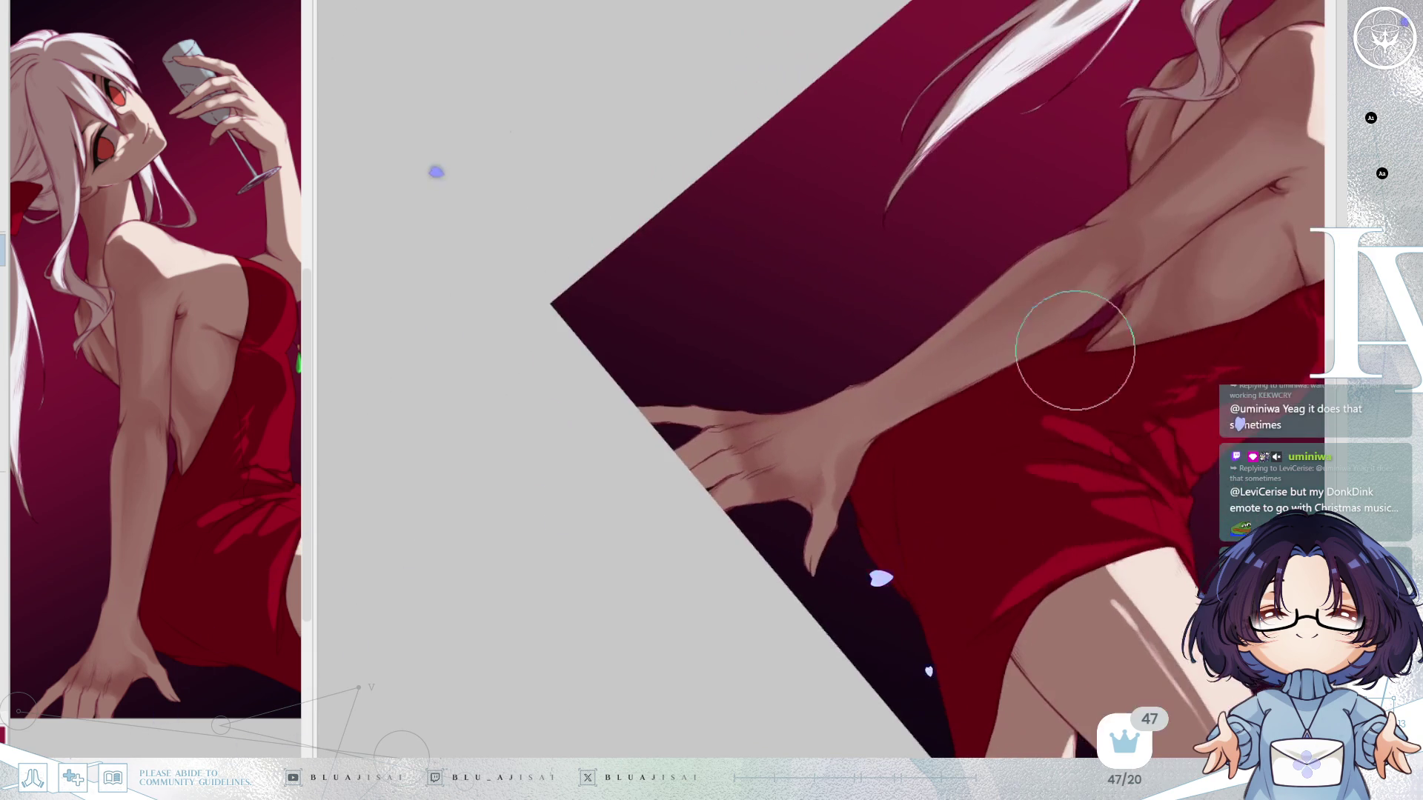
key(Delete)
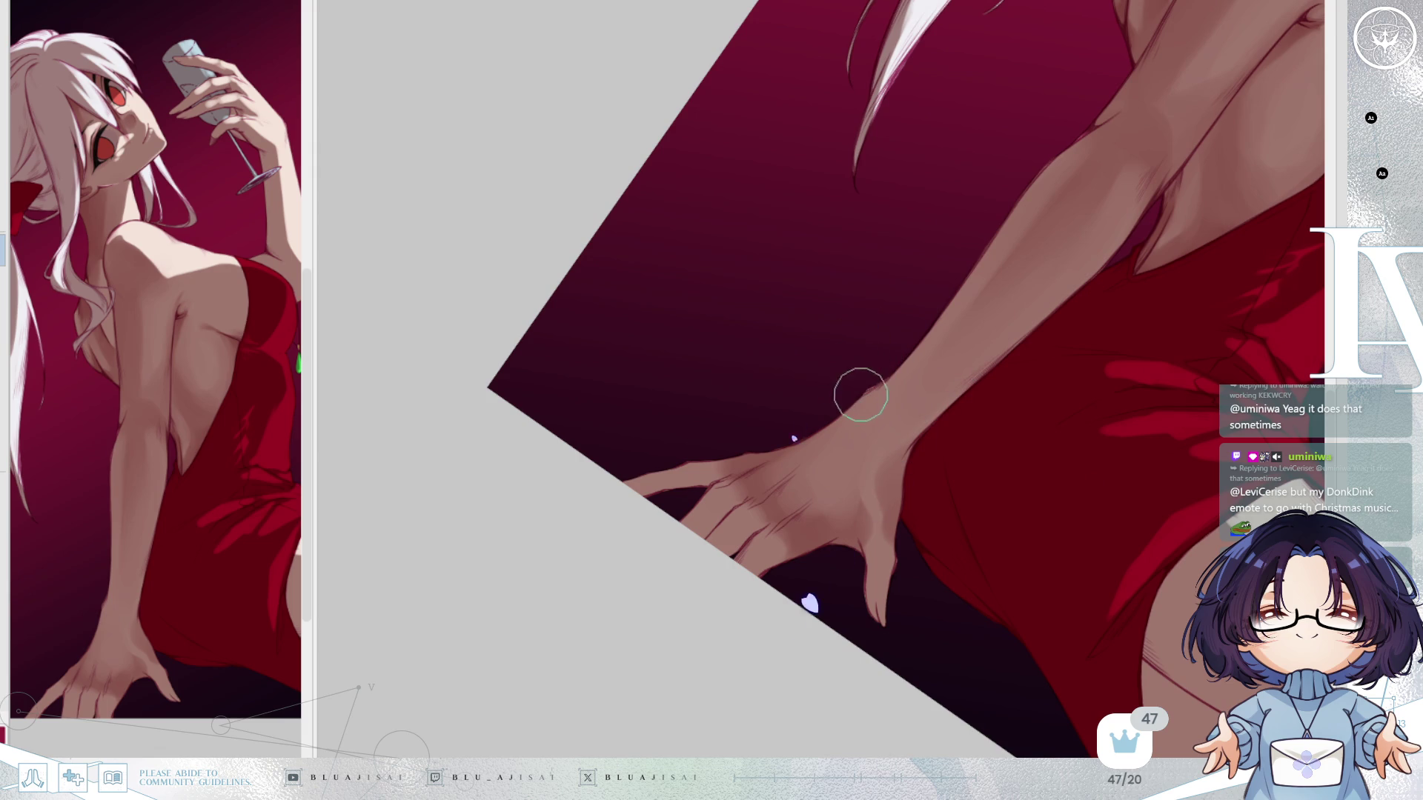
scroll(815, 534, up, 1)
key(Delete)
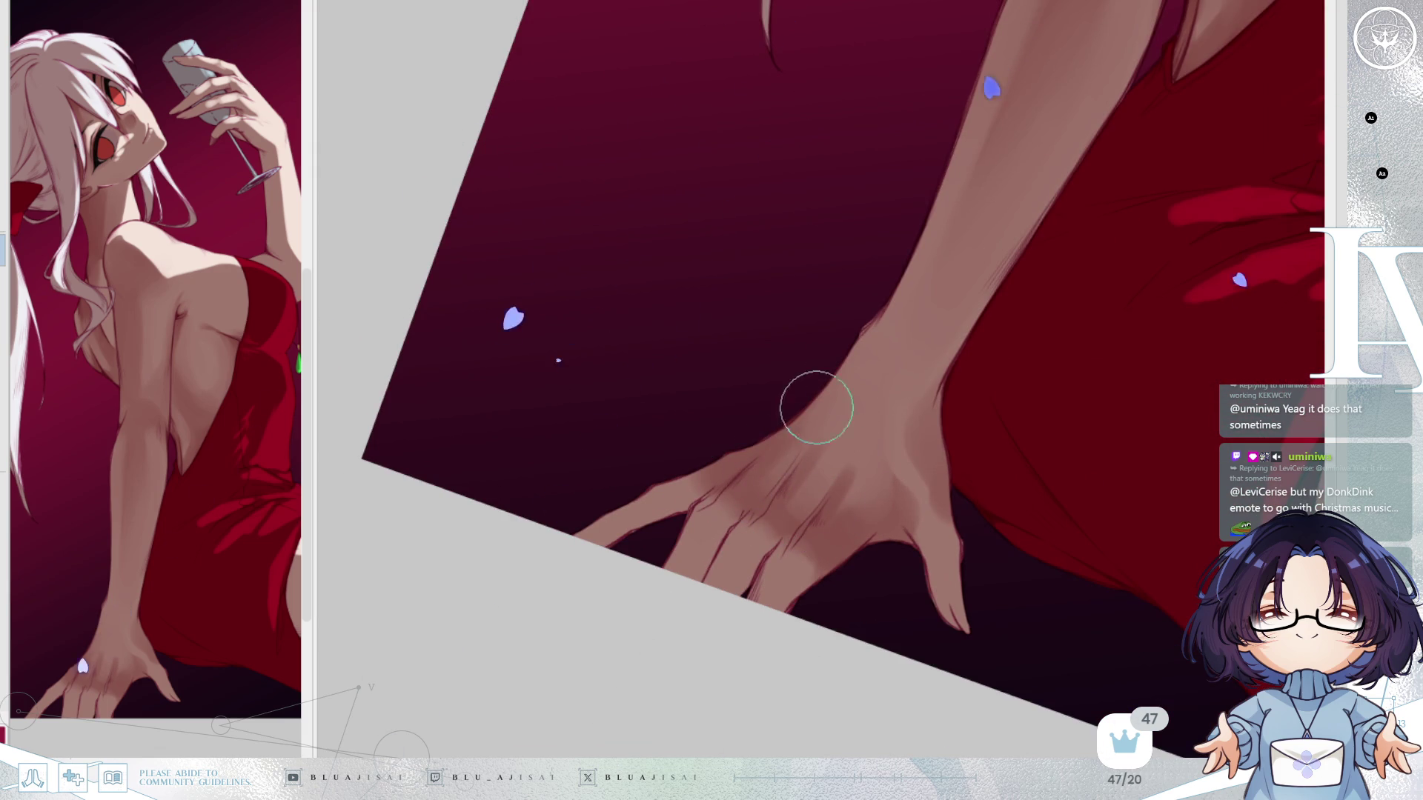
key(End)
key(End)
key(End)
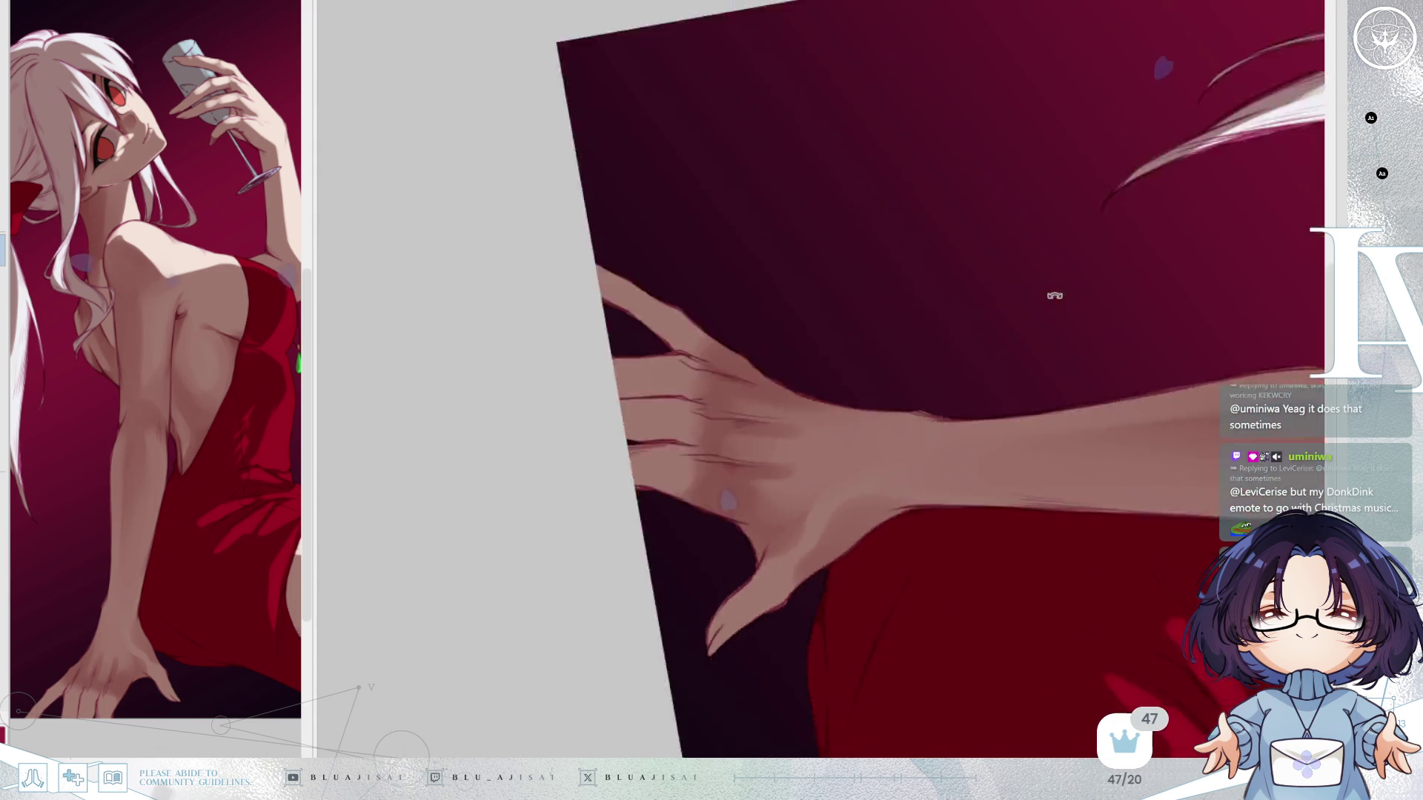
key(Home)
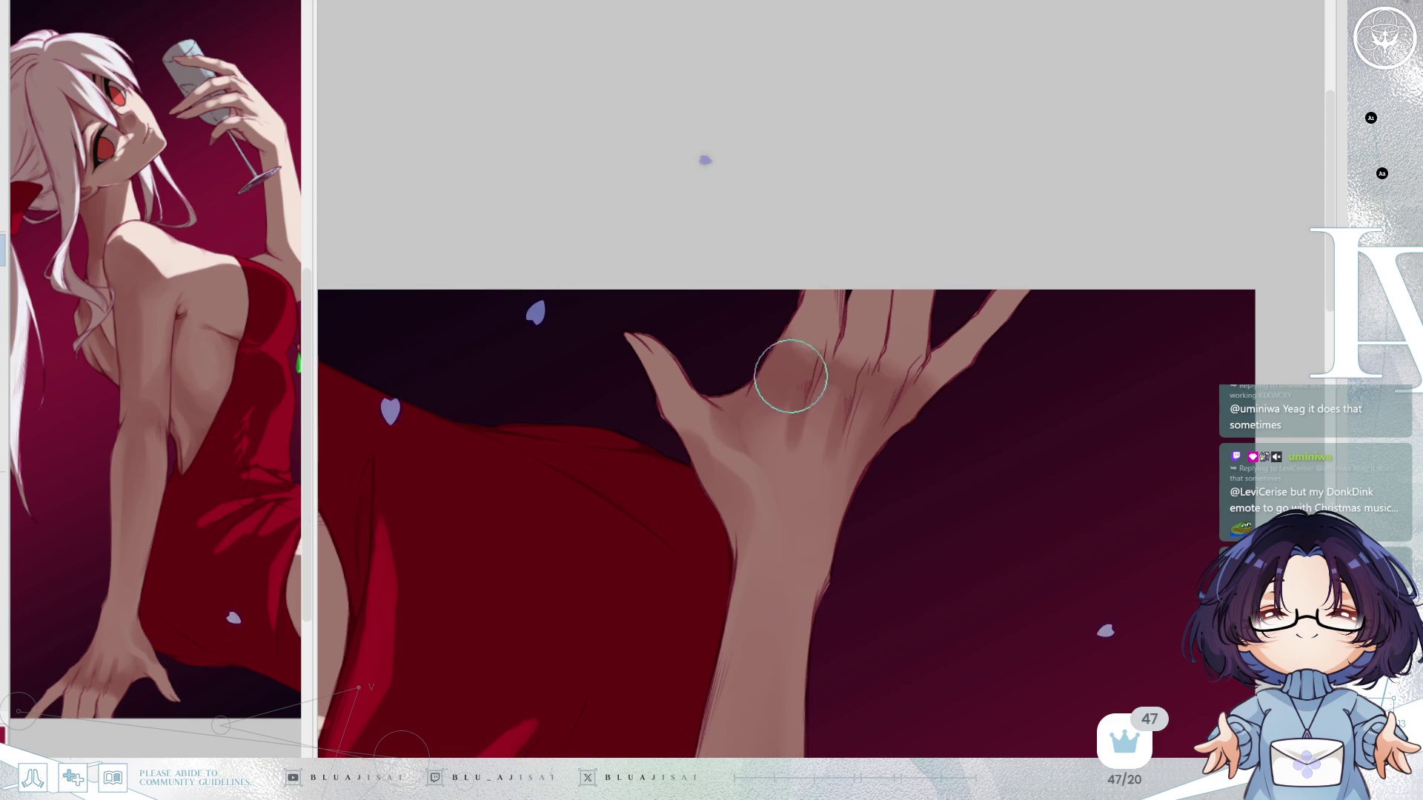
drag(728, 419, 753, 375)
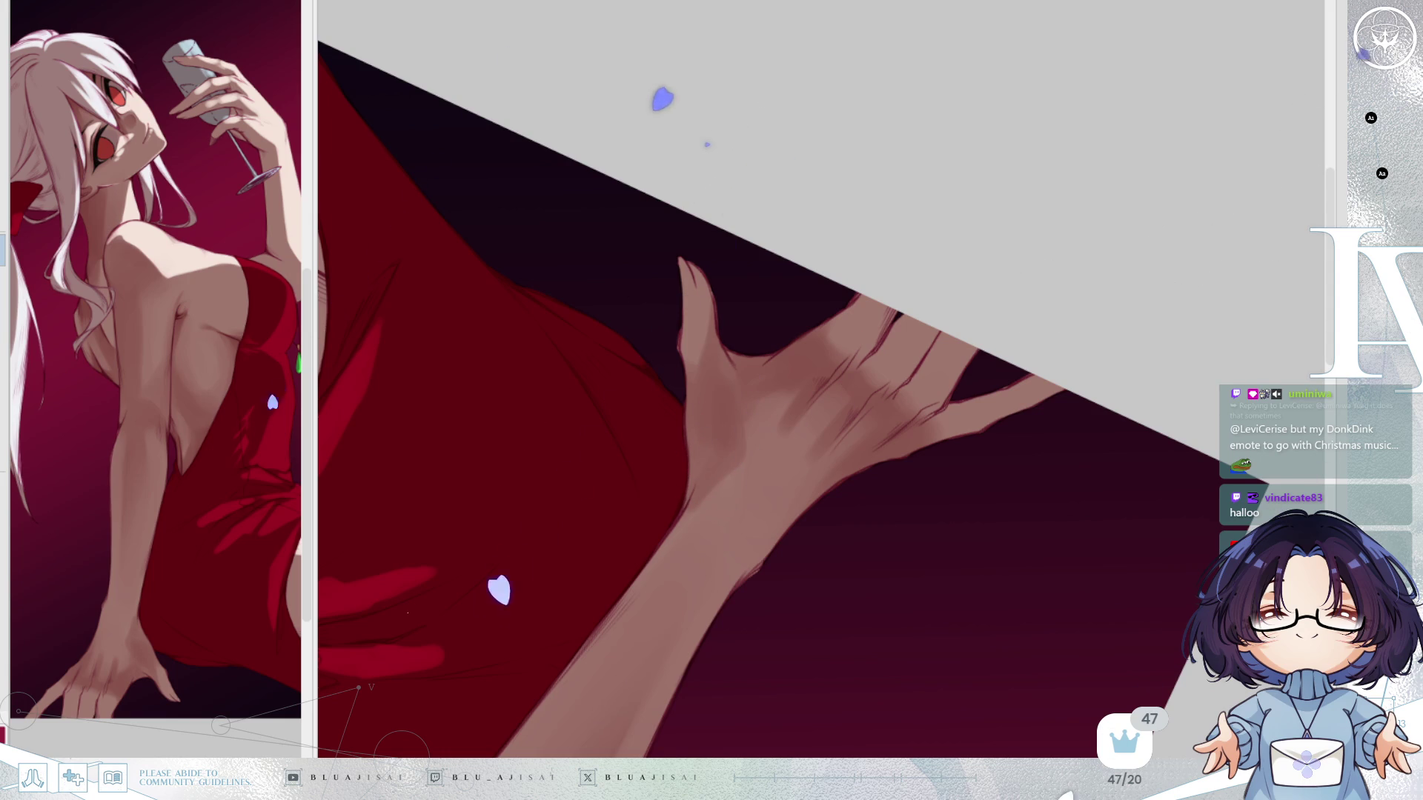
Smooth the shading from wrist onto palm, over the knuckles and between the fingers.
mouse_move(738, 476)
mouse_down()
mouse_move(749, 387)
mouse_move(768, 387)
mouse_move(762, 413)
mouse_move(824, 349)
mouse_move(753, 393)
mouse_move(788, 365)
mouse_up()
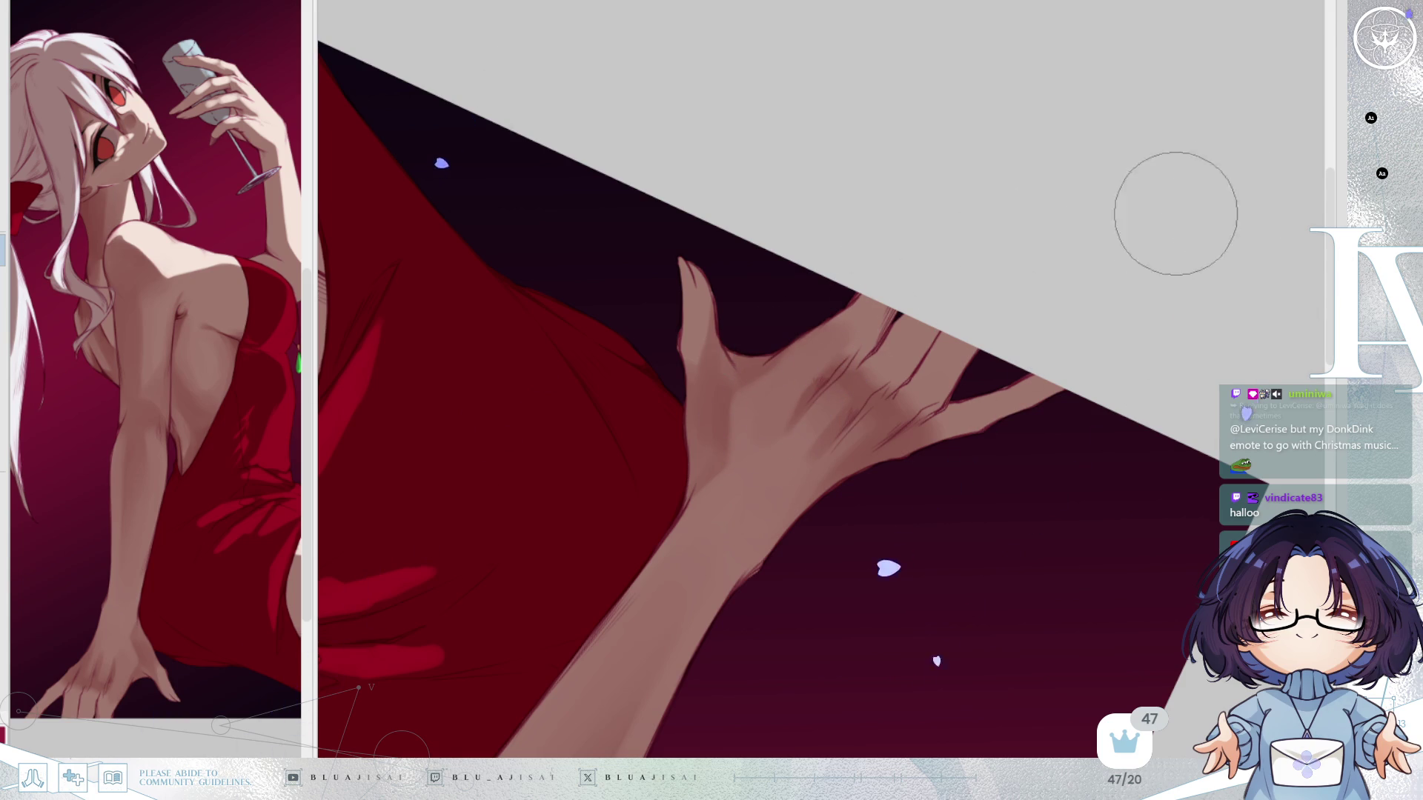
mouse_move(810, 365)
mouse_down()
mouse_move(820, 374)
mouse_move(846, 349)
mouse_up()
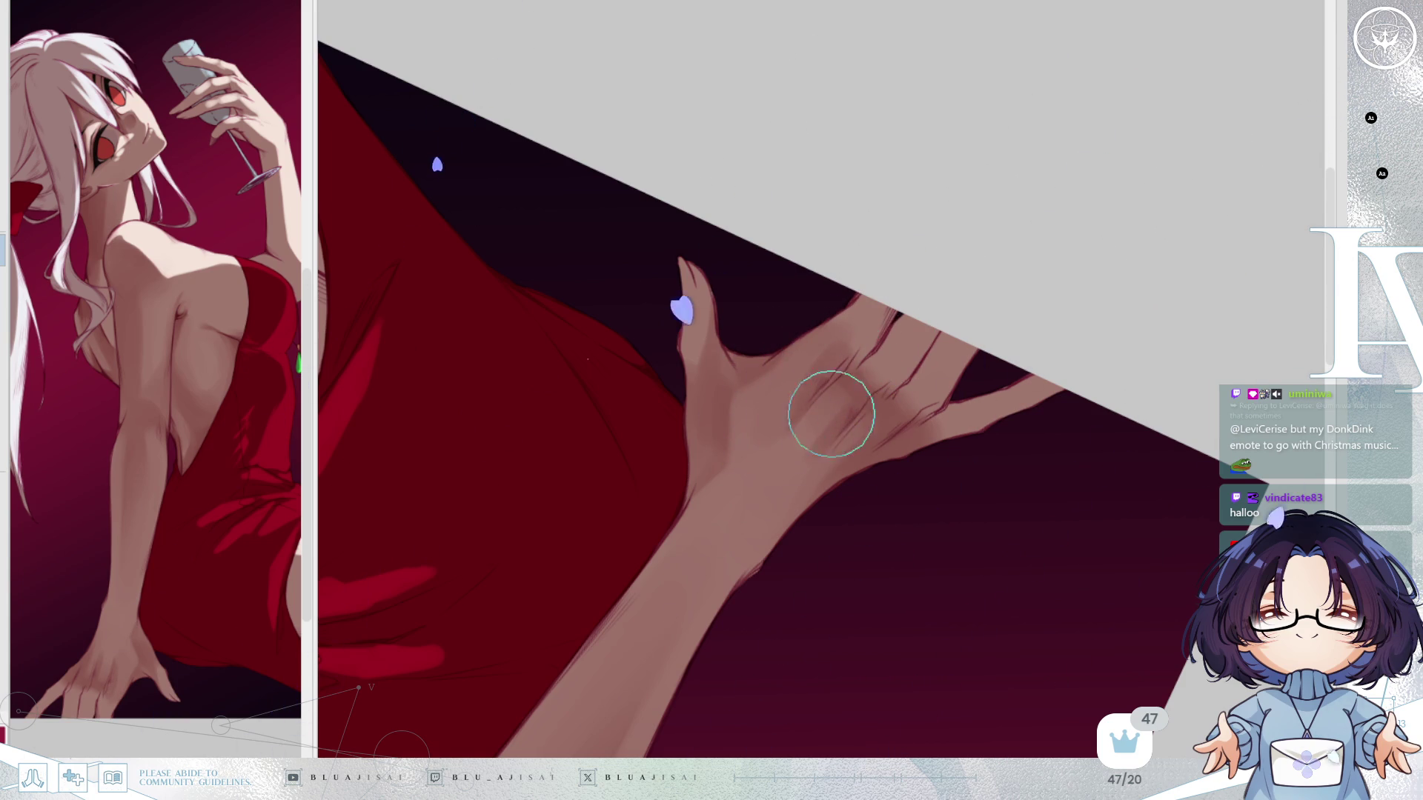
mouse_move(893, 373)
mouse_down()
mouse_move(832, 366)
mouse_move(810, 388)
mouse_move(867, 428)
mouse_move(904, 415)
mouse_move(962, 429)
mouse_up()
key(Delete)
key(Delete)
key(Delete)
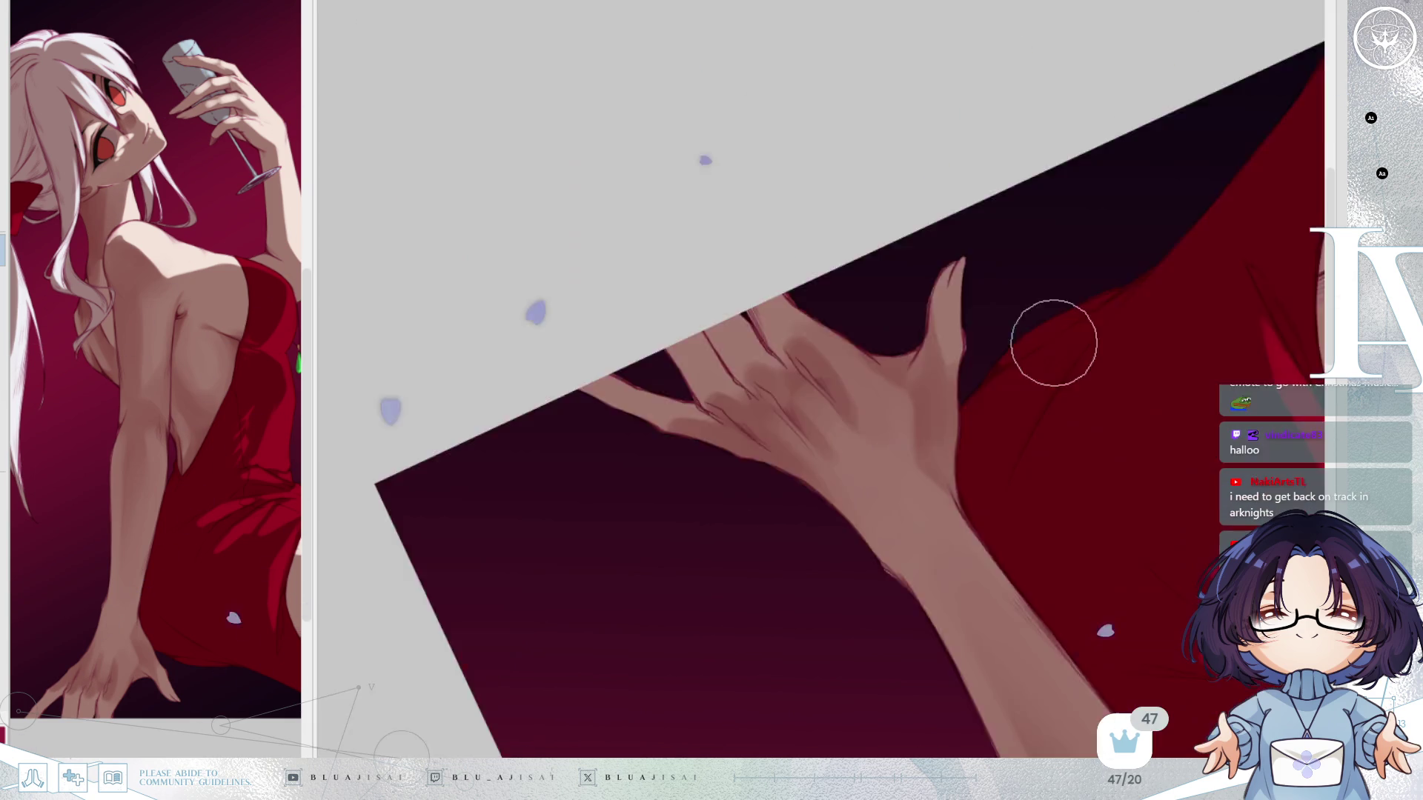
key(End)
key(End)
key(End)
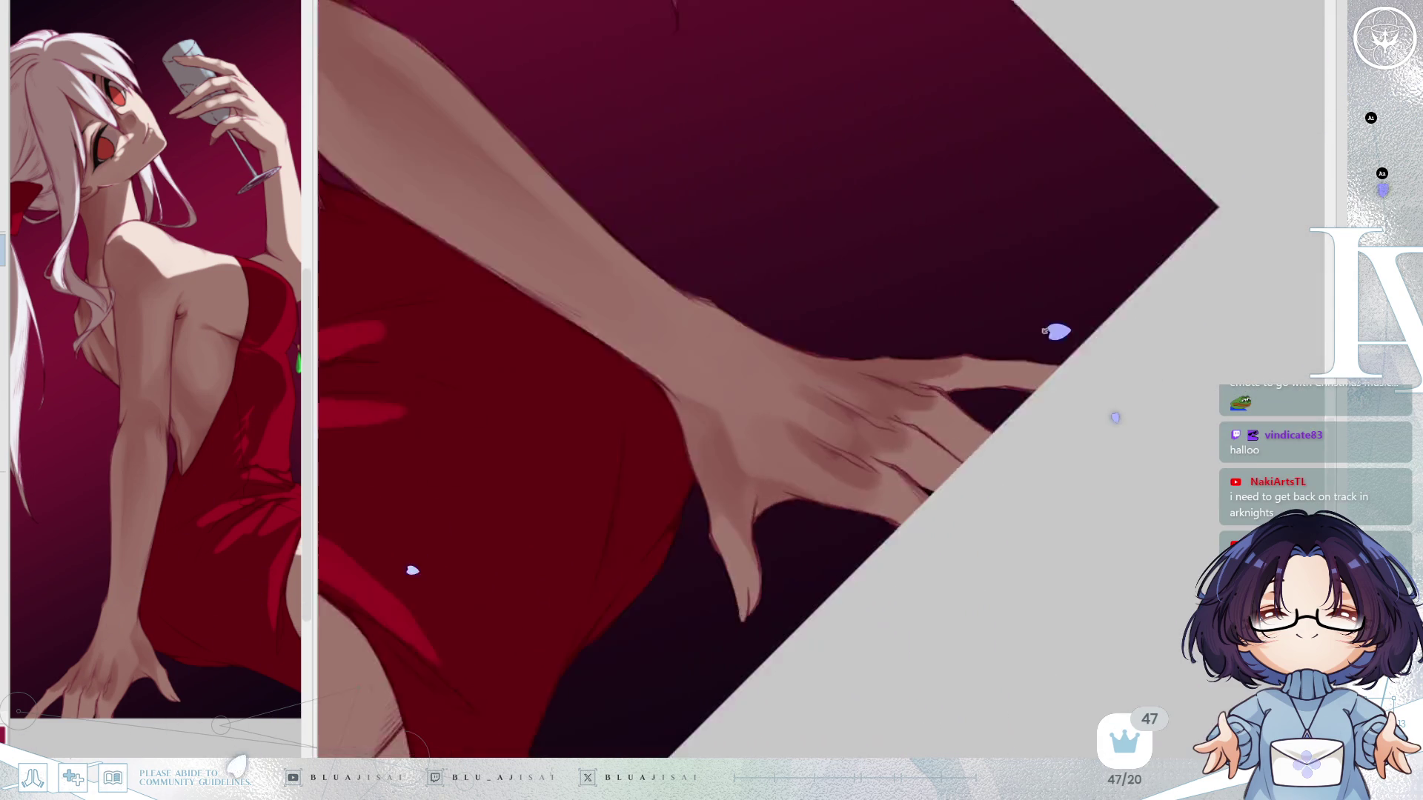
key(Home)
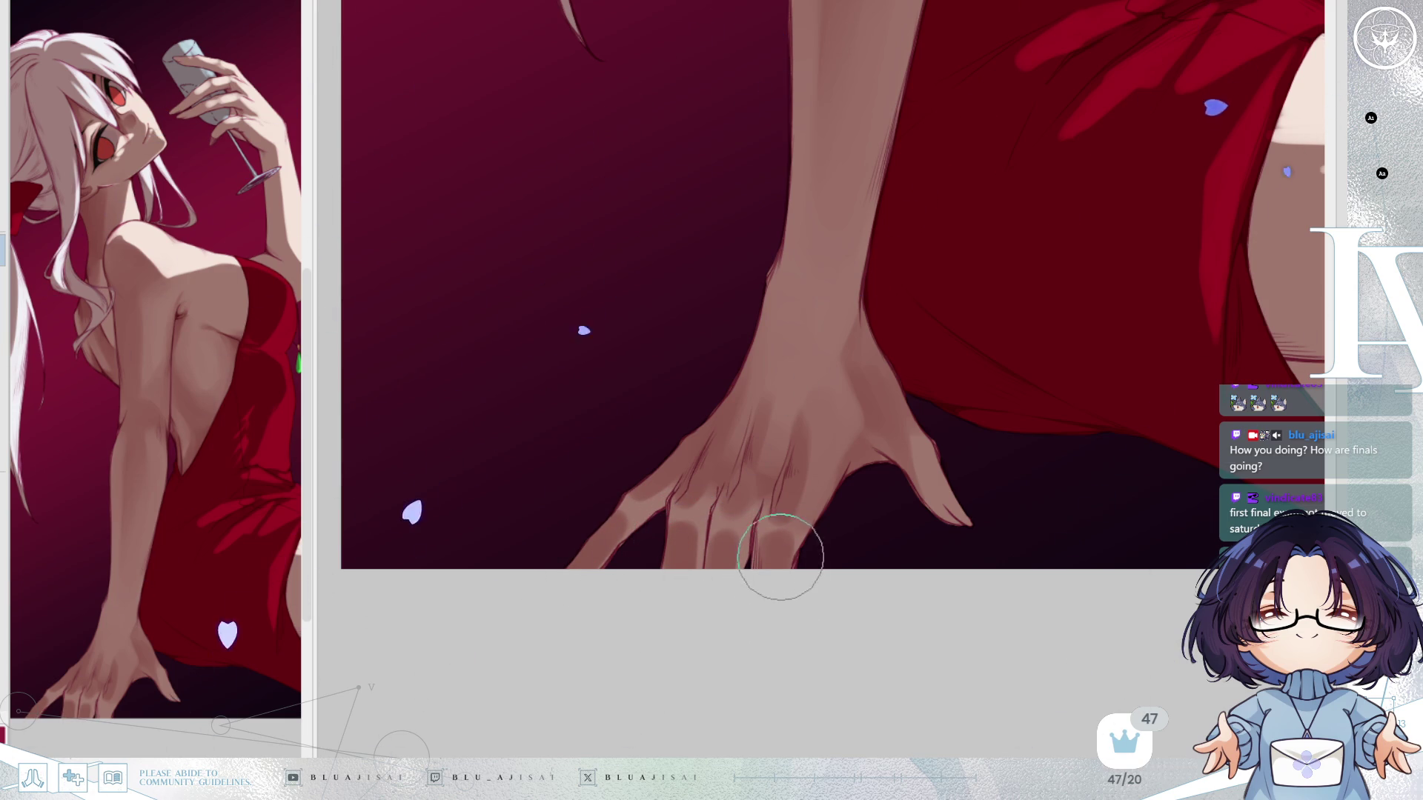
key(asciicircum)
key(asciicircum)
key(asciicircum)
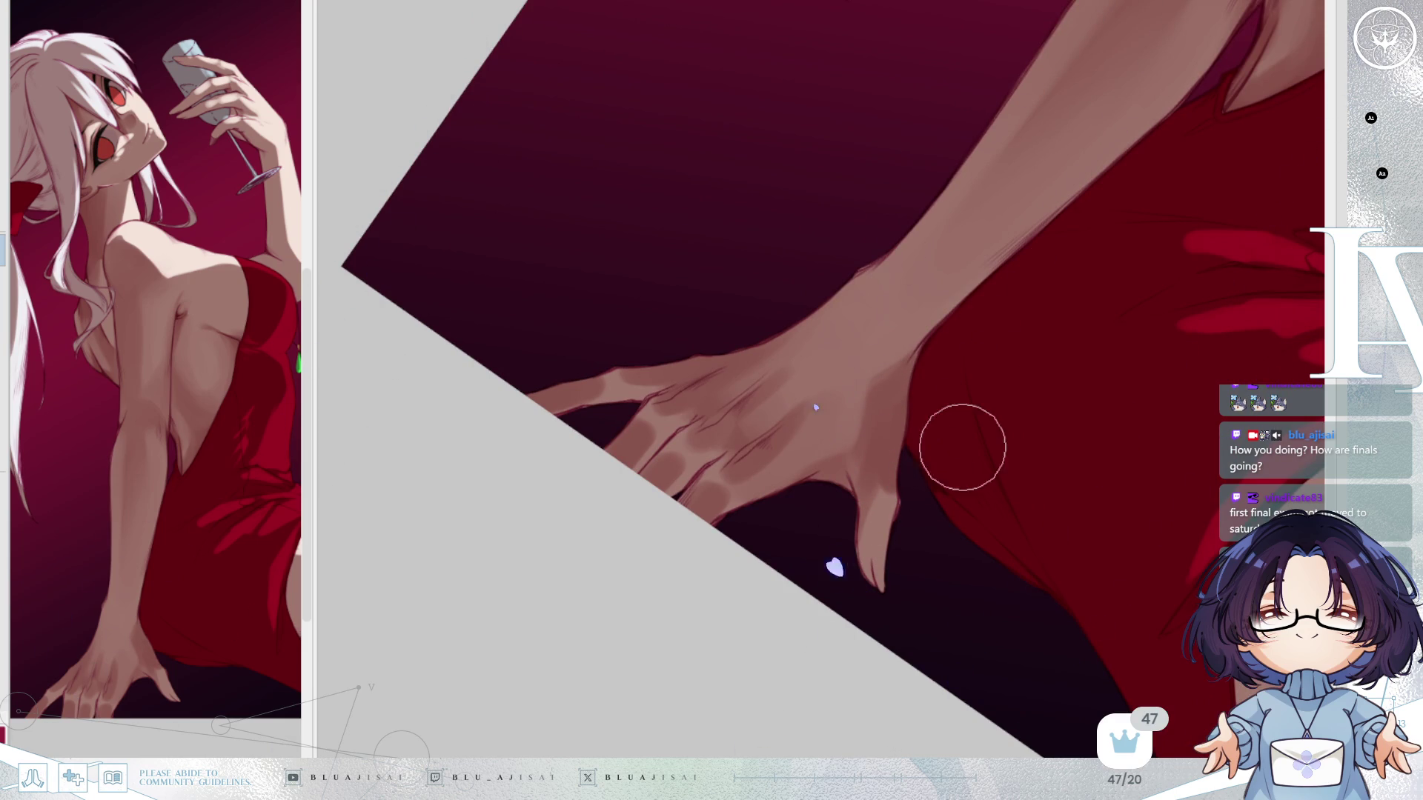
key(minus)
key(minus)
key(minus)
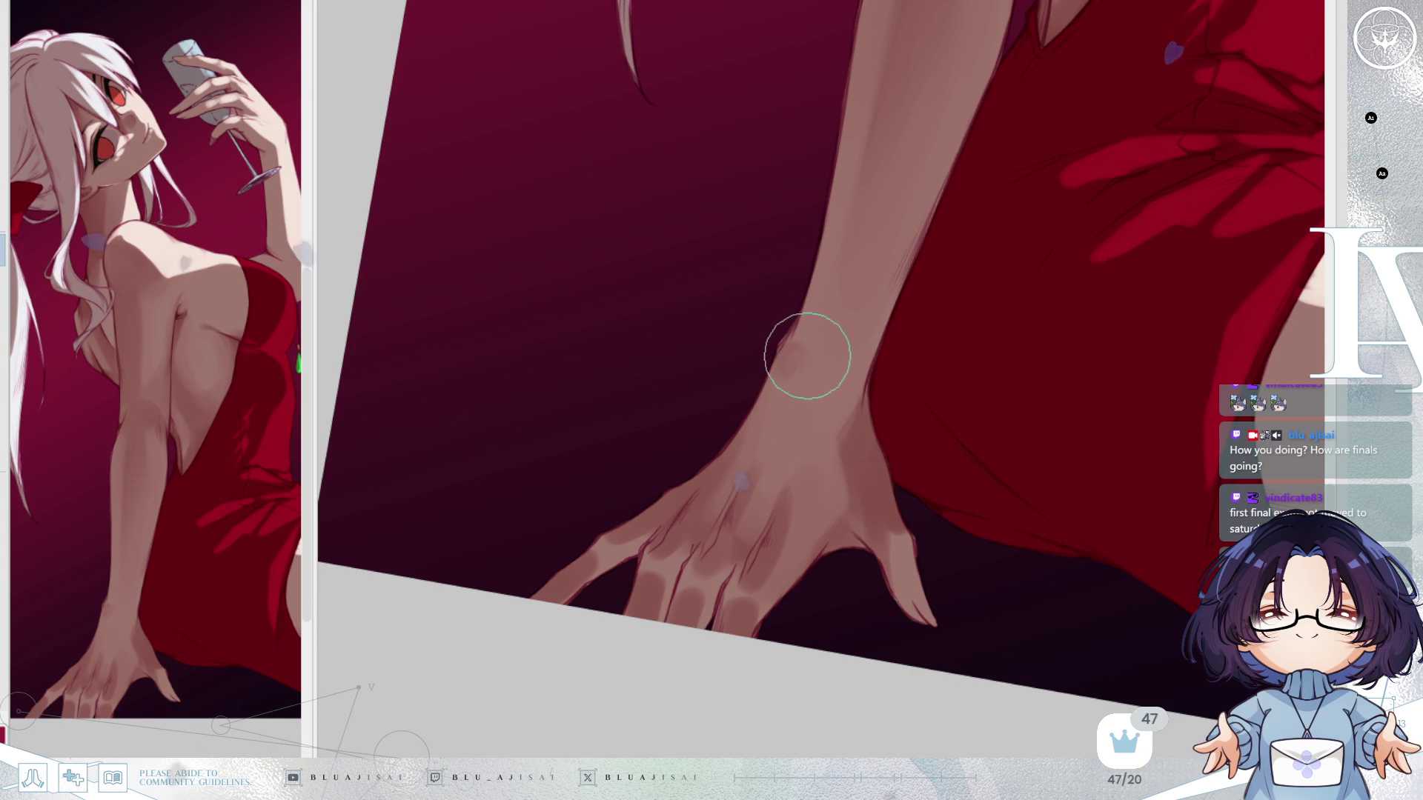
key(equal)
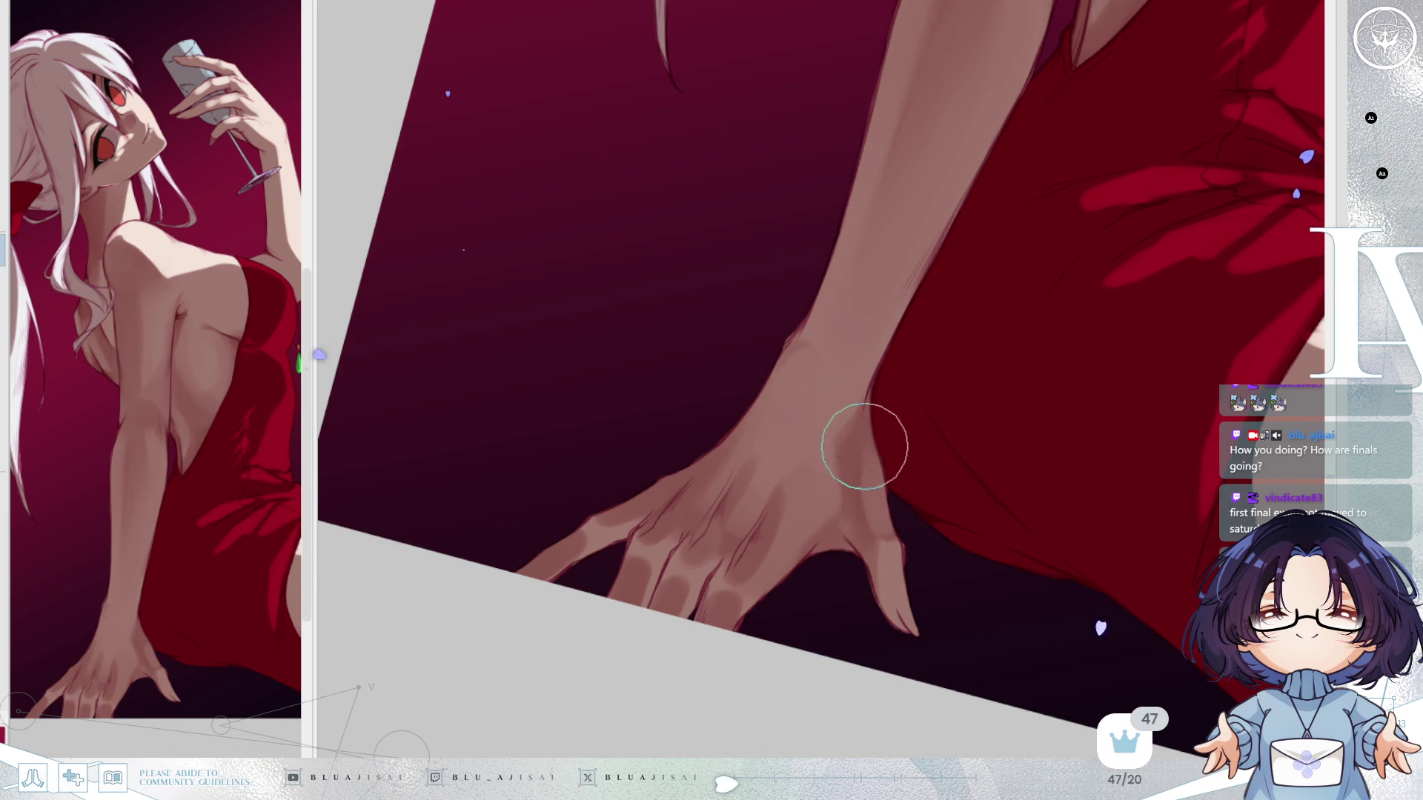
key(minus)
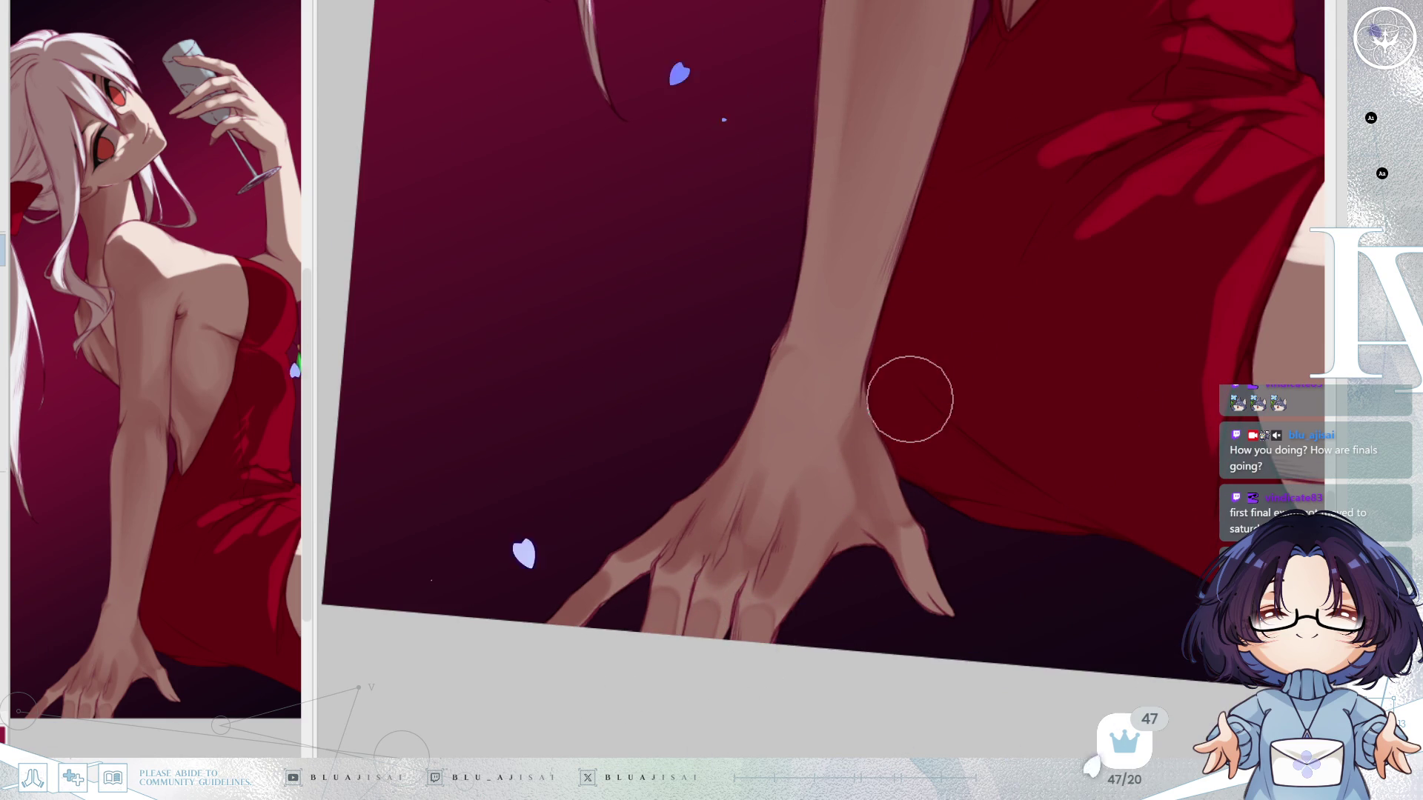
scroll(915, 391, up, 5)
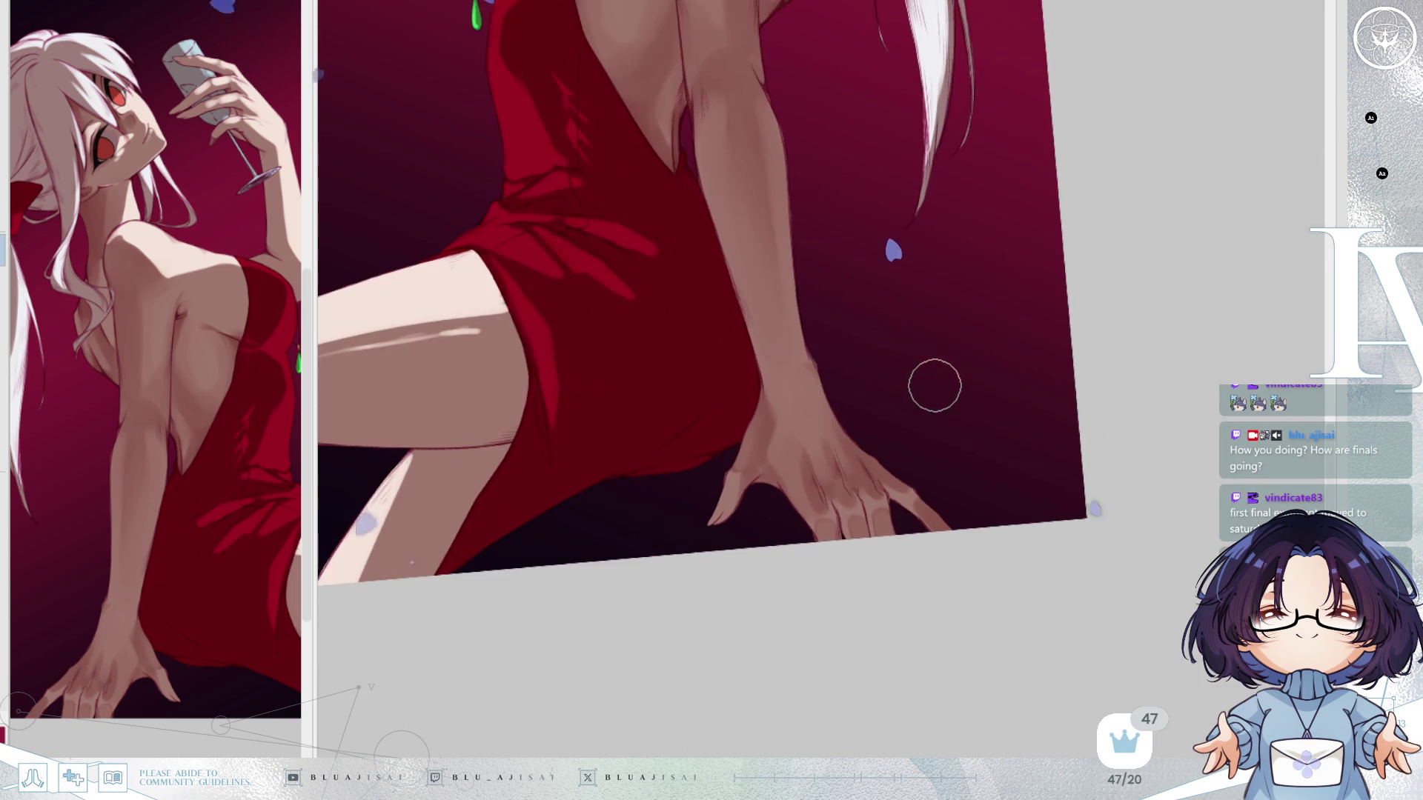
Zoom out to survey the whole painting, then close in on the back and elbow.
scroll(935, 385, up, 5)
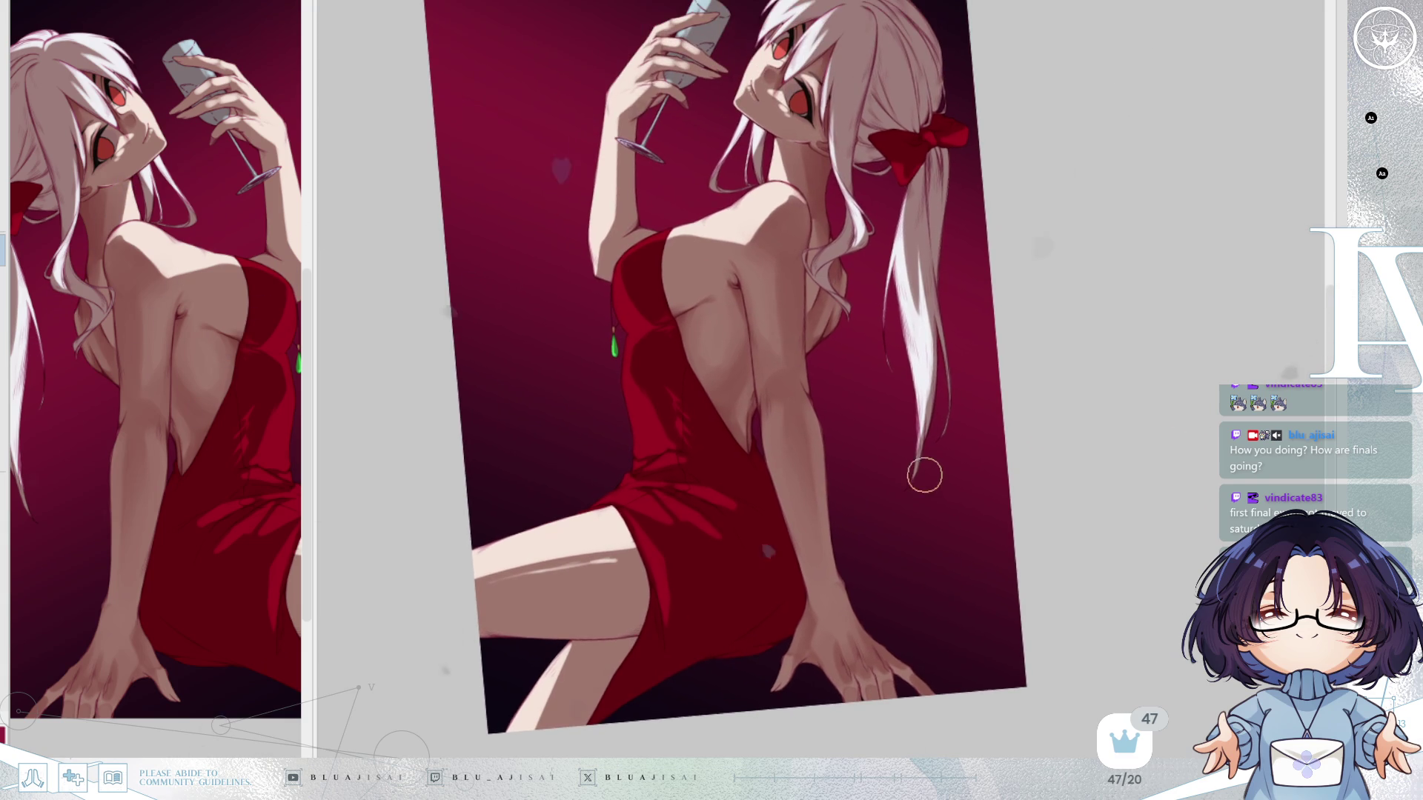
scroll(985, 437, up, 1)
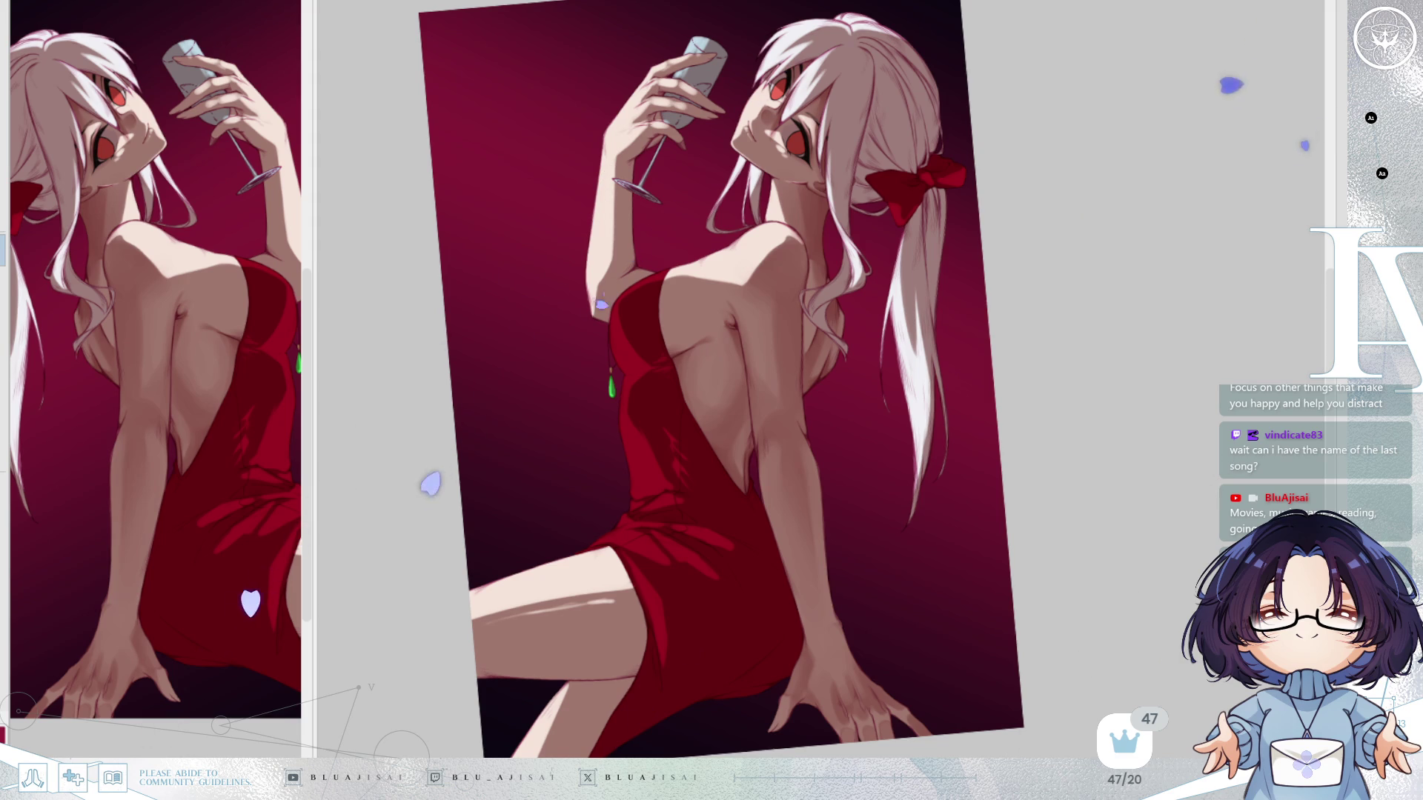
scroll(860, 429, up, 4)
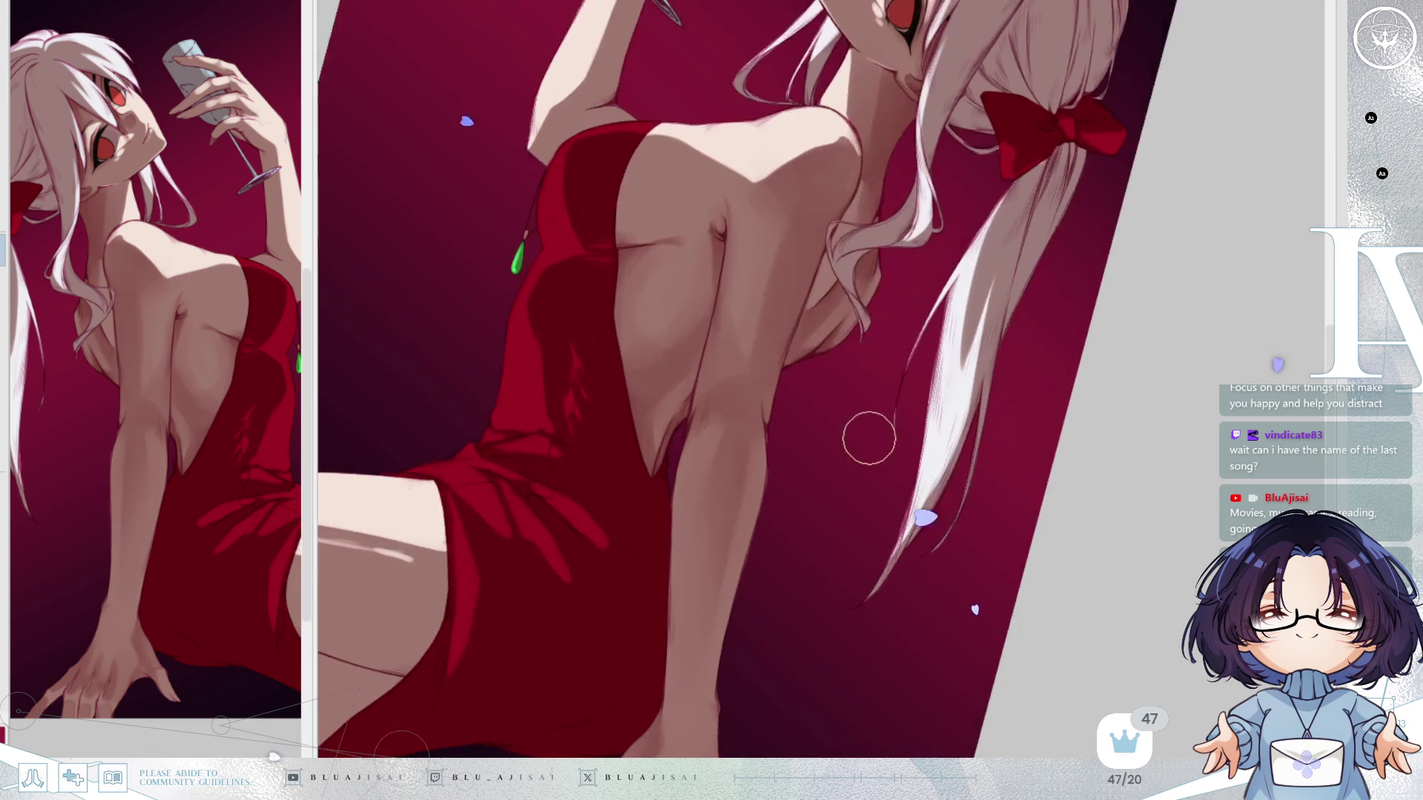
Blend the elbow shading beside the bare back, then pan to the head, glass and bow.
drag(852, 489, 885, 560)
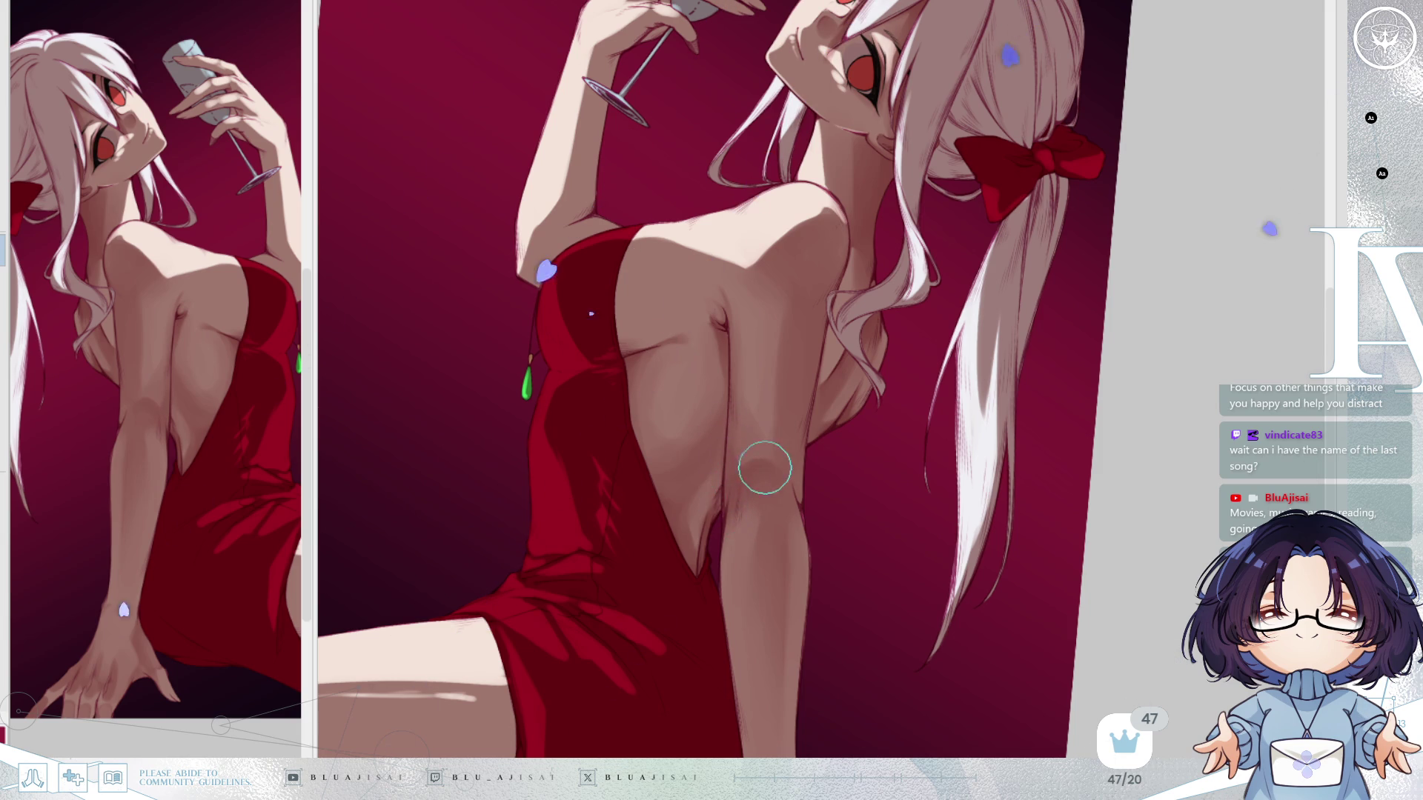
mouse_move(767, 468)
mouse_down()
mouse_move(788, 496)
mouse_move(749, 482)
mouse_move(782, 453)
mouse_up()
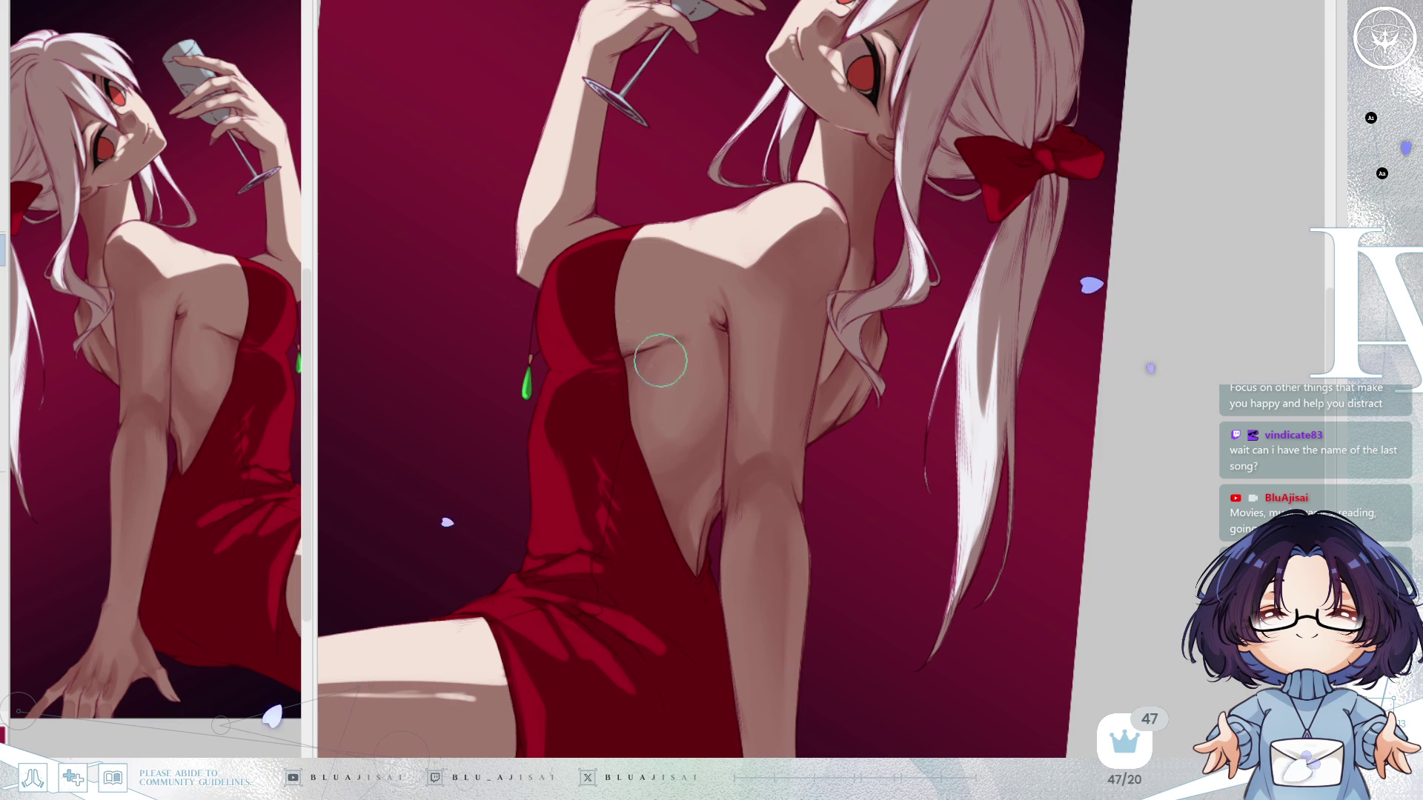
mouse_move(753, 477)
mouse_down()
mouse_move(736, 464)
mouse_move(756, 467)
mouse_move(752, 484)
mouse_up()
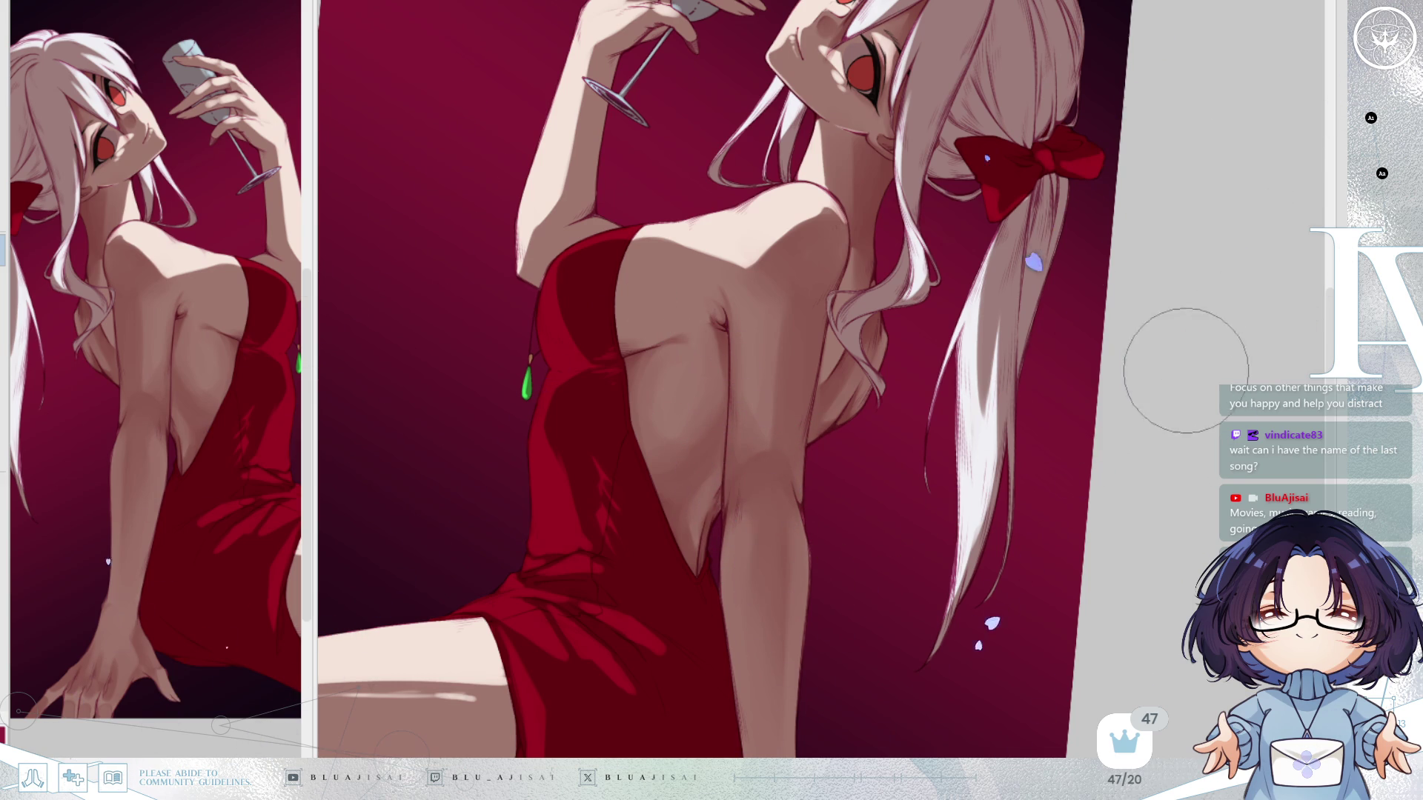
drag(963, 525, 661, 624)
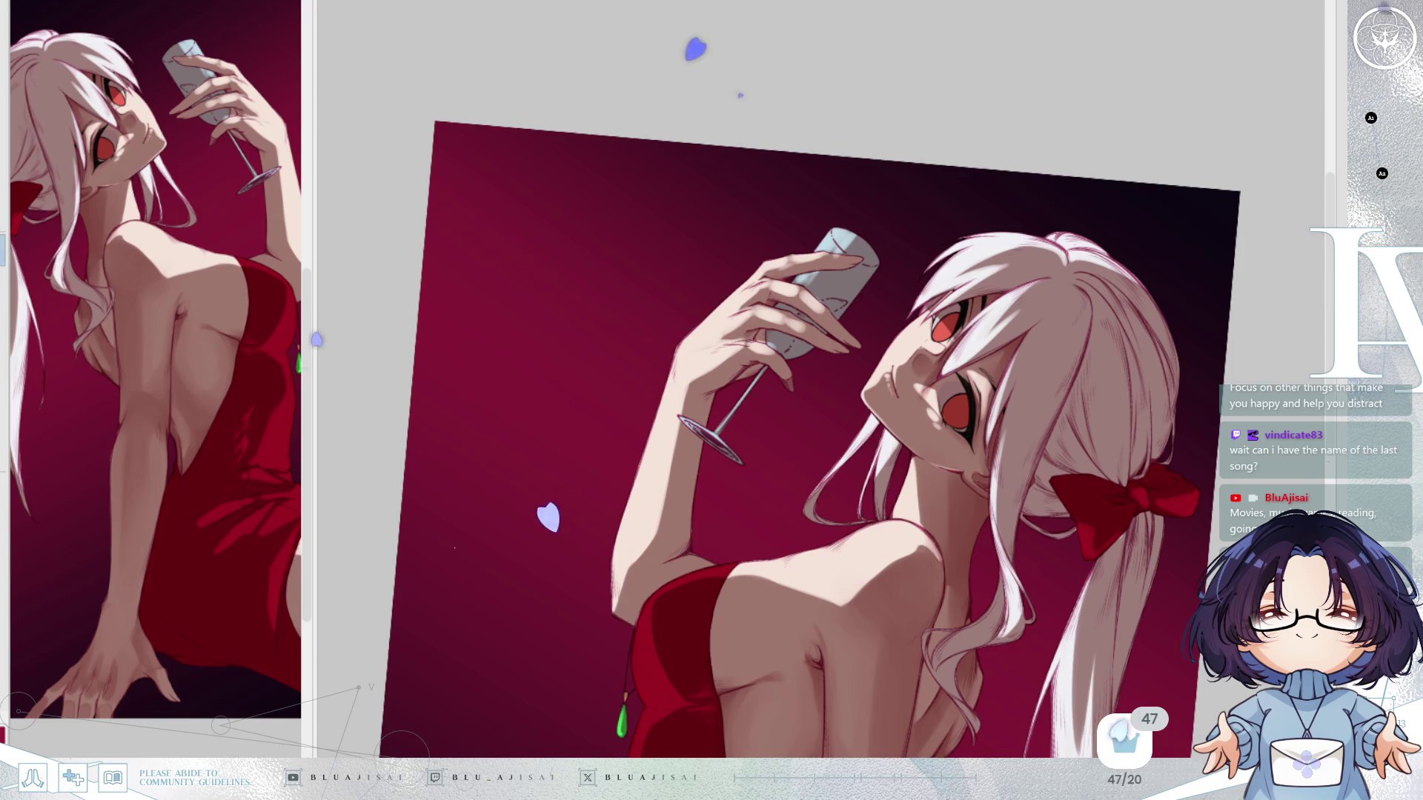
drag(978, 407, 970, 414)
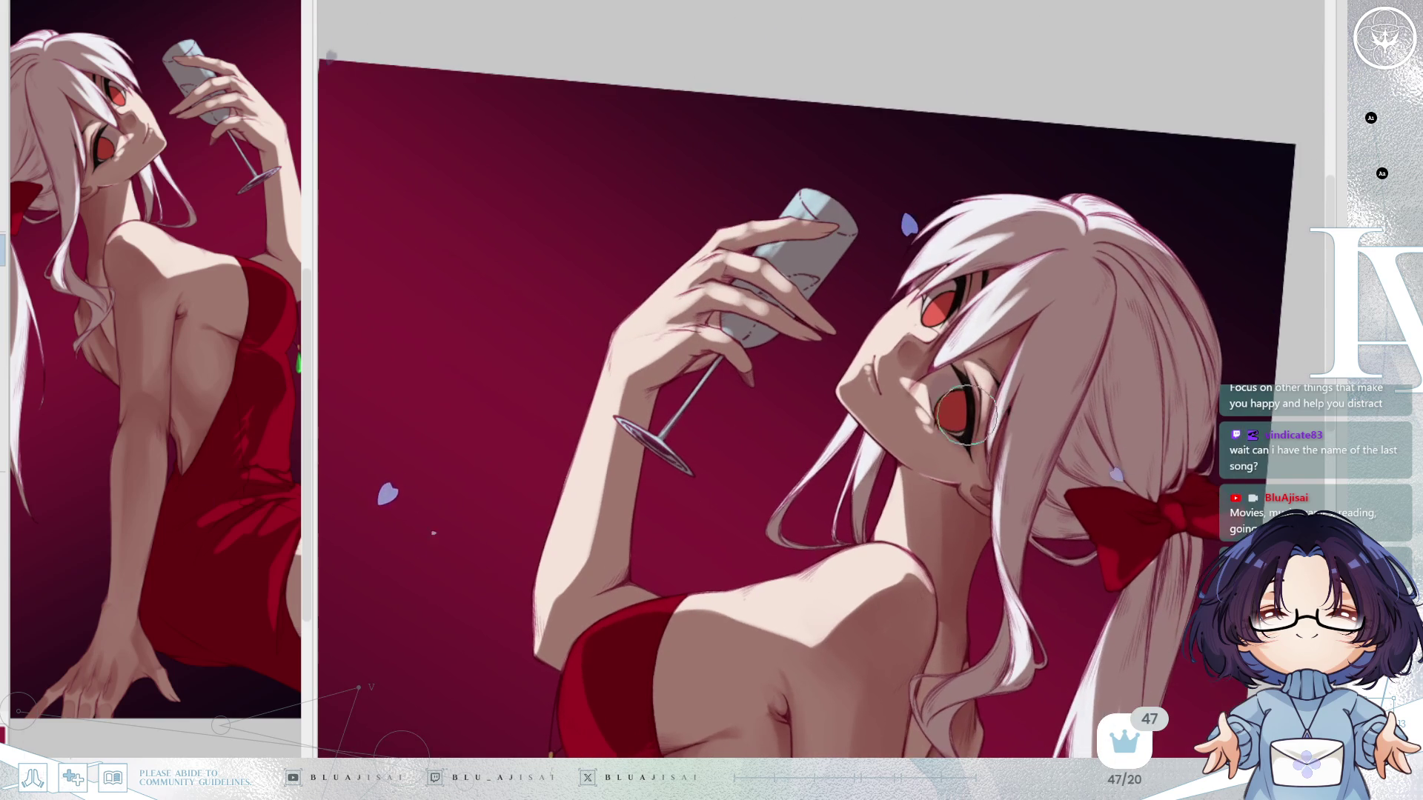
drag(897, 338, 721, 301)
scroll(720, 301, up, 2)
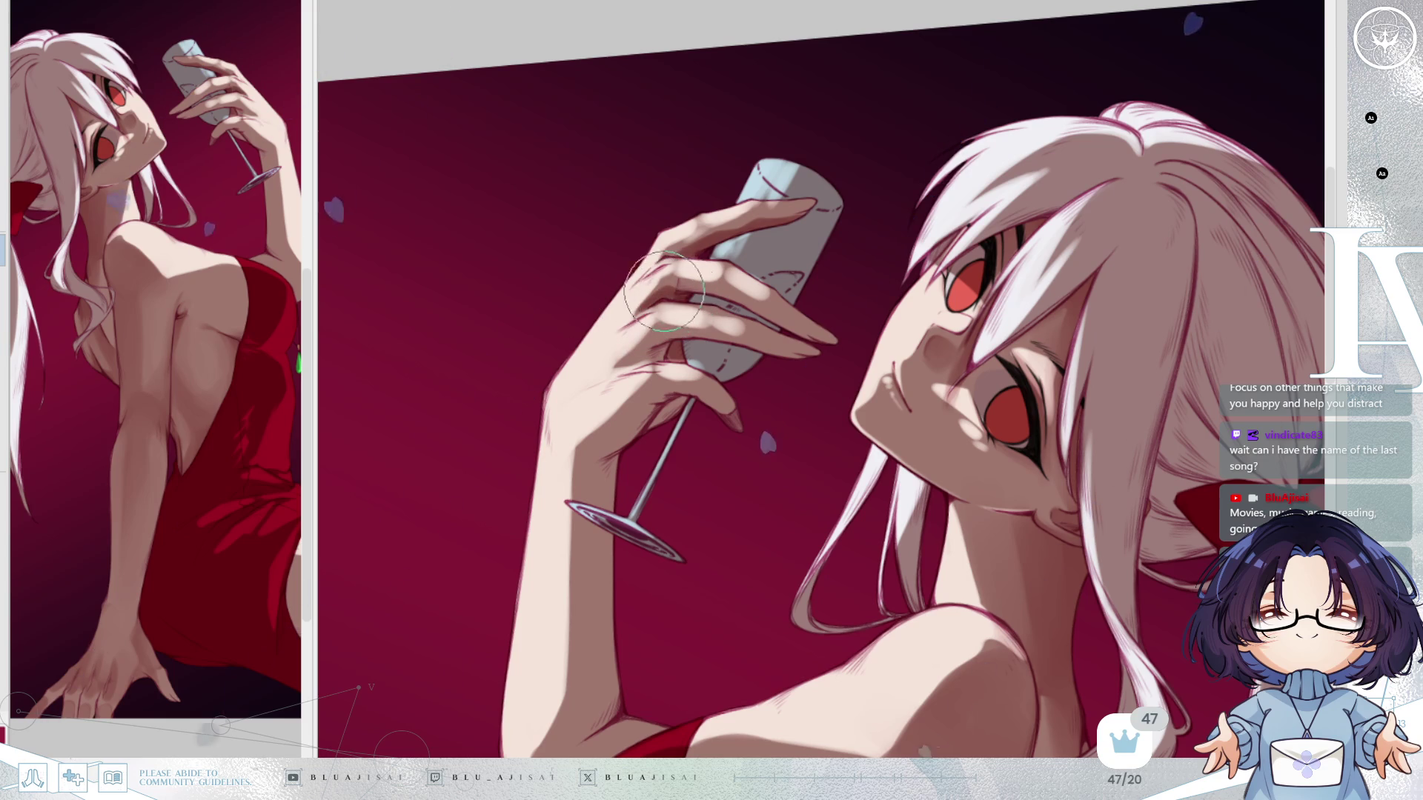
mouse_move(733, 293)
mouse_down()
mouse_move(754, 307)
mouse_move(741, 290)
mouse_move(710, 329)
mouse_up()
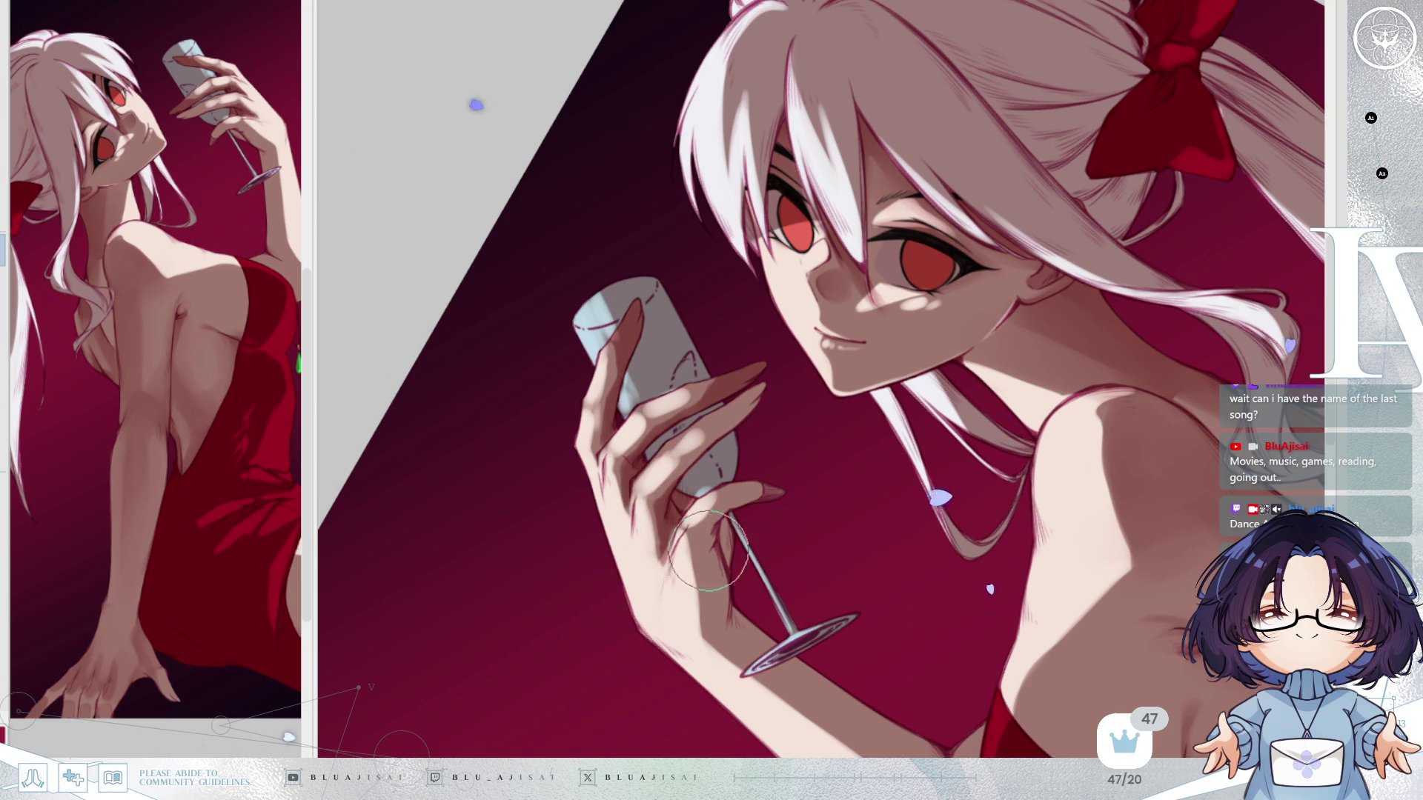
key(asciicircum)
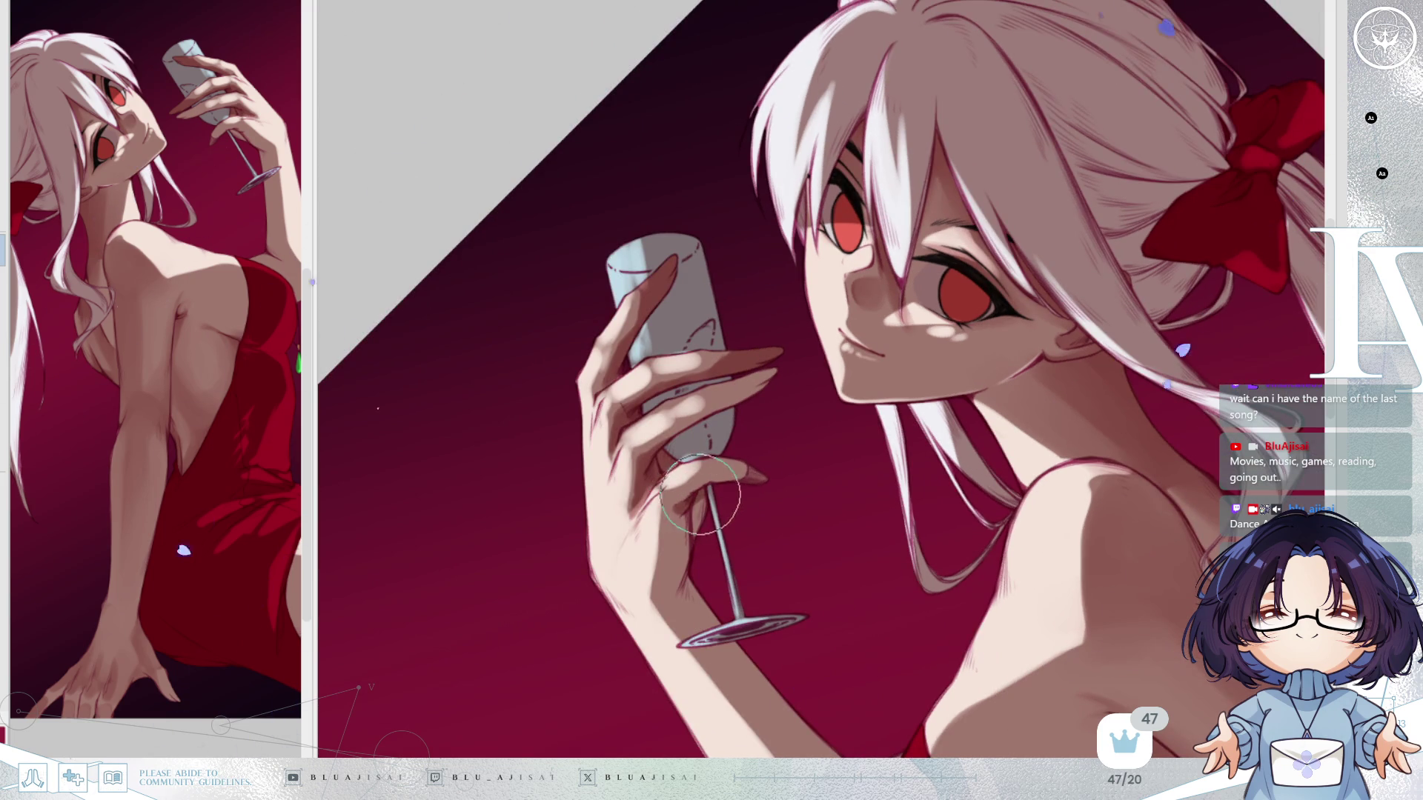
key(asciicircum)
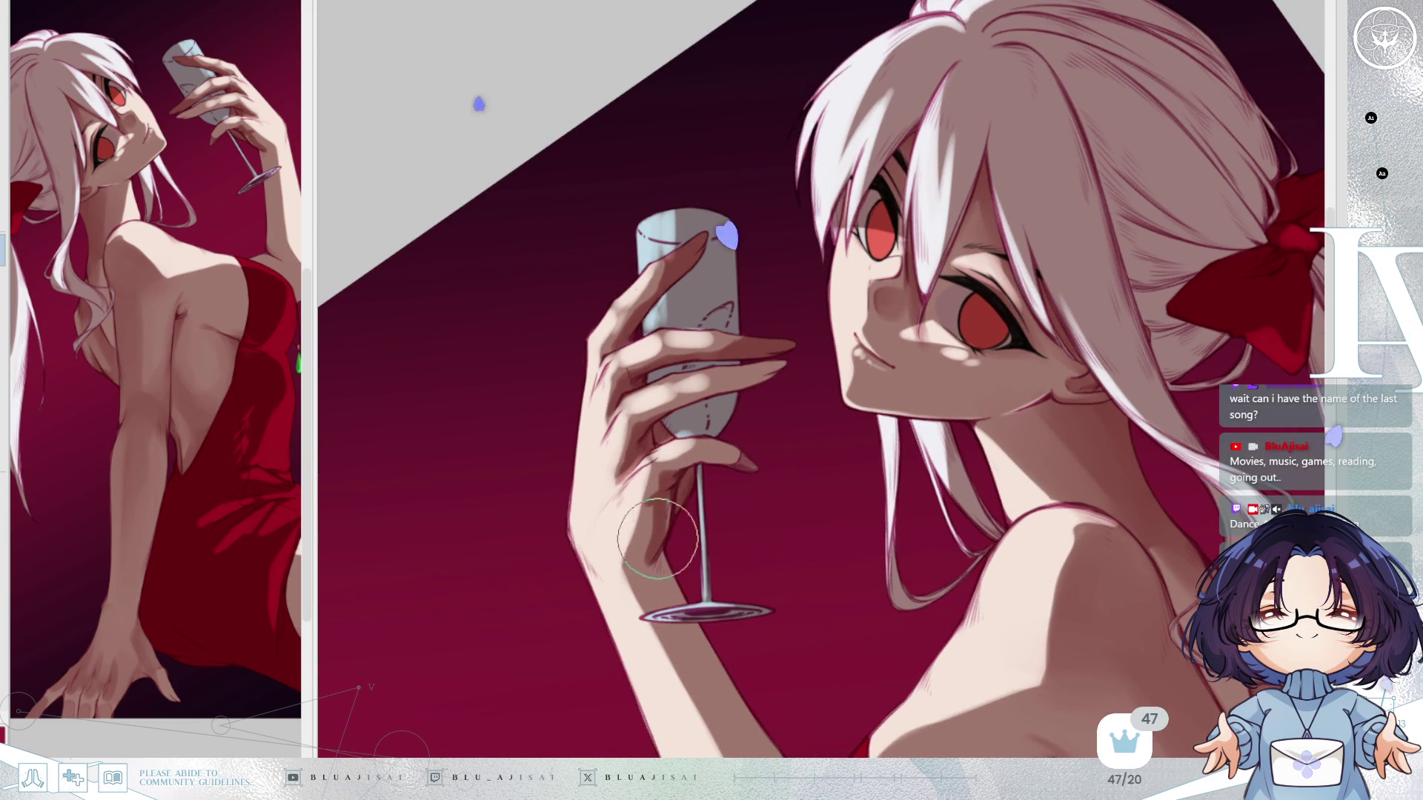
key(asciicircum)
scroll(798, 374, up, 1)
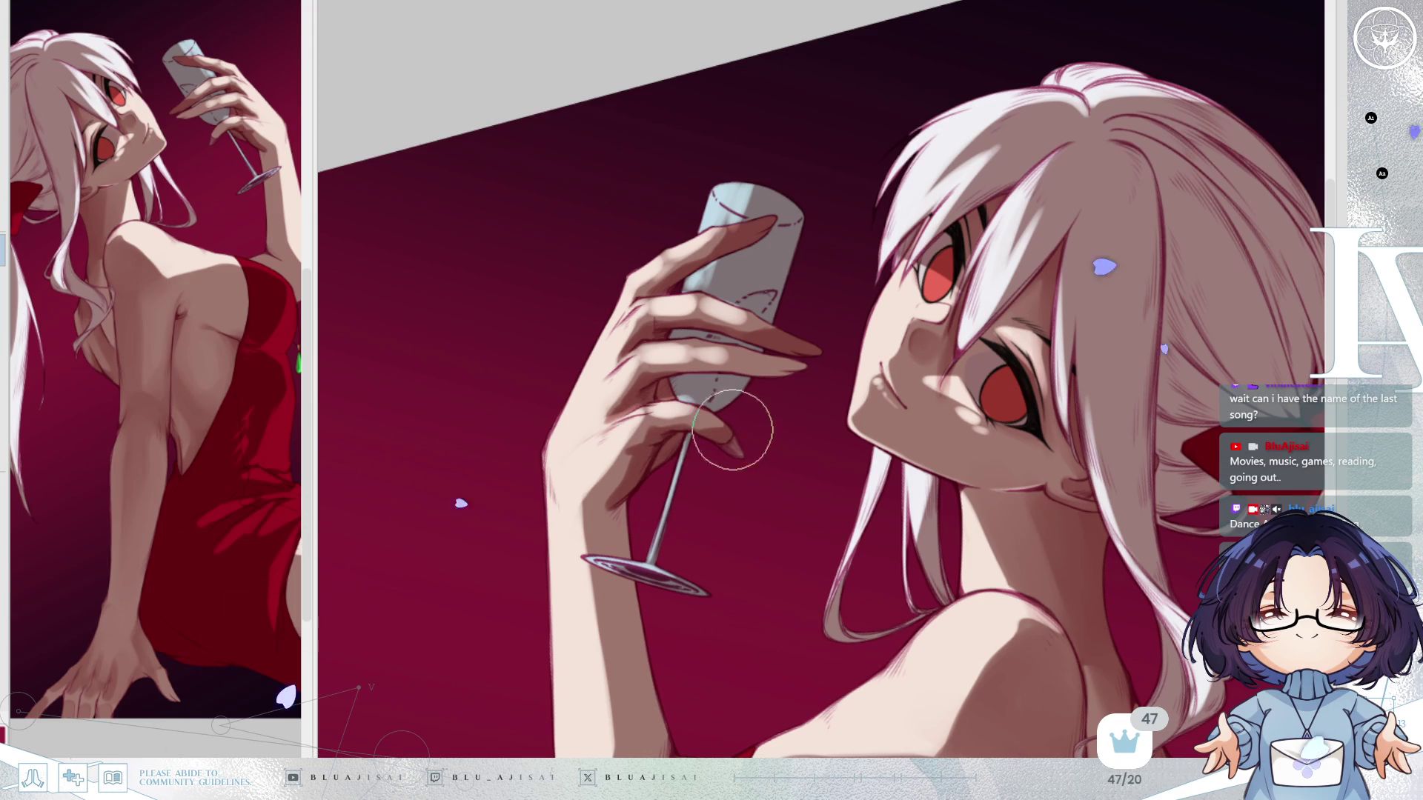
key(-)
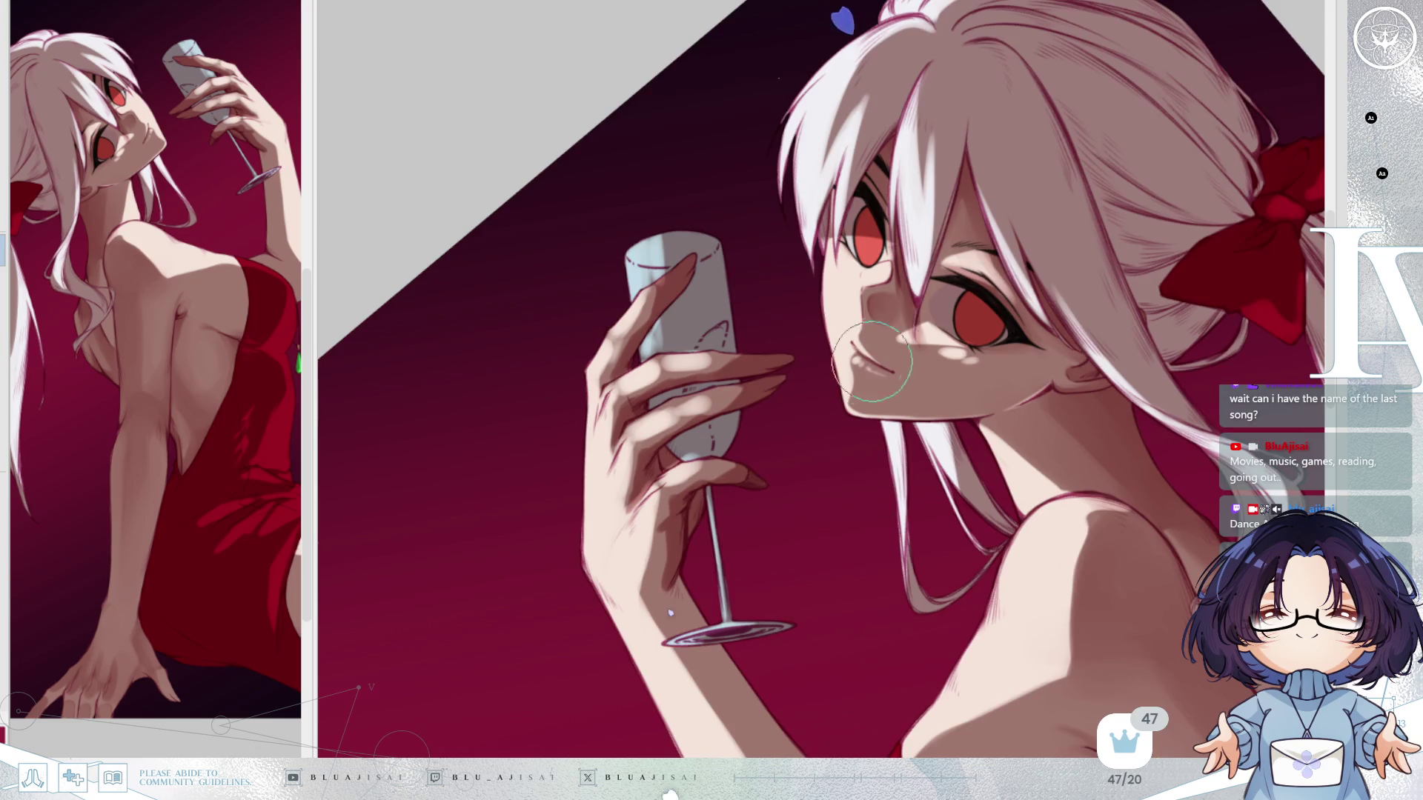
key(asciicircum)
key(asciicircum)
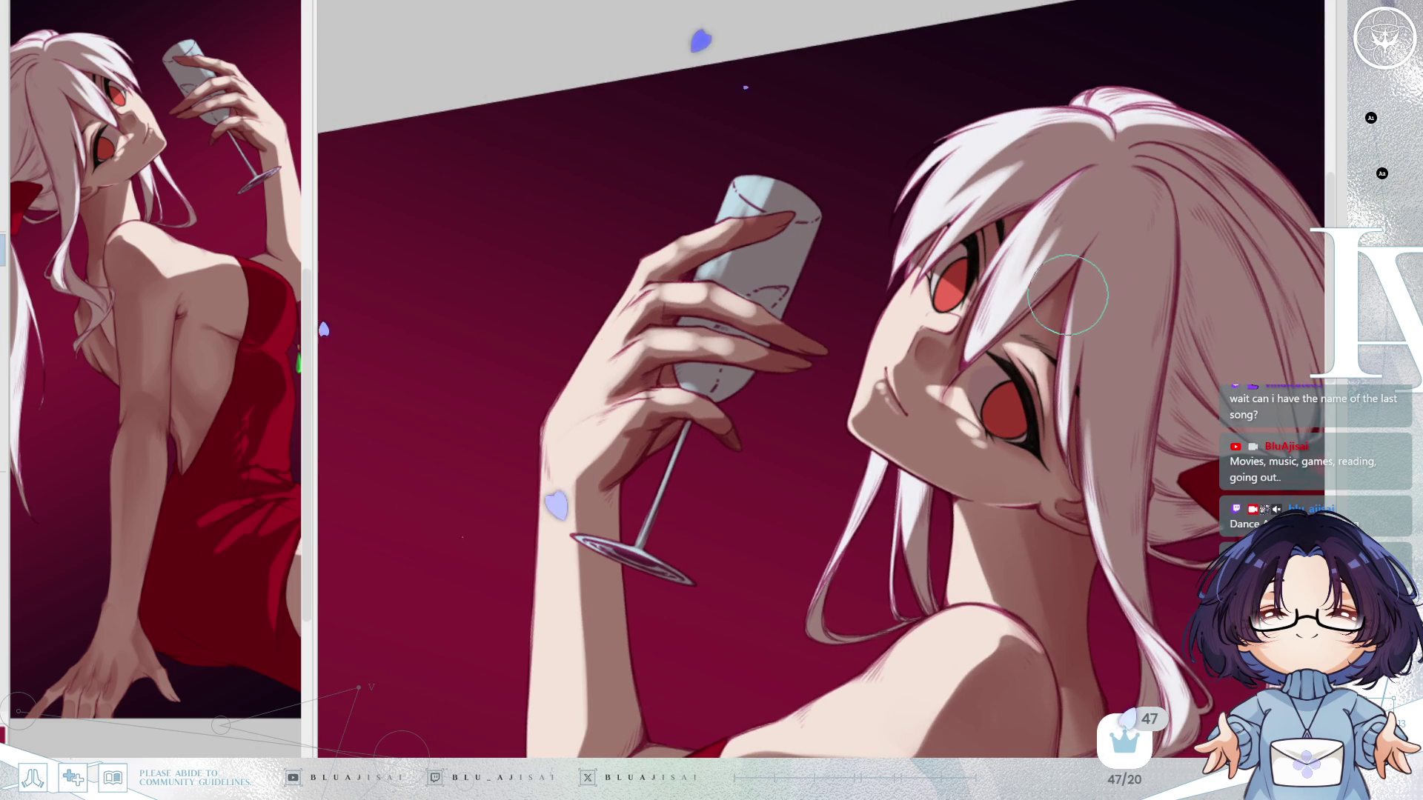
drag(1052, 459, 1008, 311)
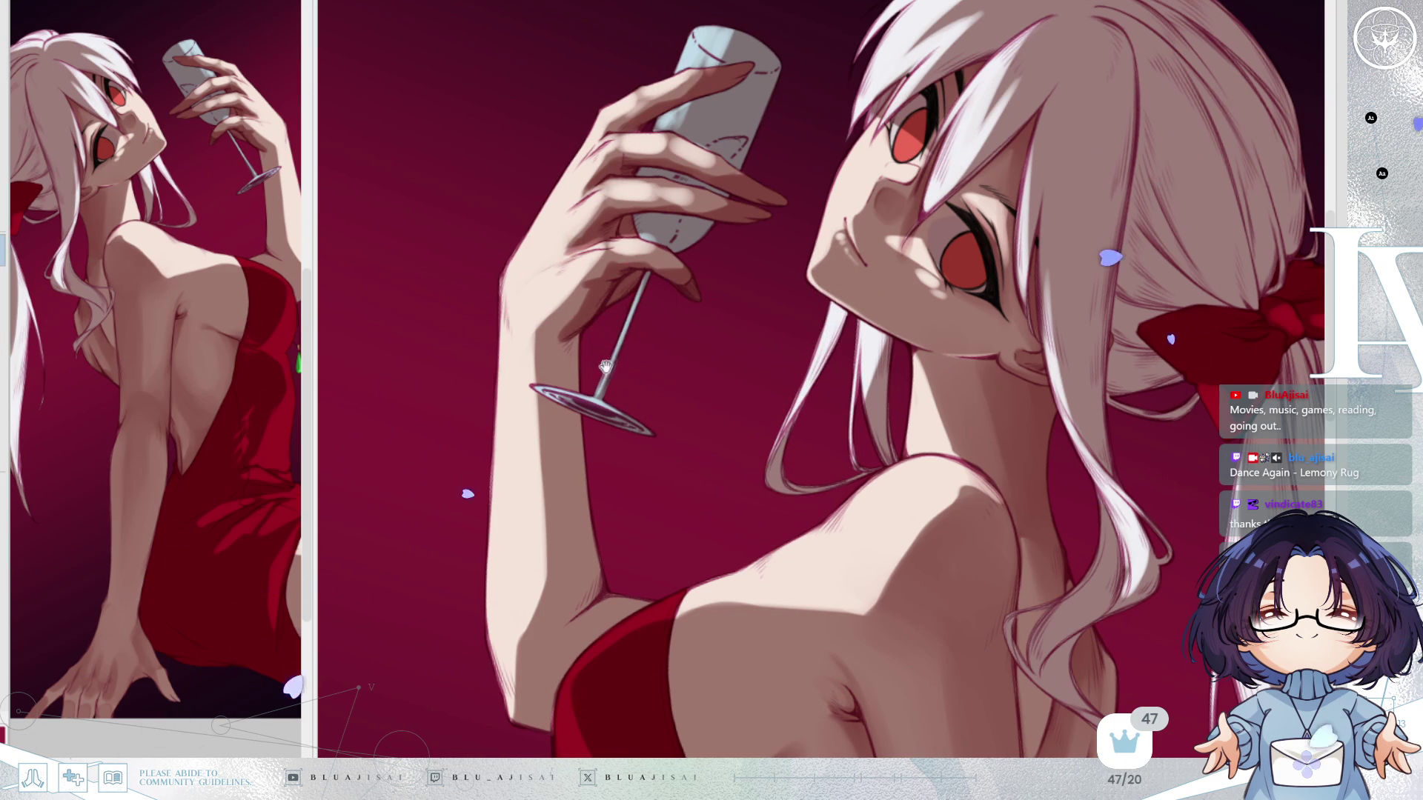
drag(614, 322, 762, 326)
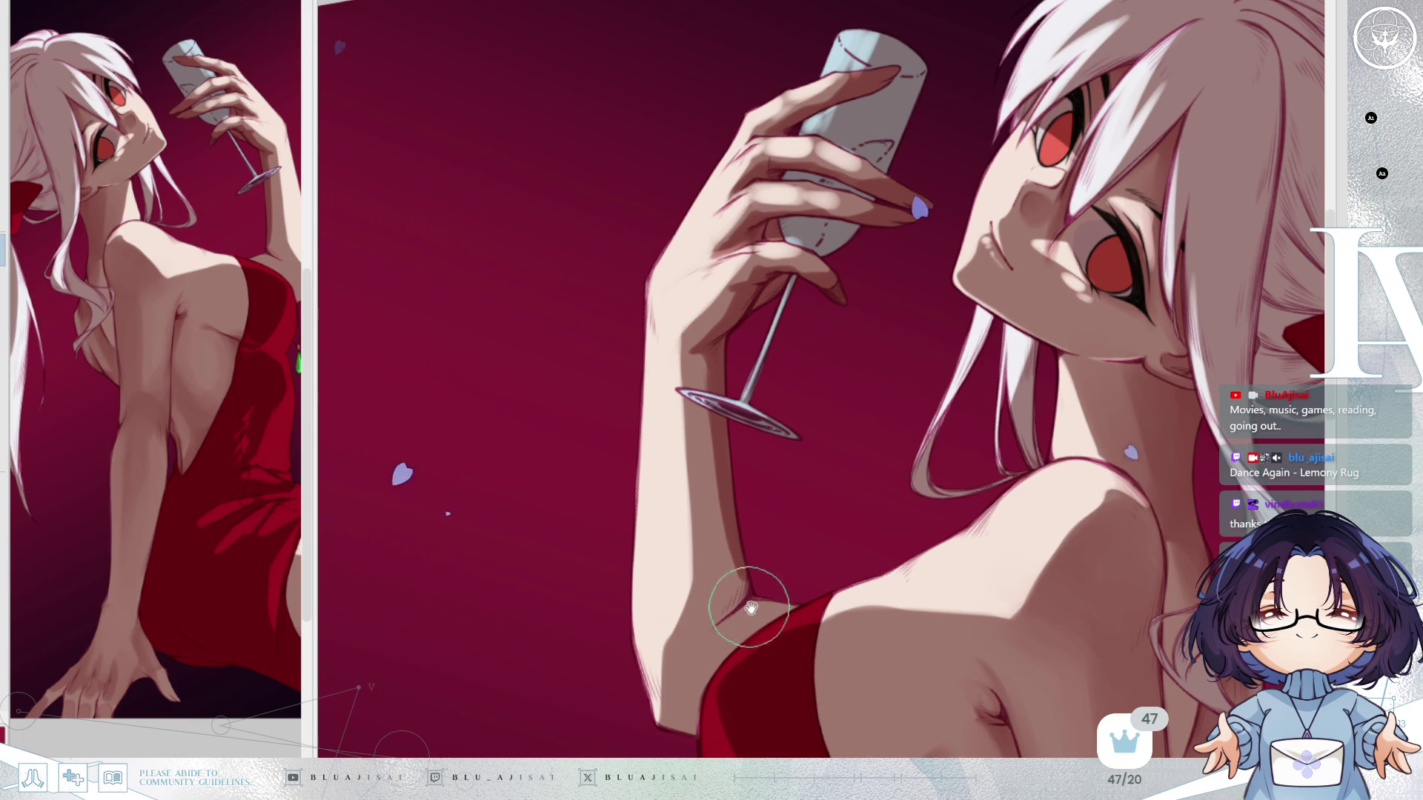
drag(722, 508, 705, 428)
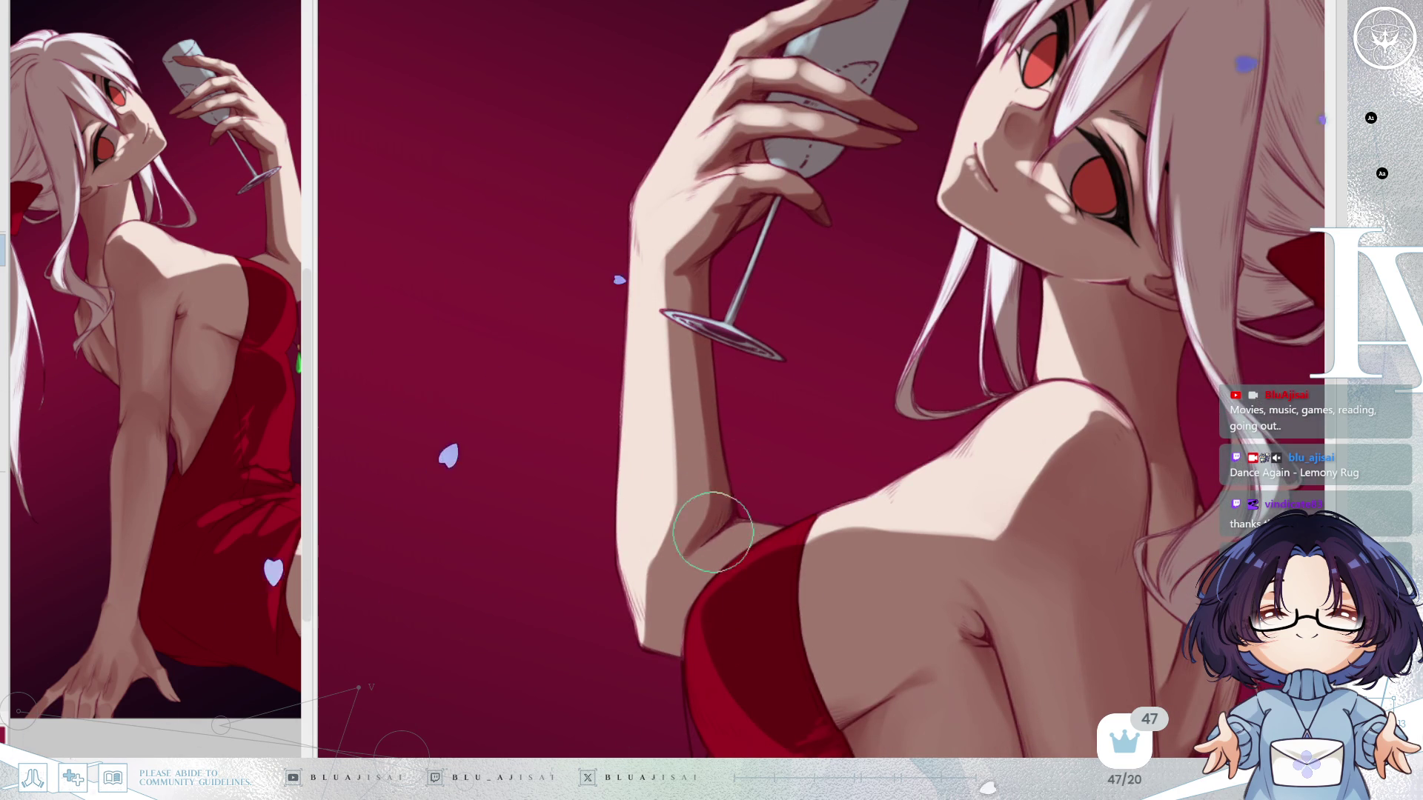
key(Delete)
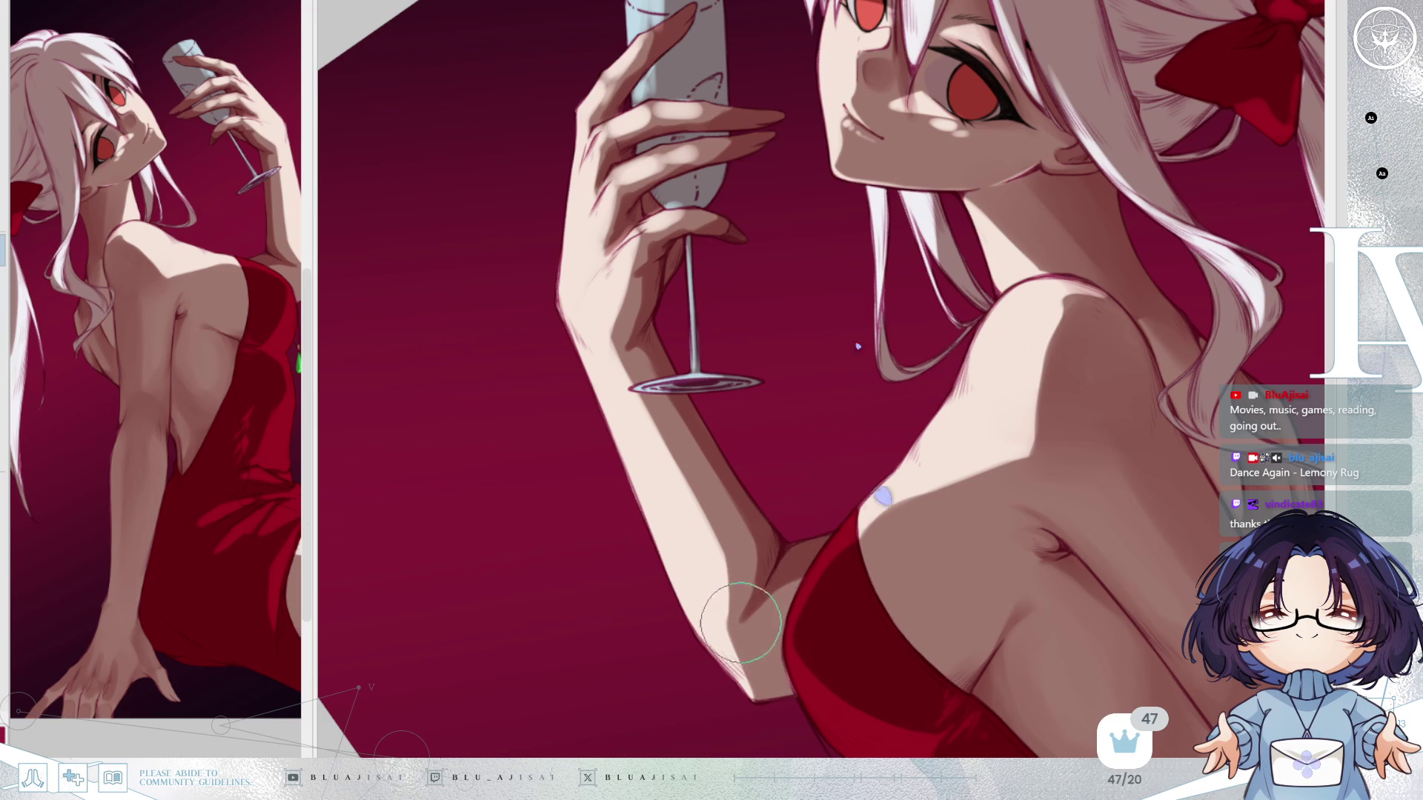
key(End)
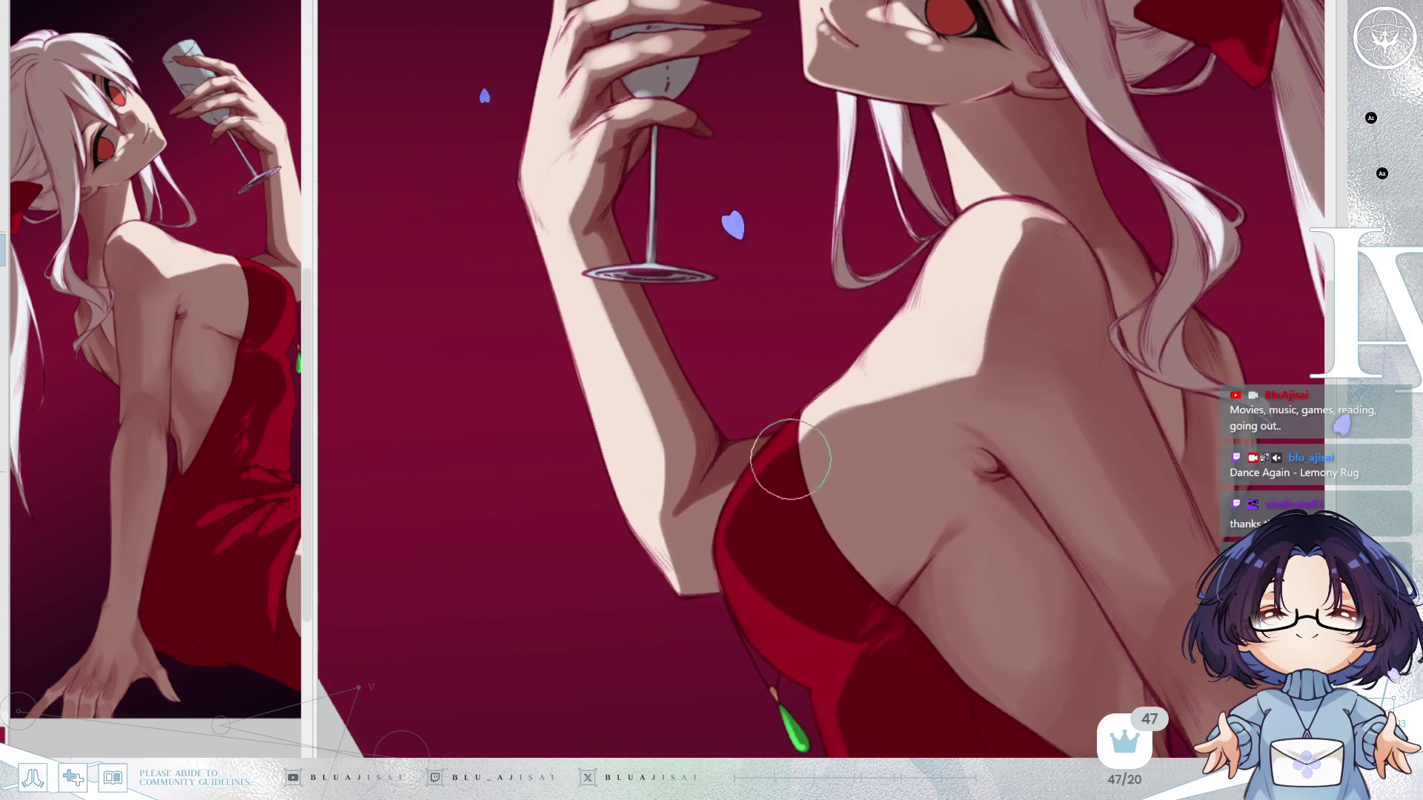
key(End)
drag(775, 519, 765, 544)
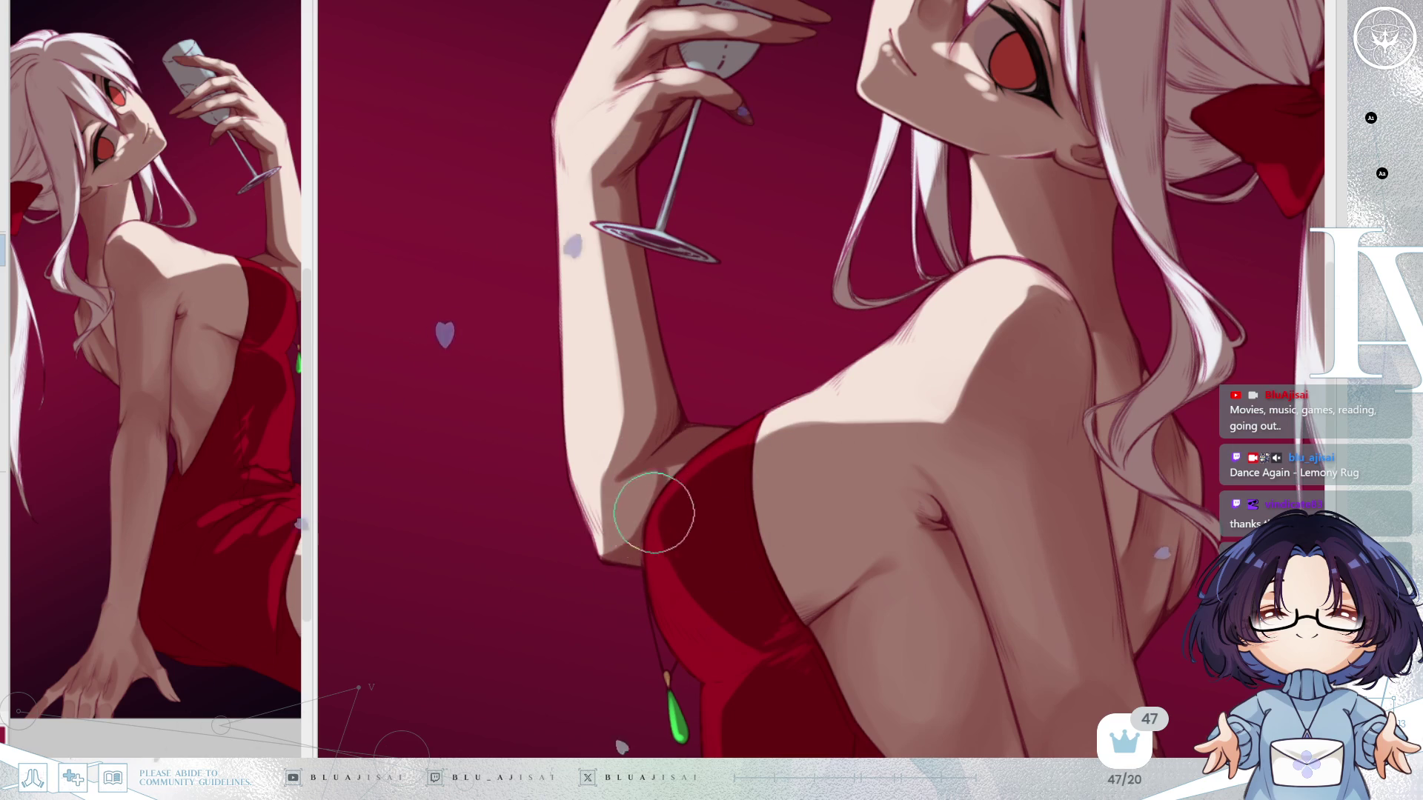
key(h)
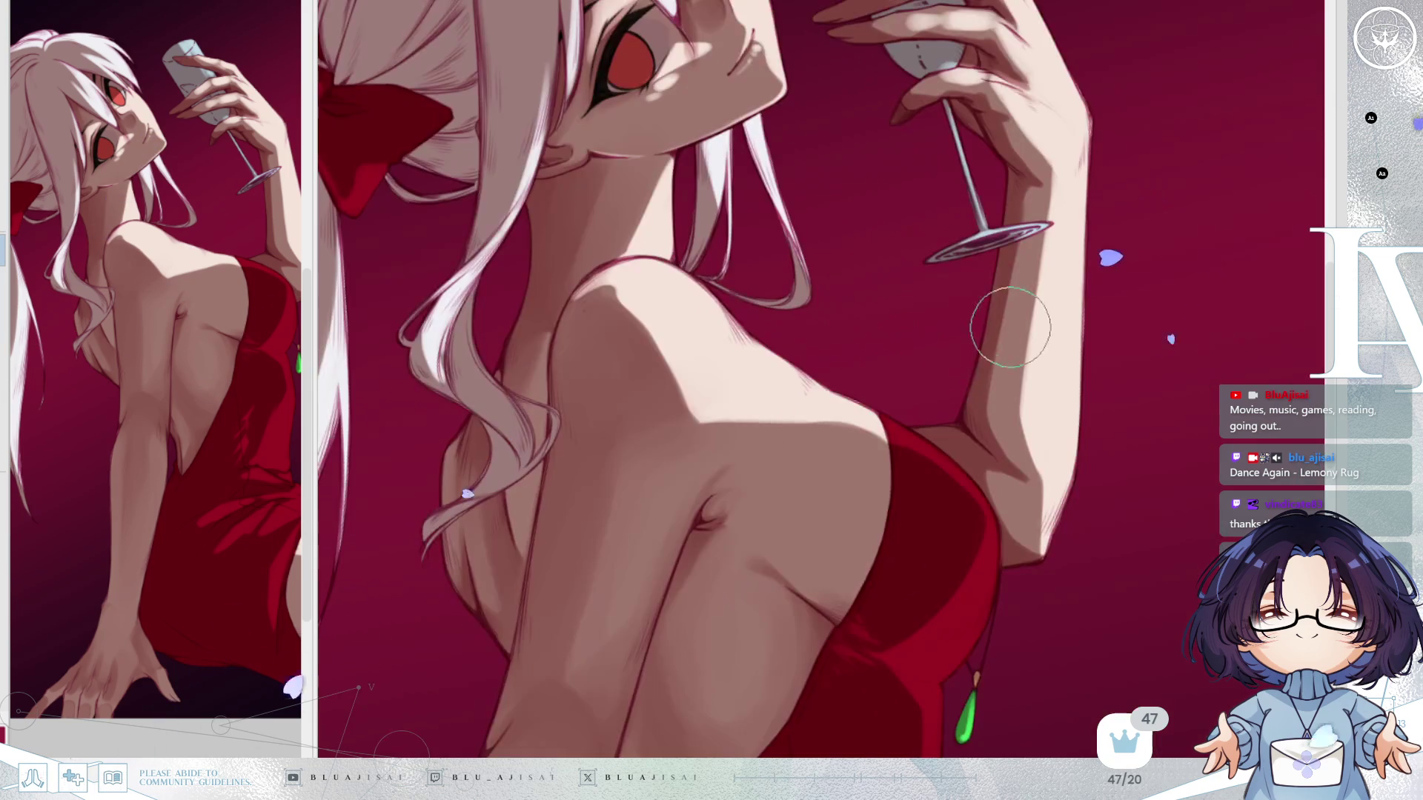
key(h)
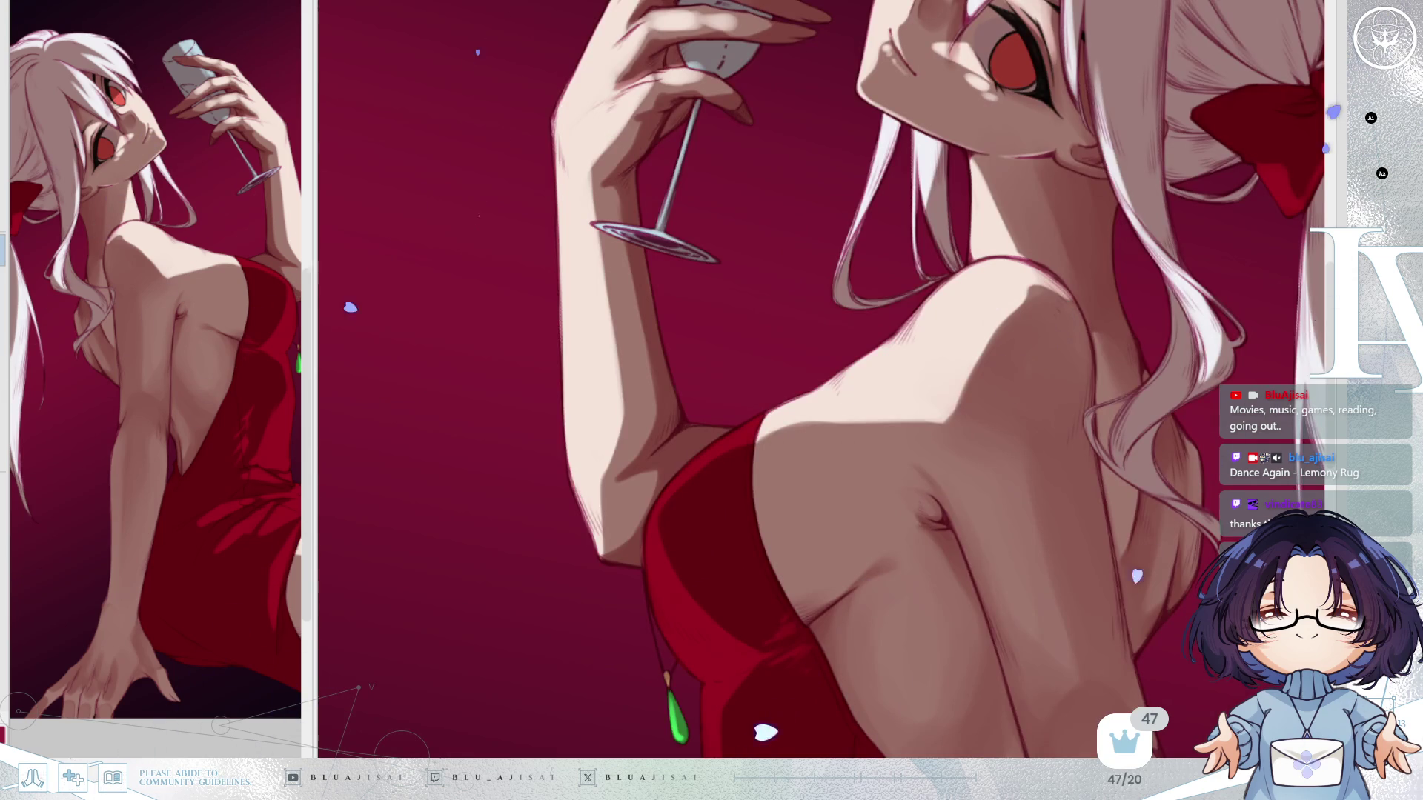
mouse_move(786, 185)
mouse_down()
mouse_move(676, 349)
mouse_move(740, 407)
mouse_up()
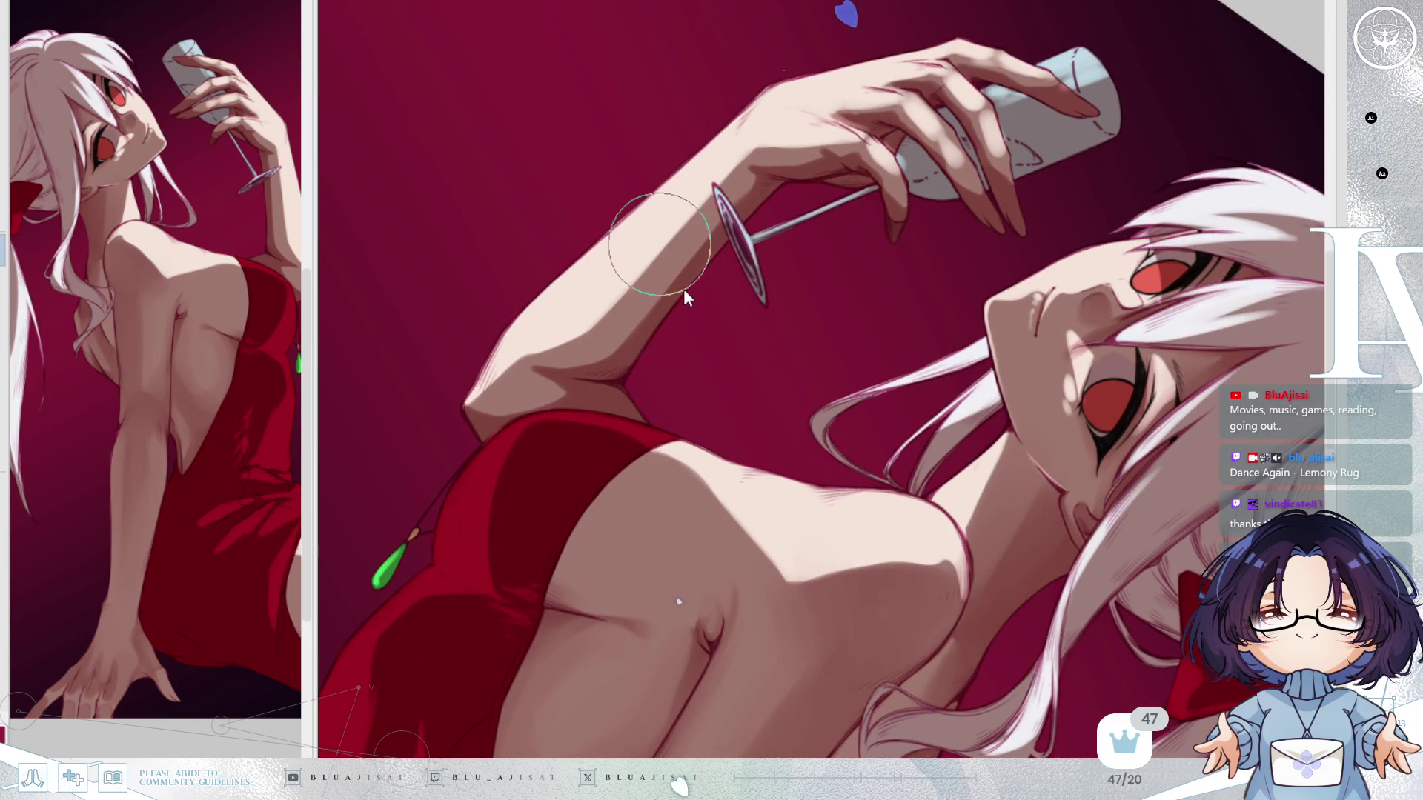
drag(683, 288, 702, 413)
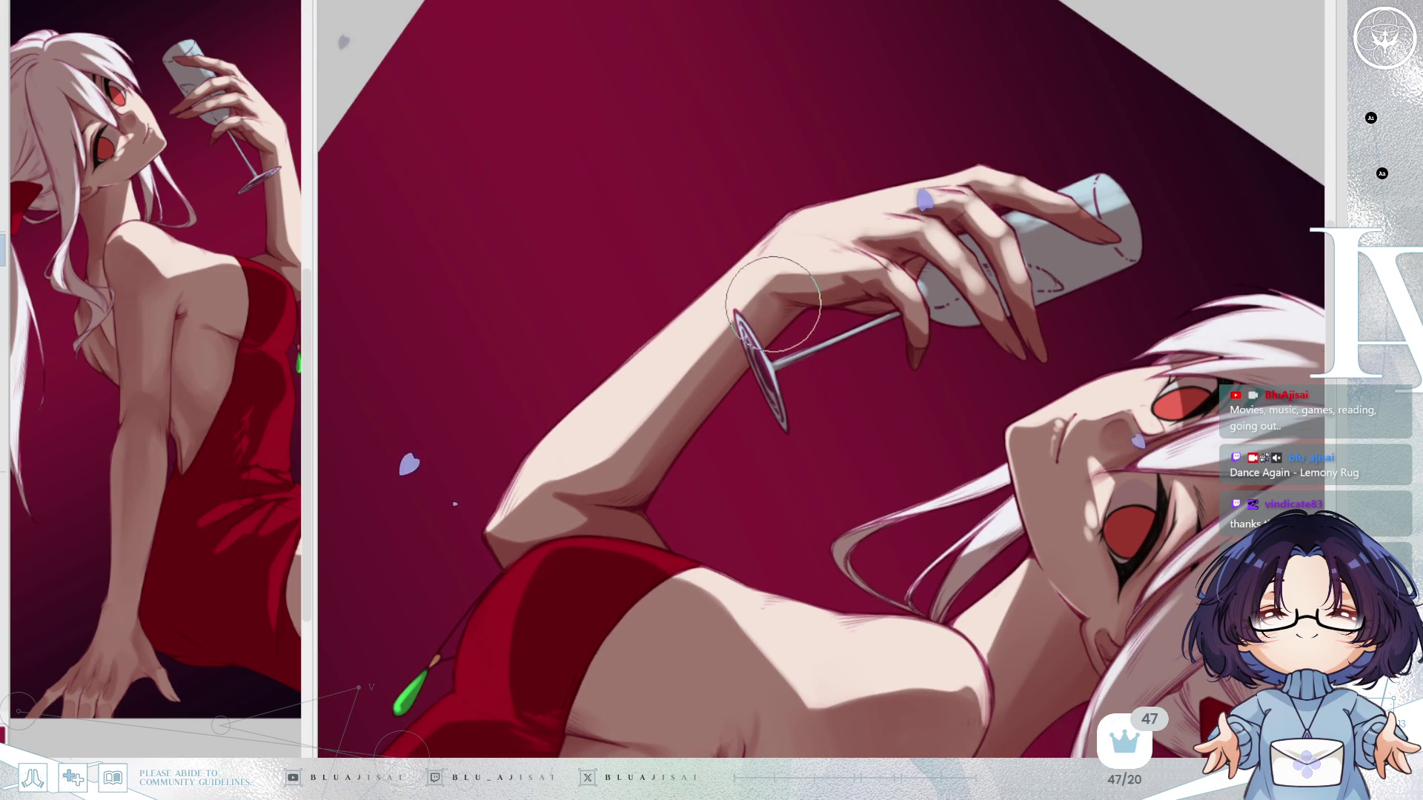
mouse_move(664, 450)
mouse_down()
mouse_move(734, 445)
mouse_move(778, 413)
mouse_up()
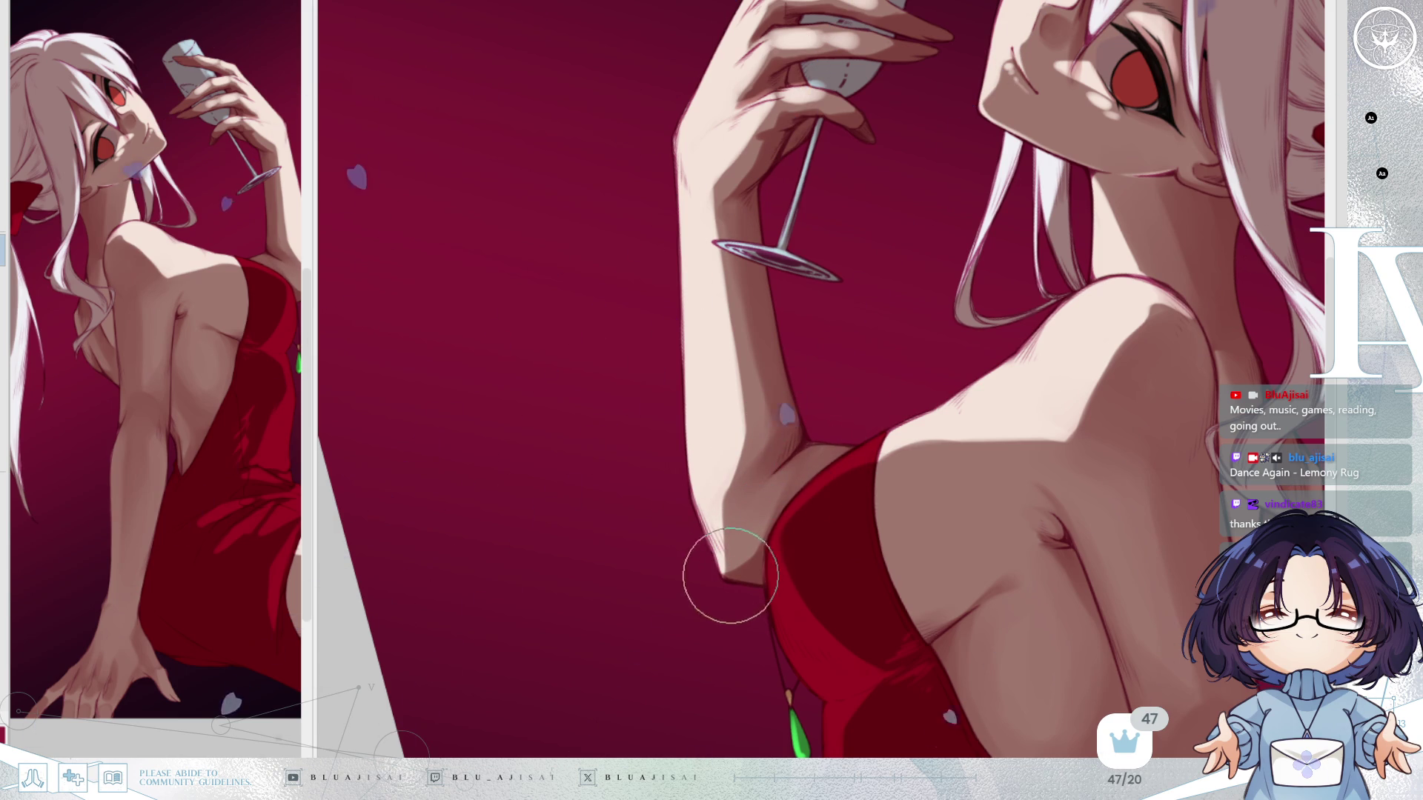
key(h)
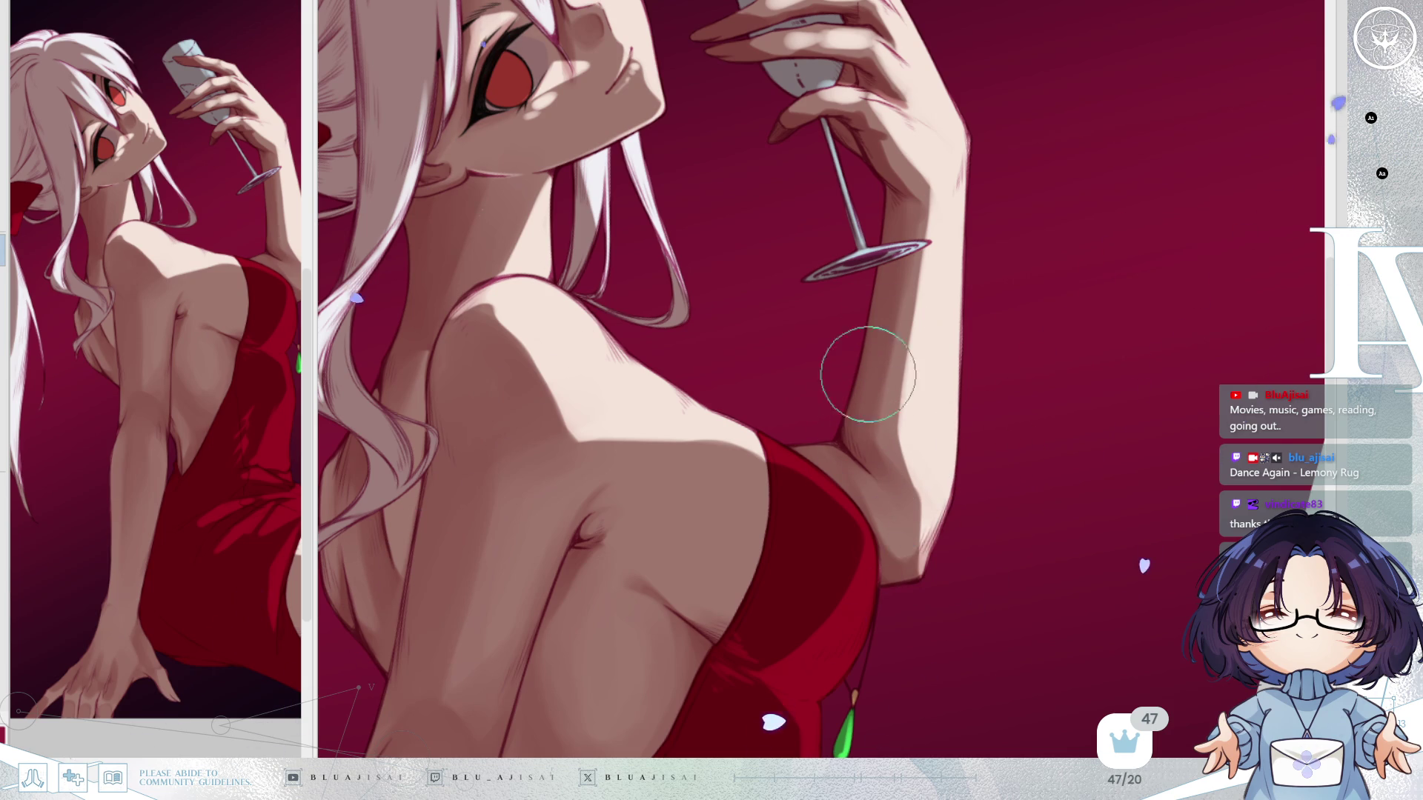
scroll(863, 355, up, 3)
key(h)
drag(901, 433, 865, 529)
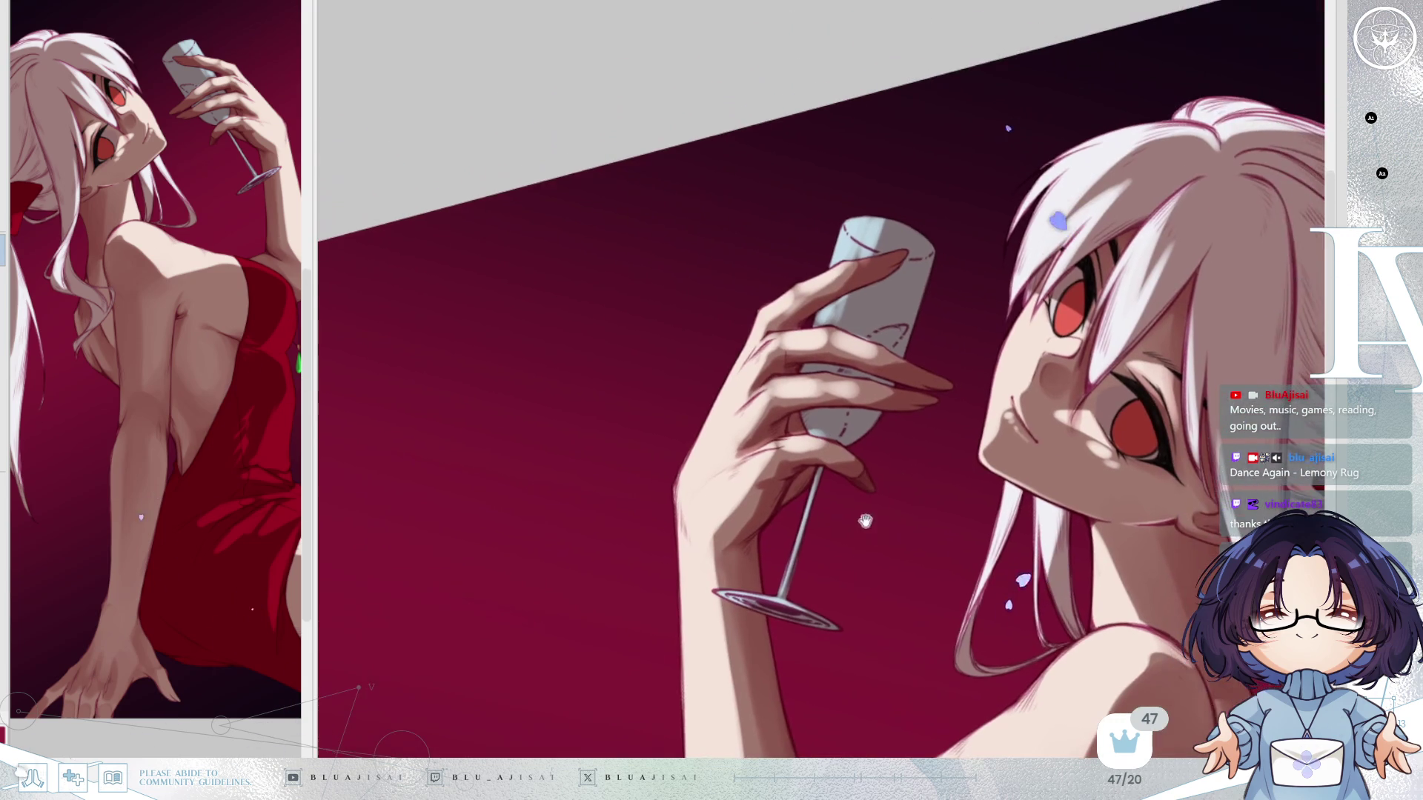
Rotate the view to level the glass and face, shrink the brush slightly, and zoom out.
key(Delete)
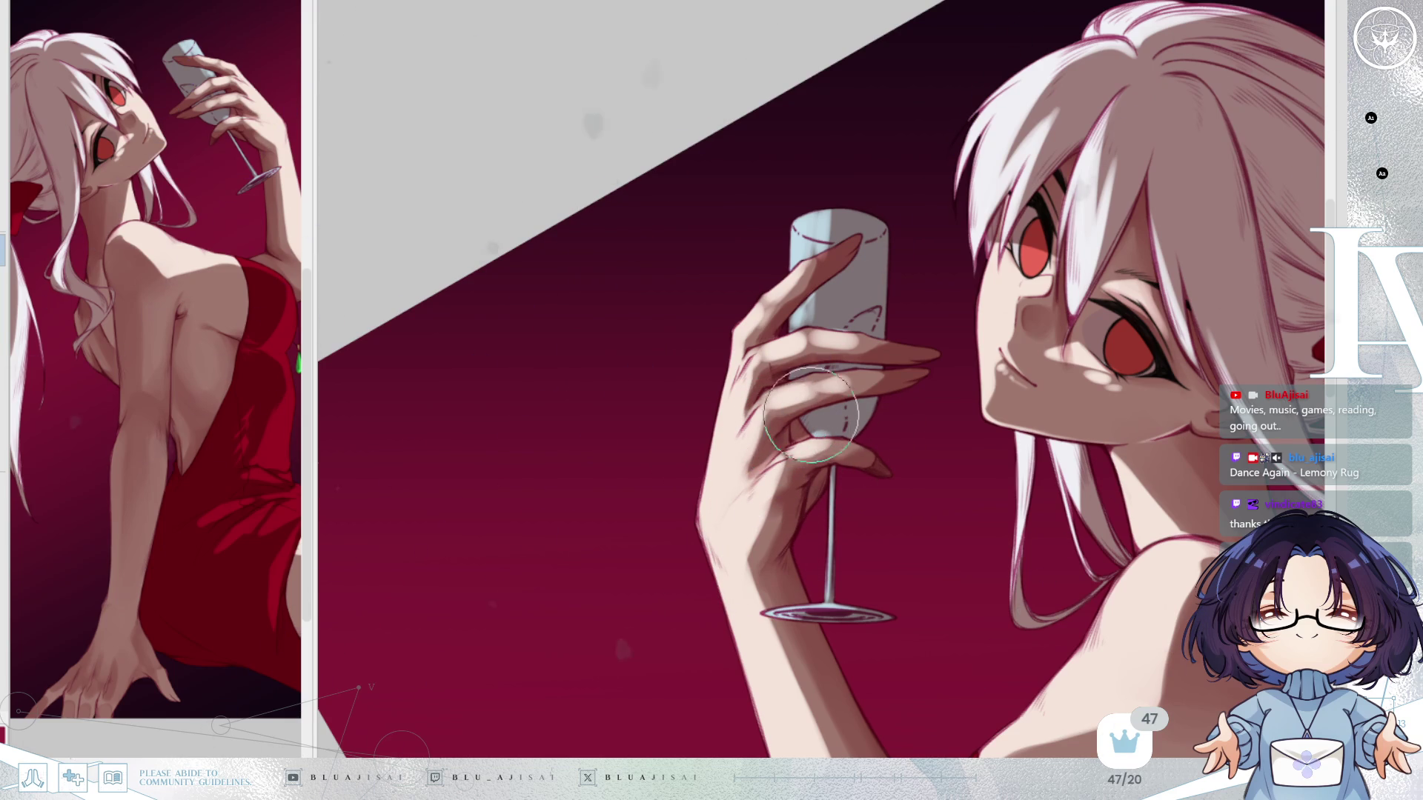
key(minus)
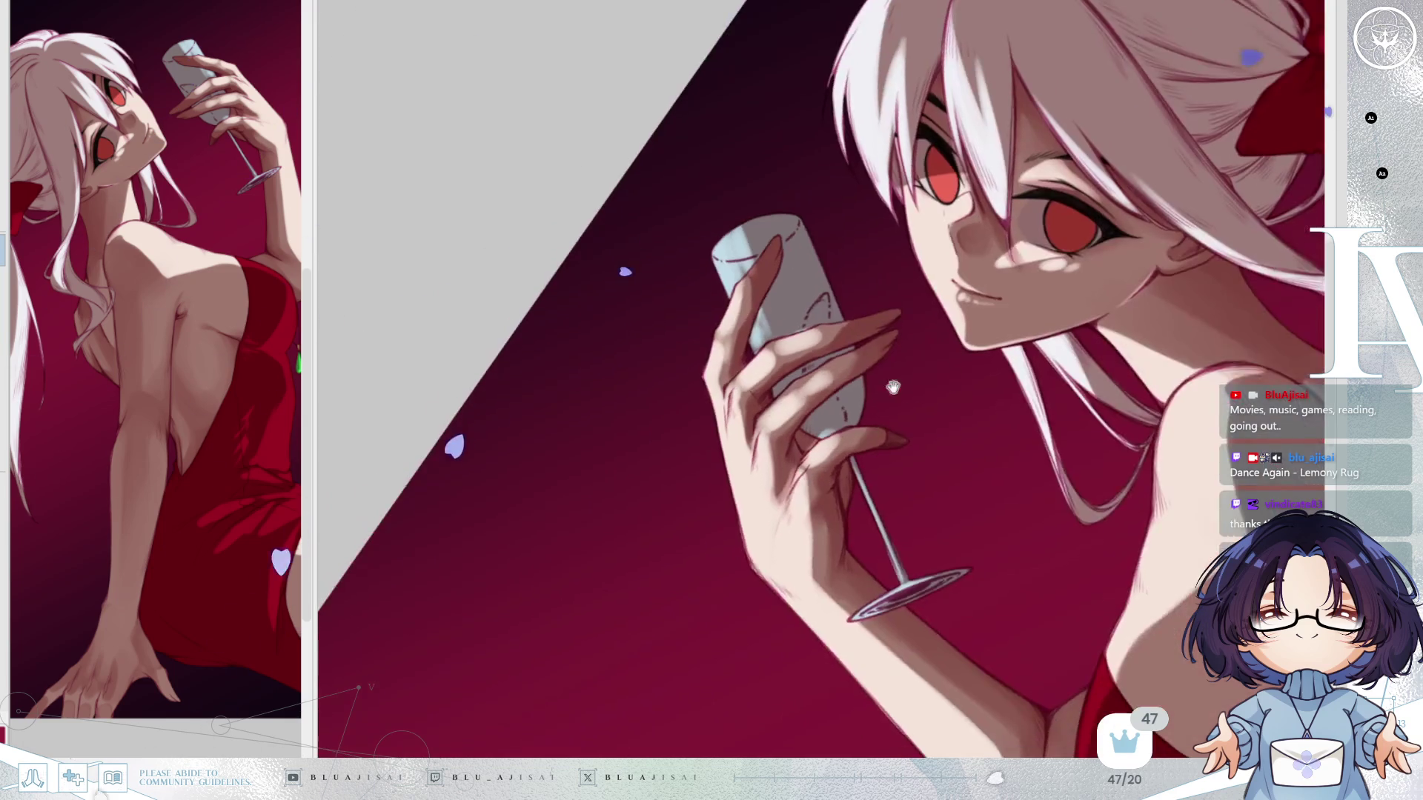
key(bracketleft)
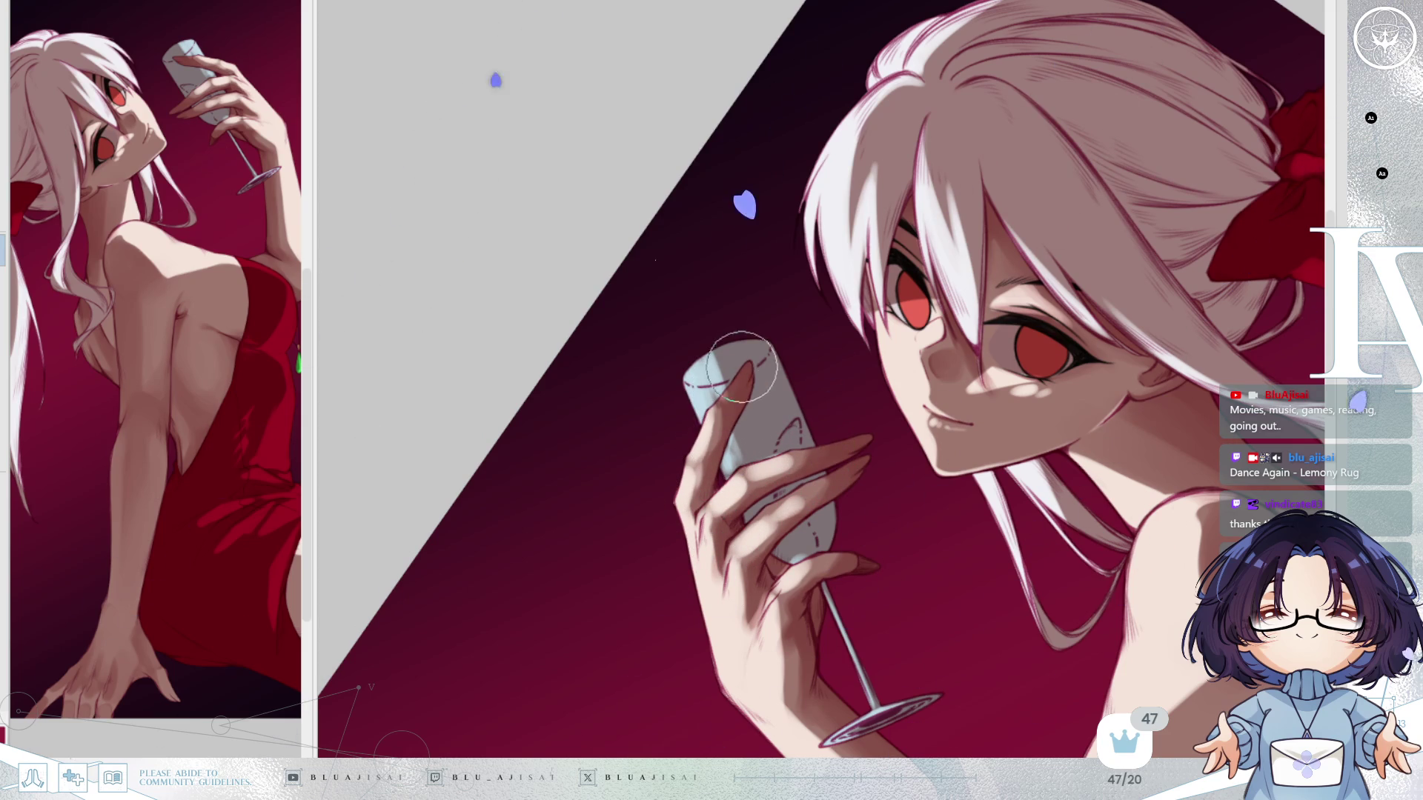
key(asciicircum)
key(asciicircum)
key(asciicircum)
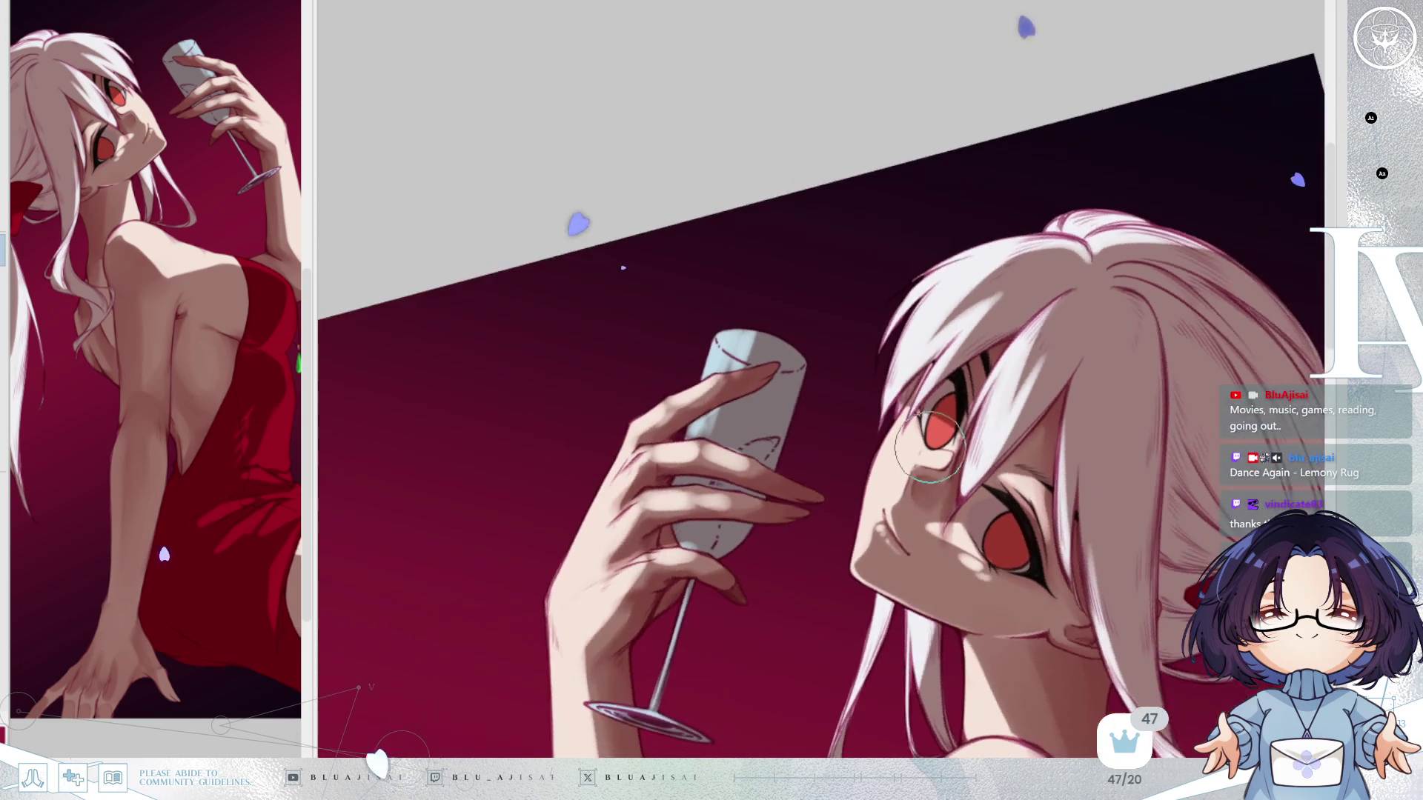
key(ctrl+minus)
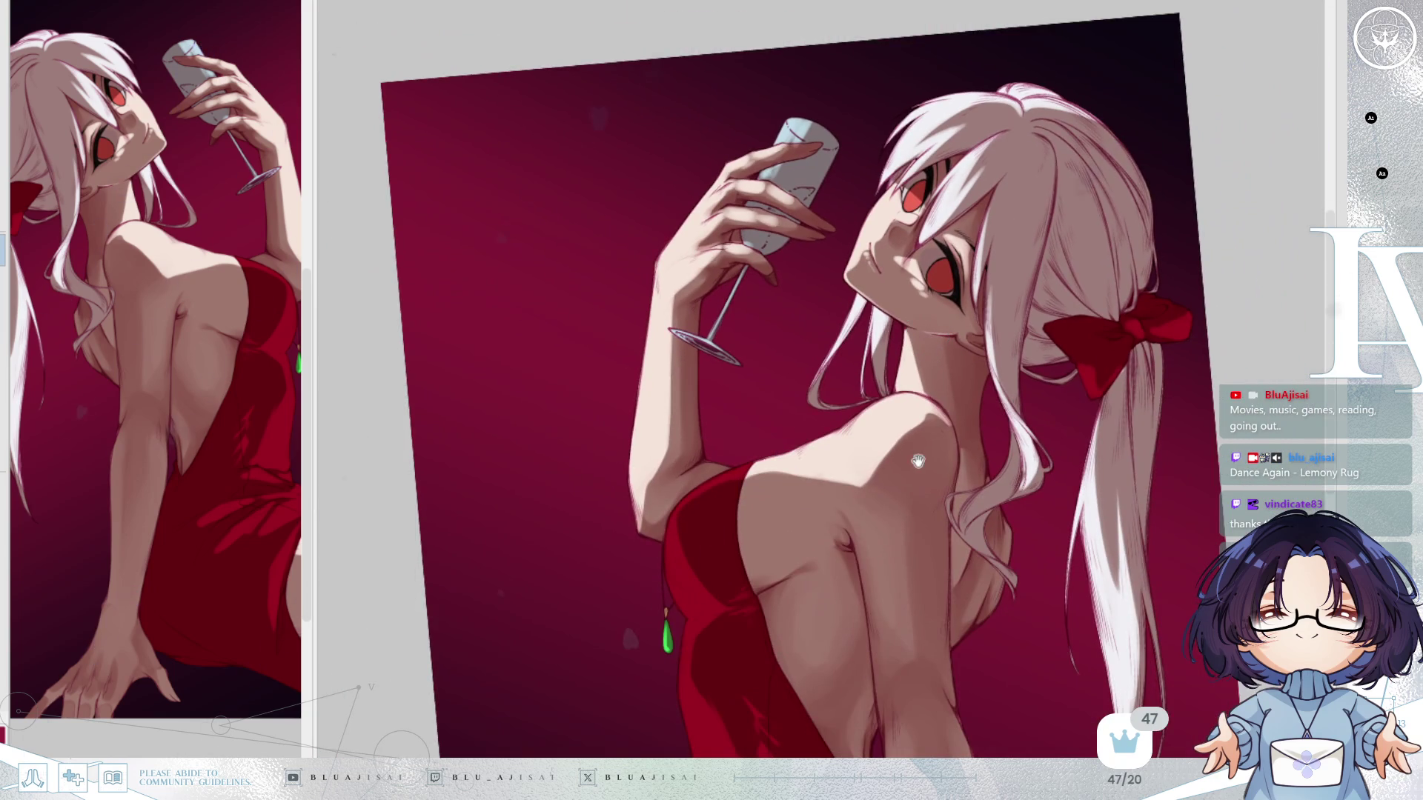
drag(917, 461, 917, 445)
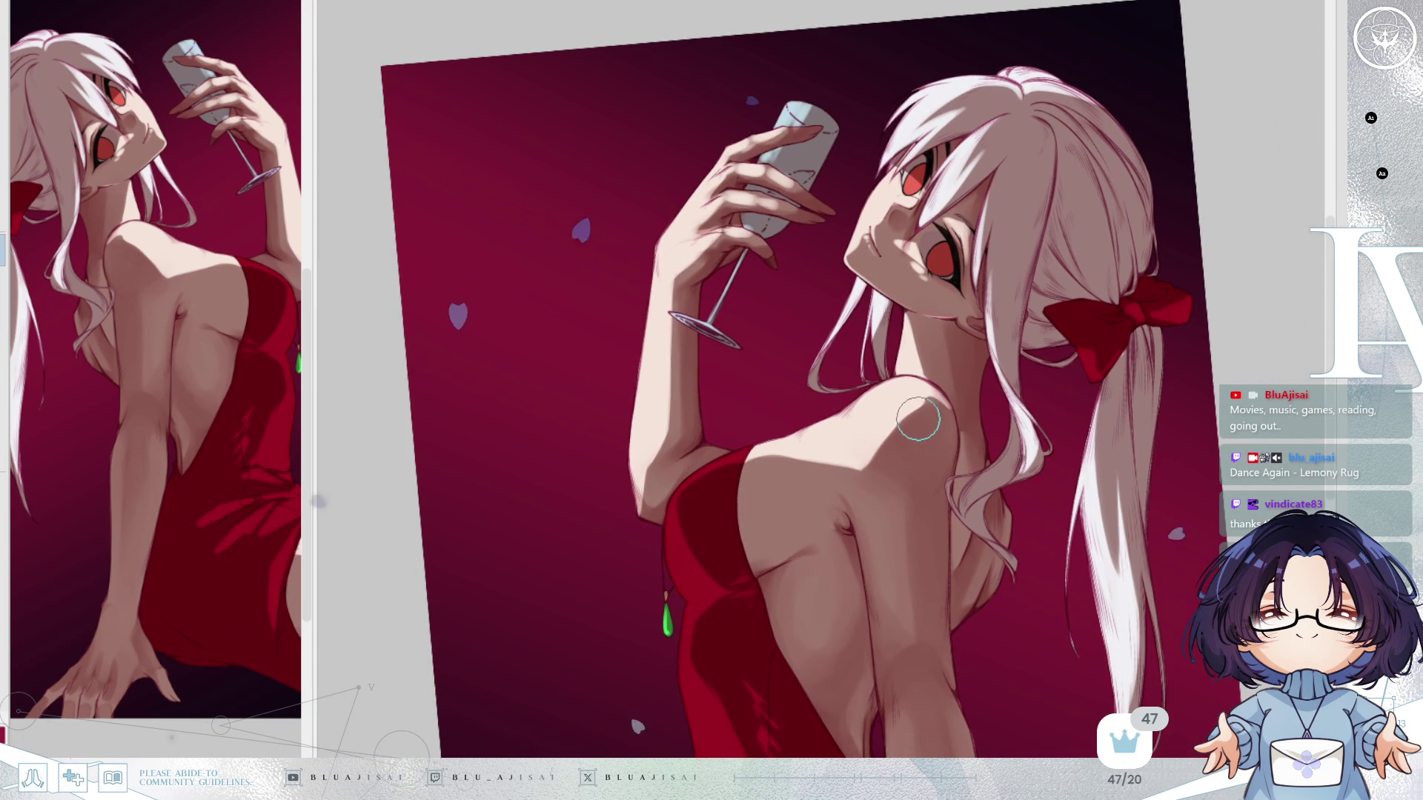
Frame the hip and legs, then paint a wider, deeper dark shadow band across the thigh.
scroll(917, 419, down, 3)
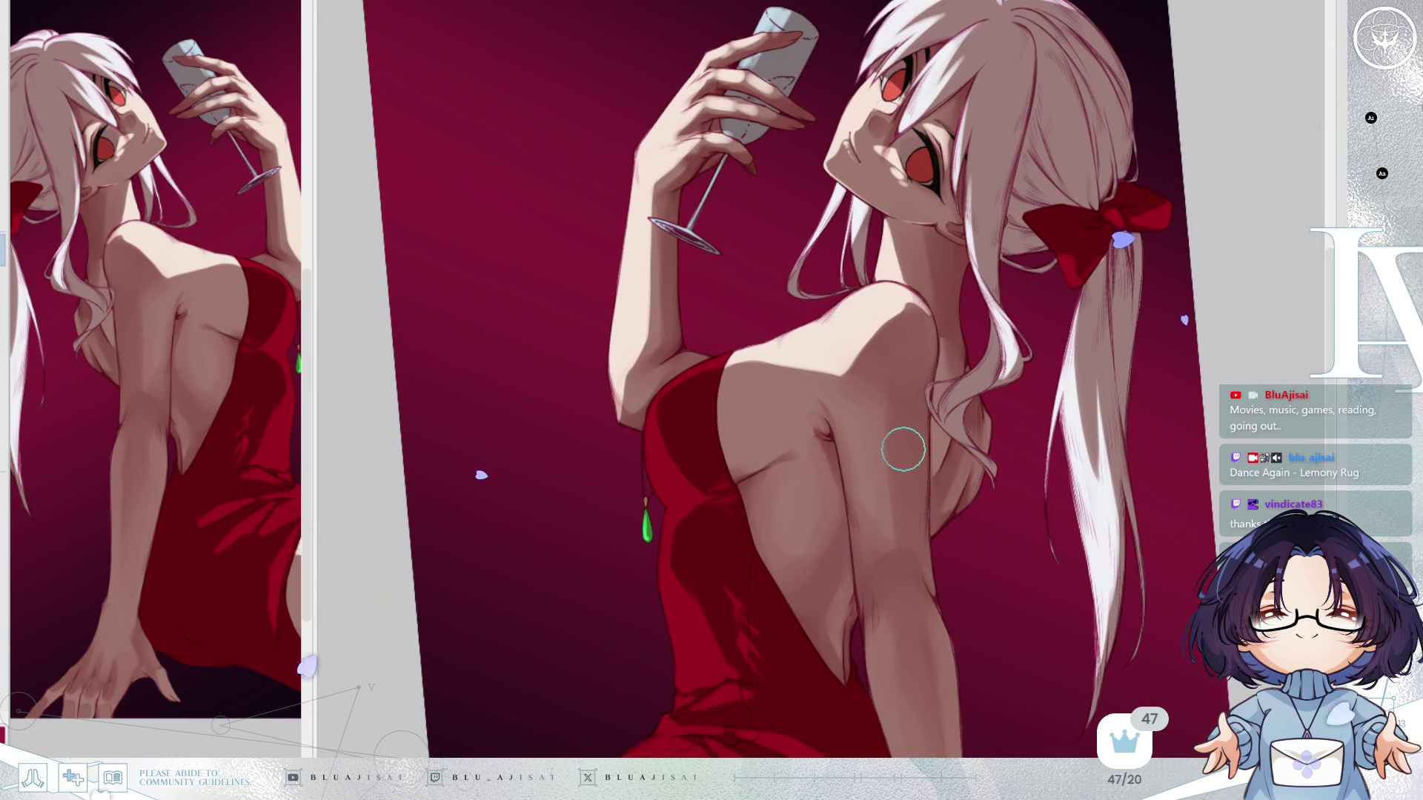
drag(911, 546, 897, 460)
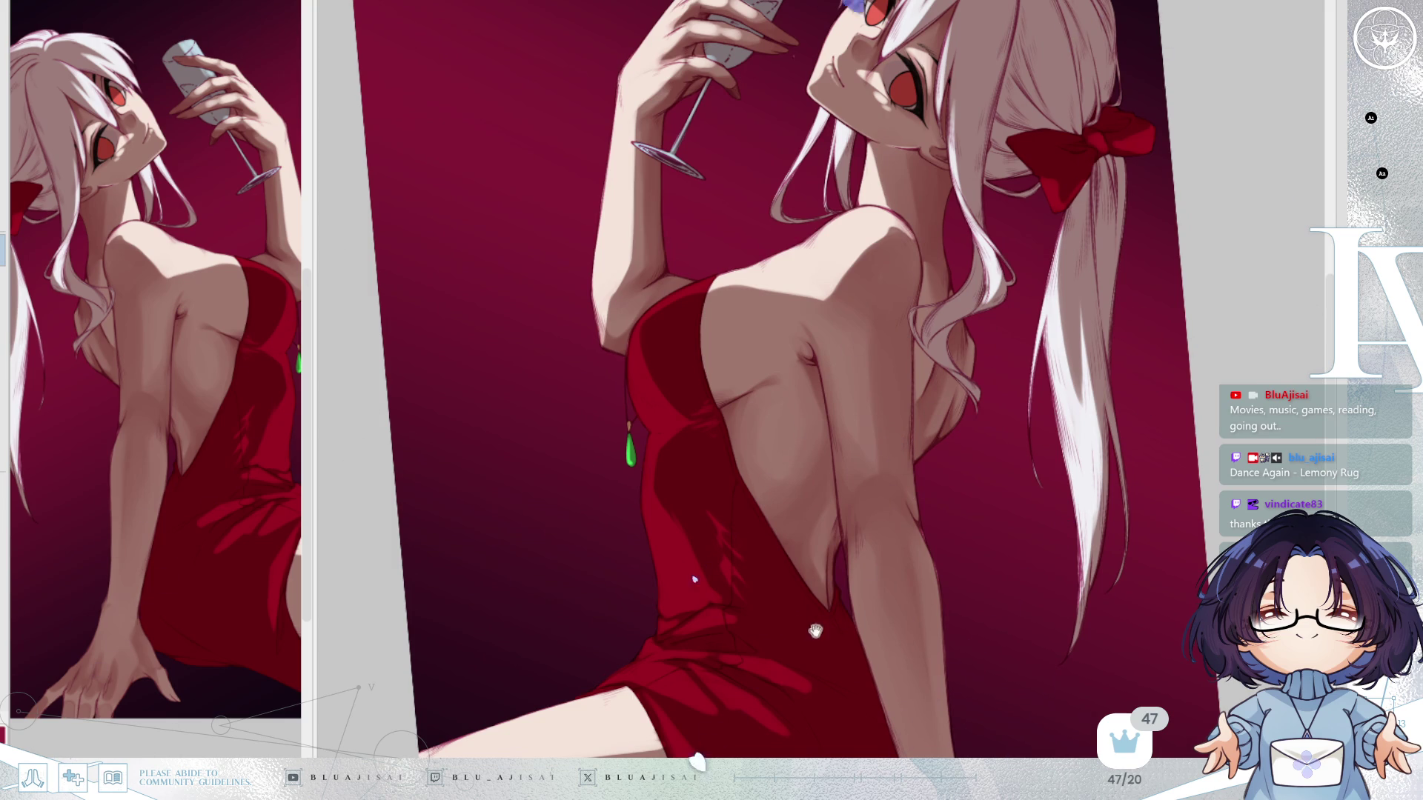
drag(820, 626, 822, 400)
key(Delete)
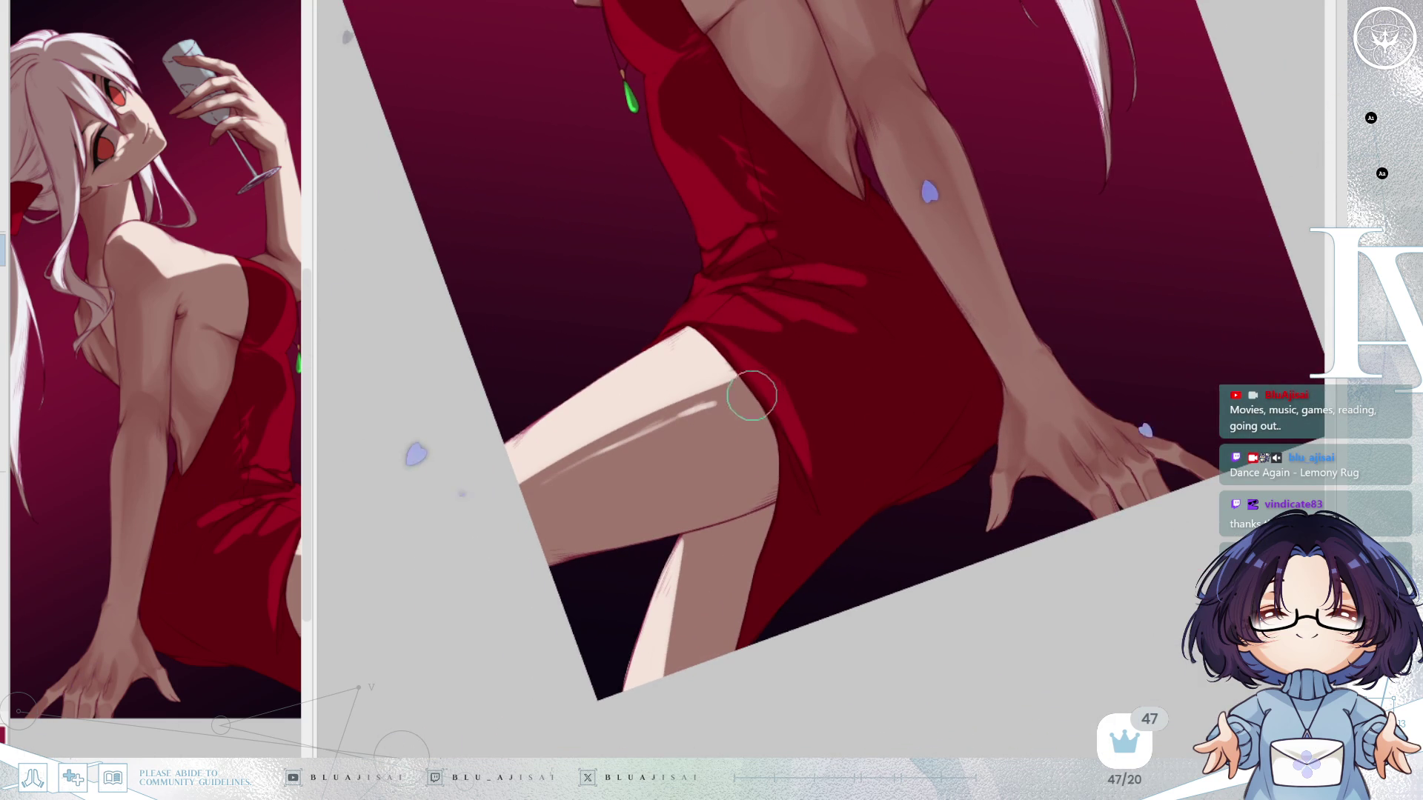
key(Delete)
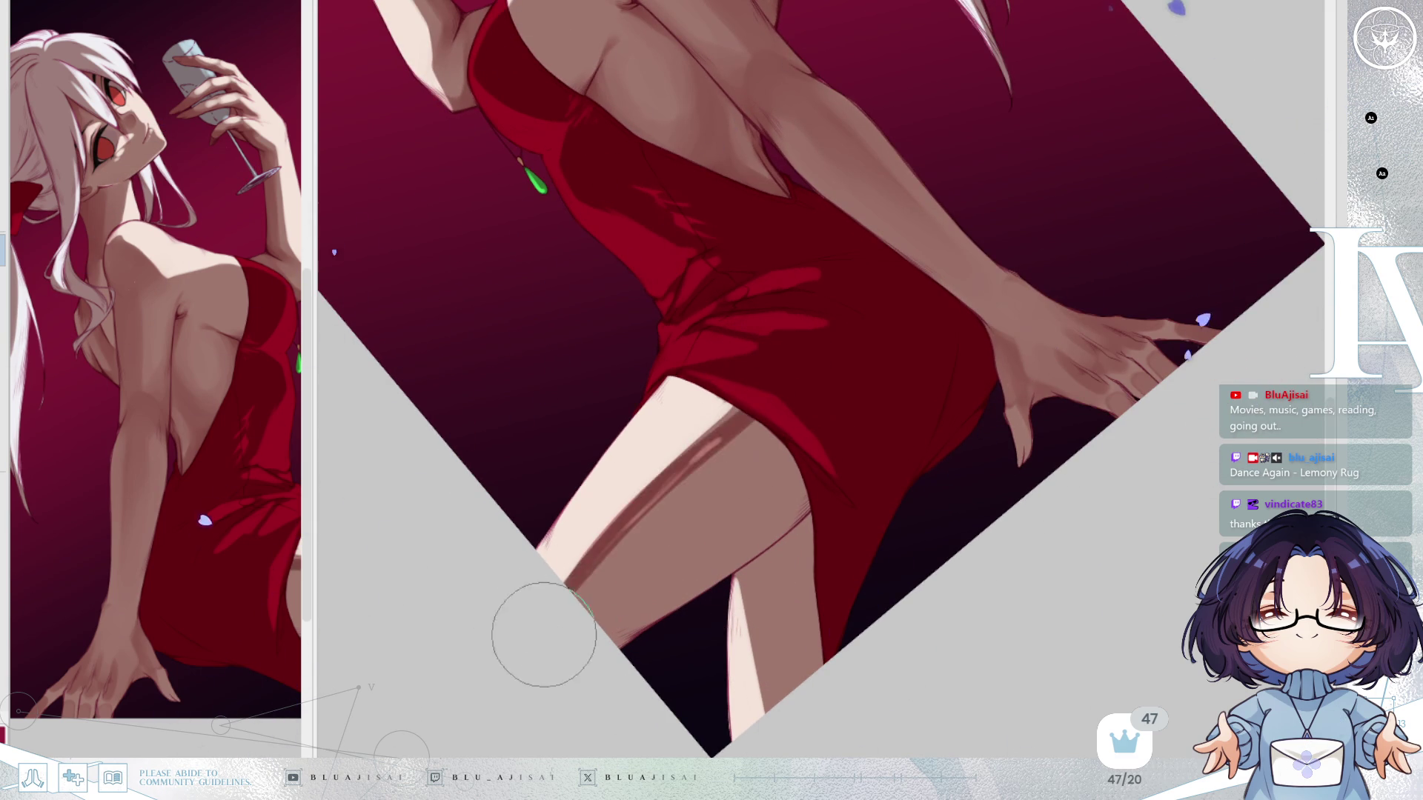
drag(743, 417, 570, 586)
mouse_move(683, 487)
mouse_down()
mouse_move(546, 644)
mouse_move(642, 570)
mouse_up()
mouse_move(698, 526)
mouse_down()
mouse_move(835, 422)
mouse_move(738, 509)
mouse_up()
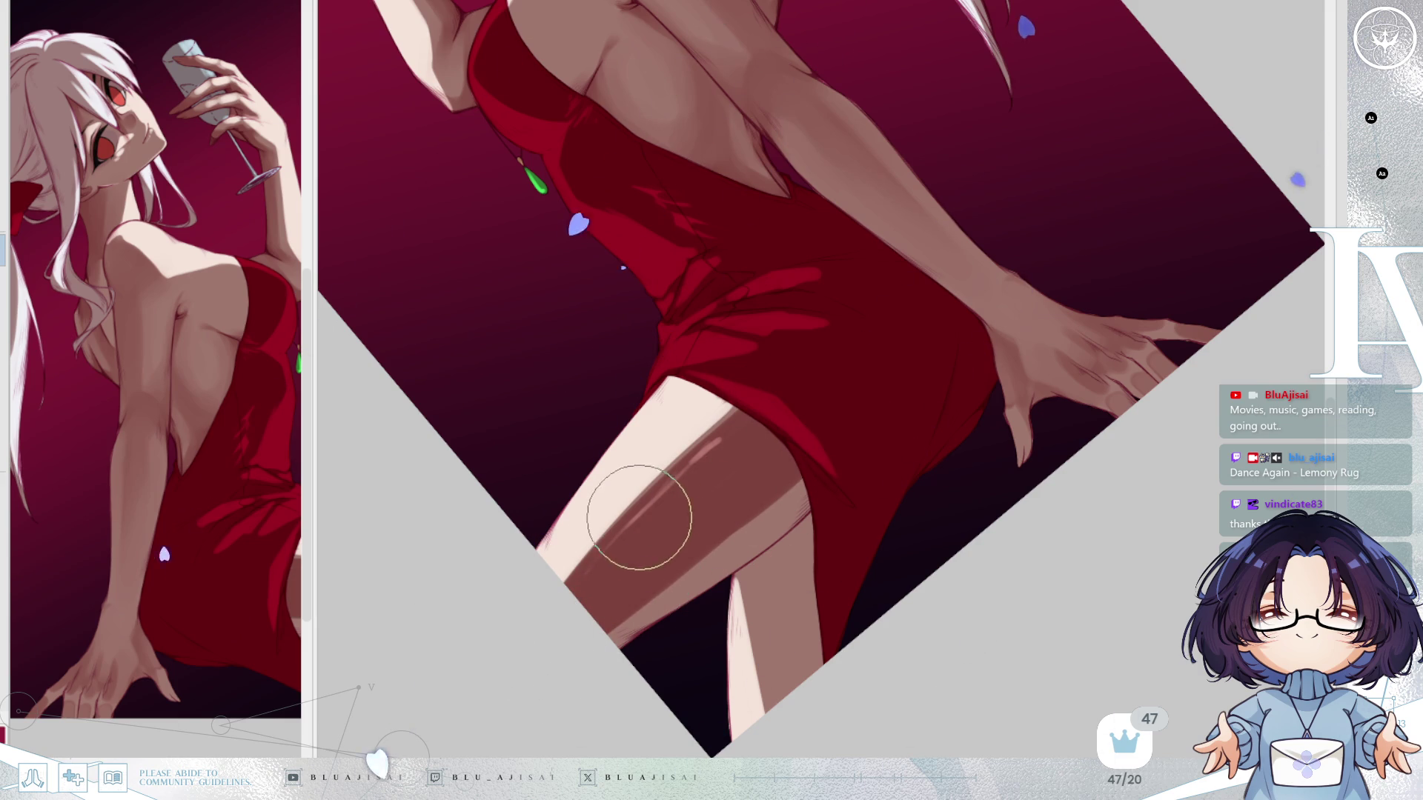
Tilt the view to show more of the leg and mirror it to check the thigh shading.
mouse_move(857, 270)
mouse_down()
mouse_move(771, 454)
mouse_move(676, 473)
mouse_up()
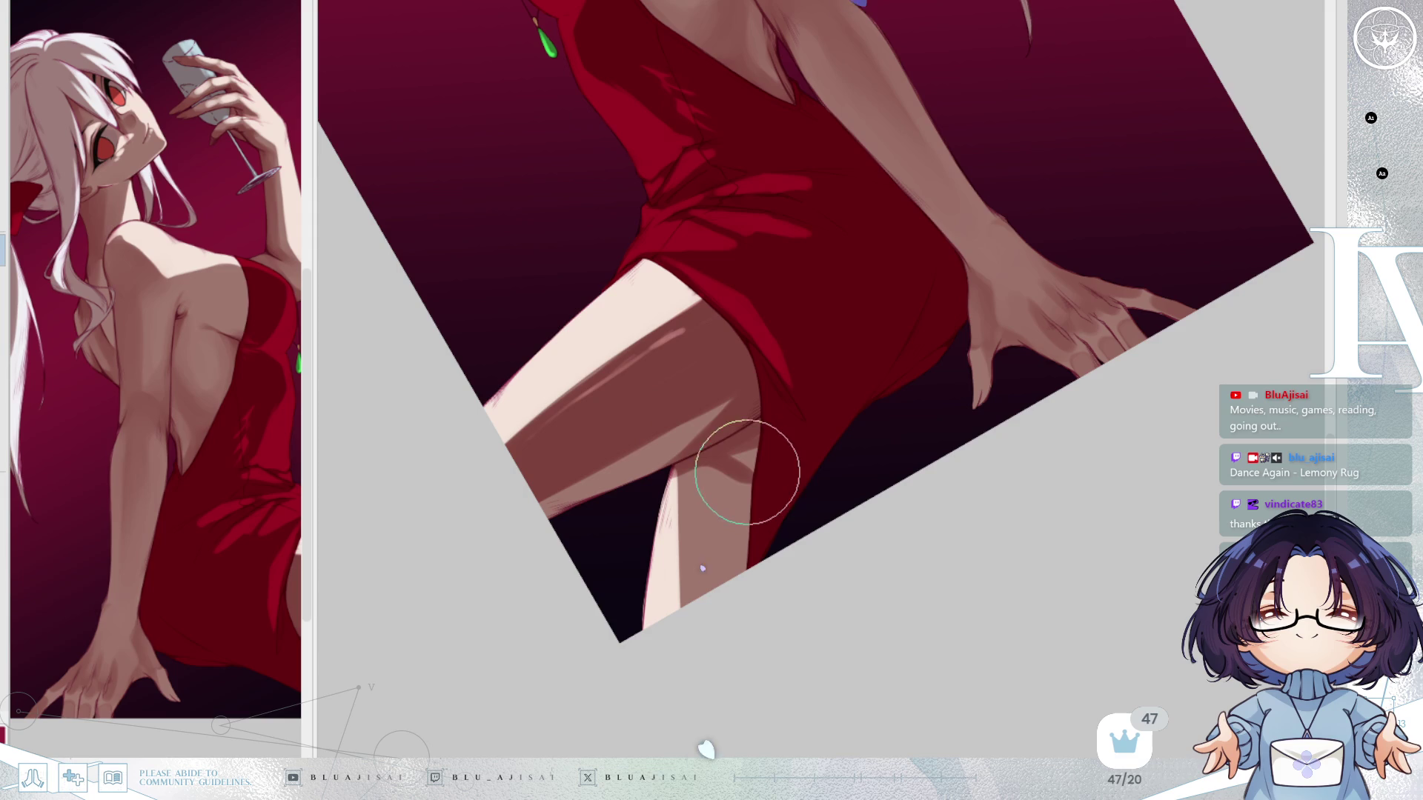
key(h)
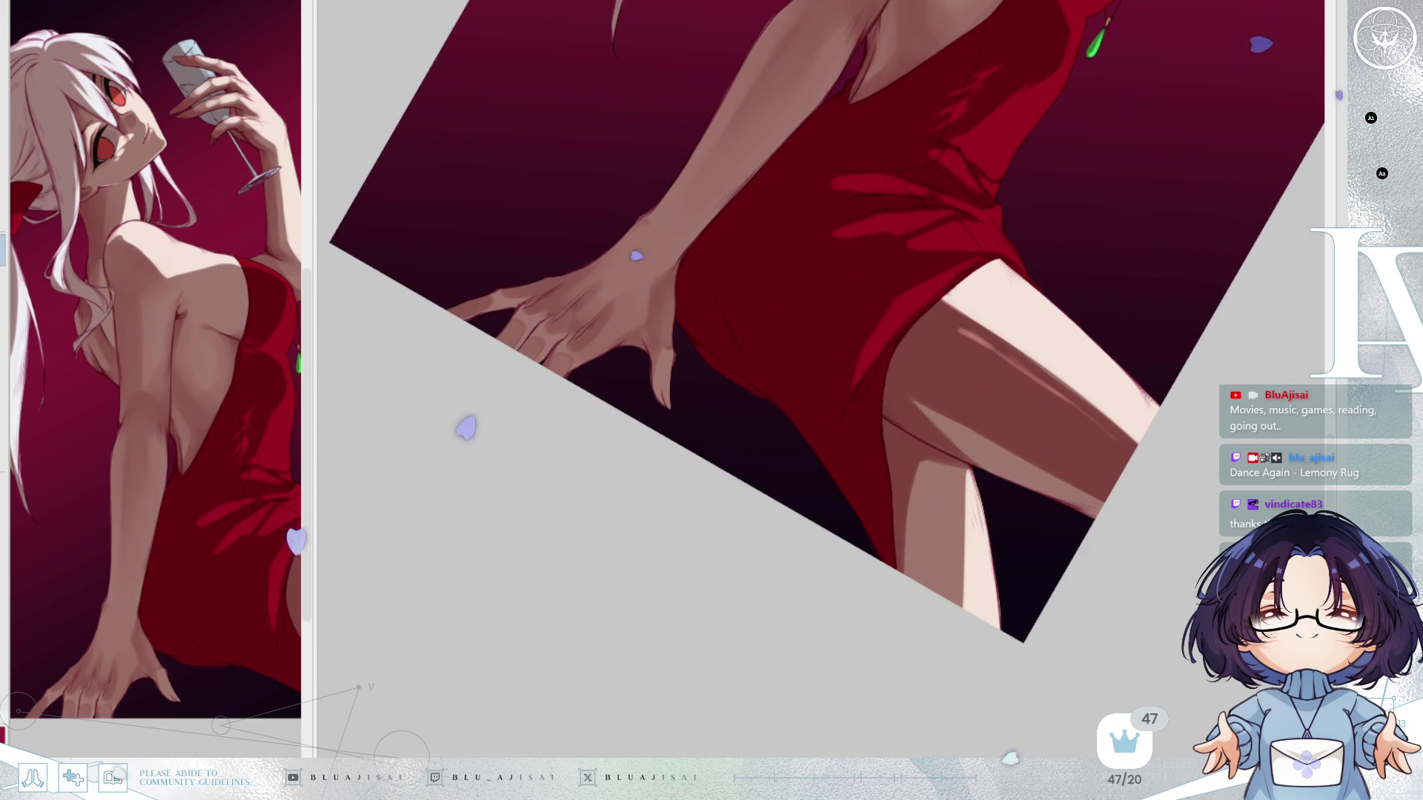
key(h)
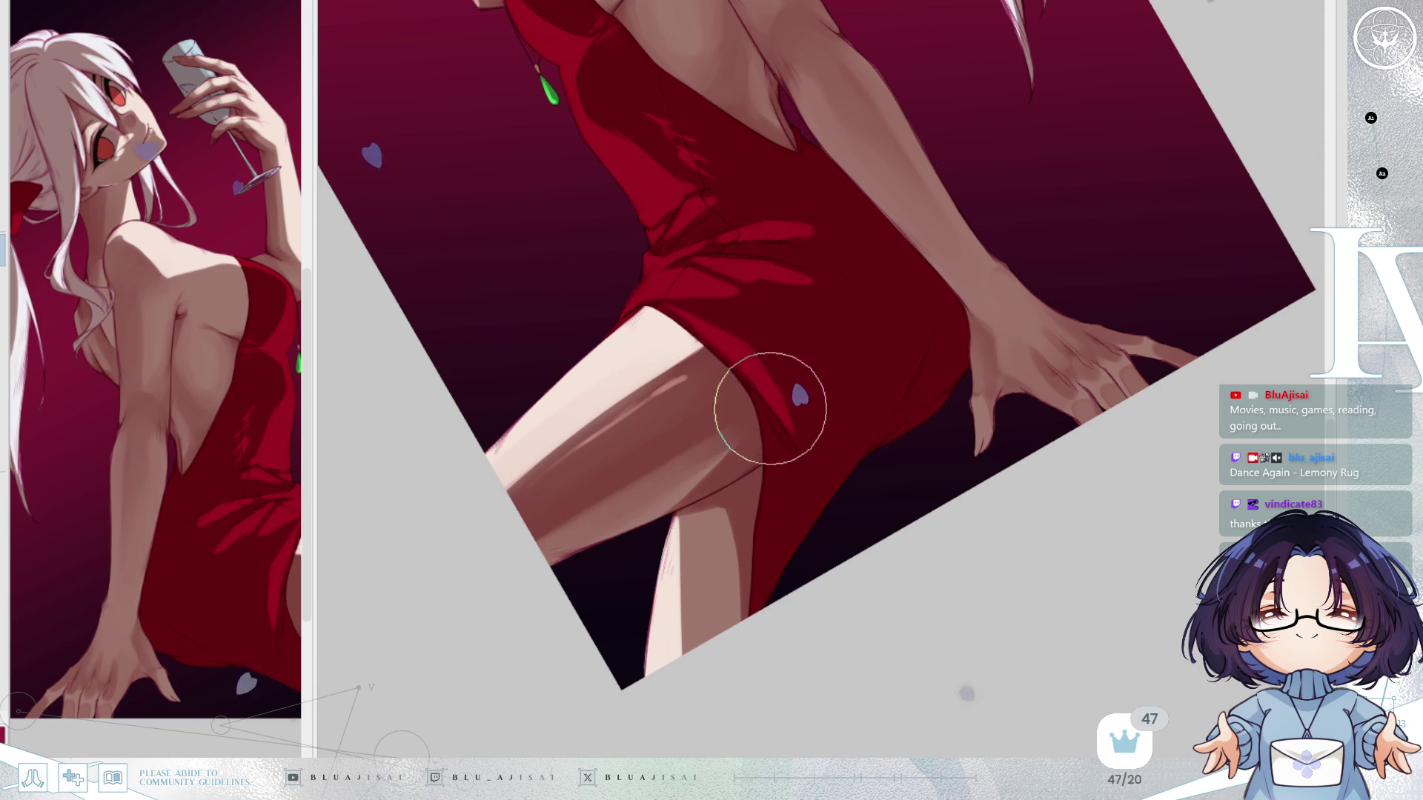
key(minus)
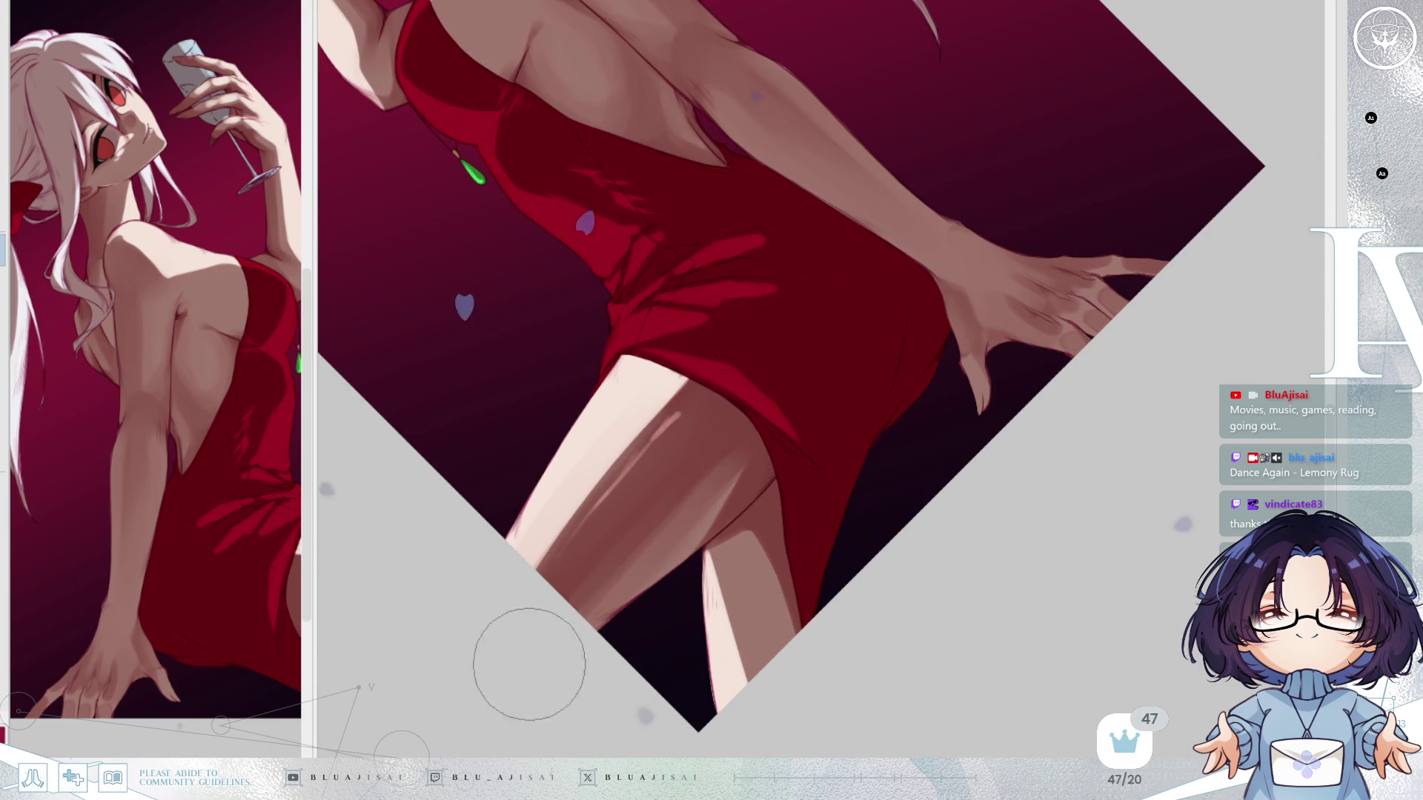
key(bracketright)
key(bracketright)
key(bracketright)
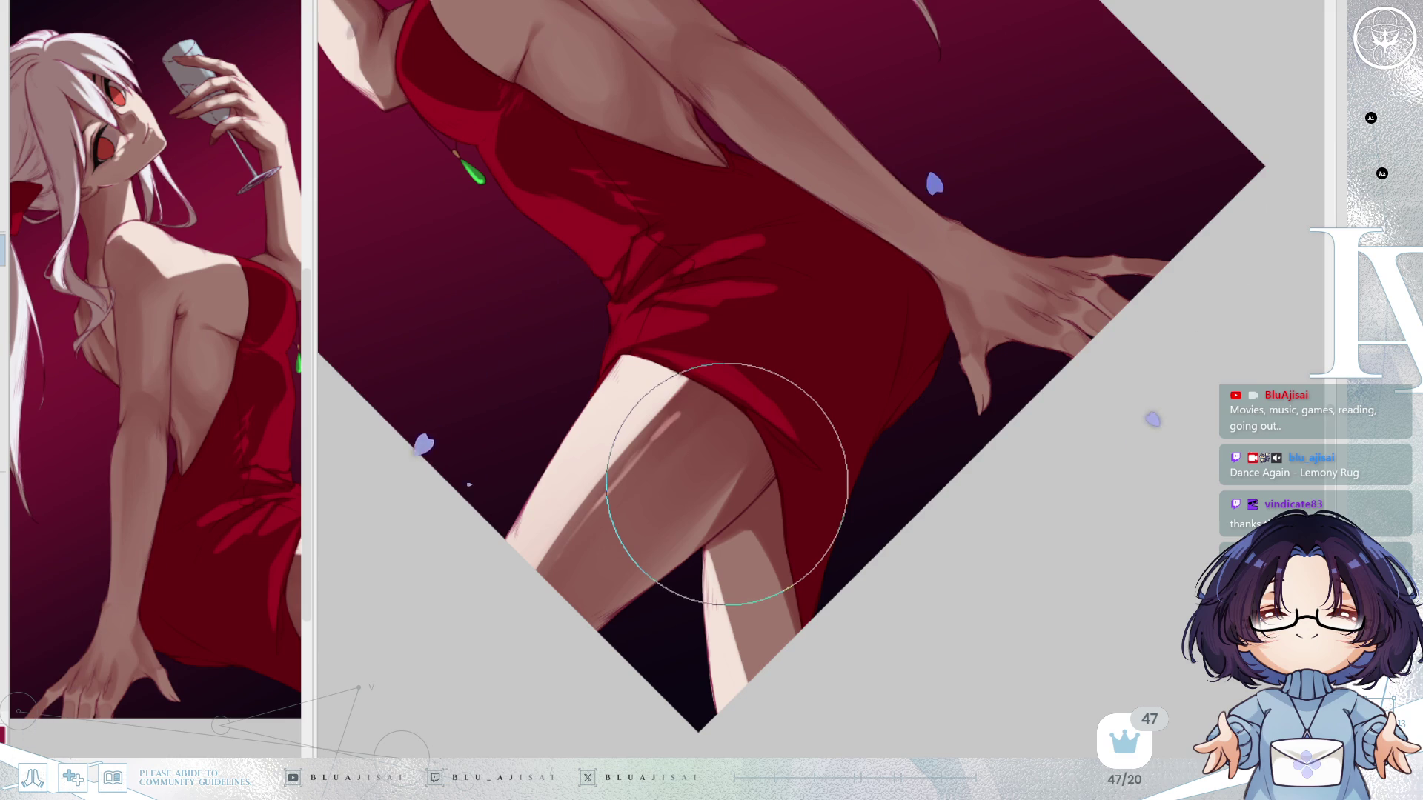
drag(733, 511, 730, 526)
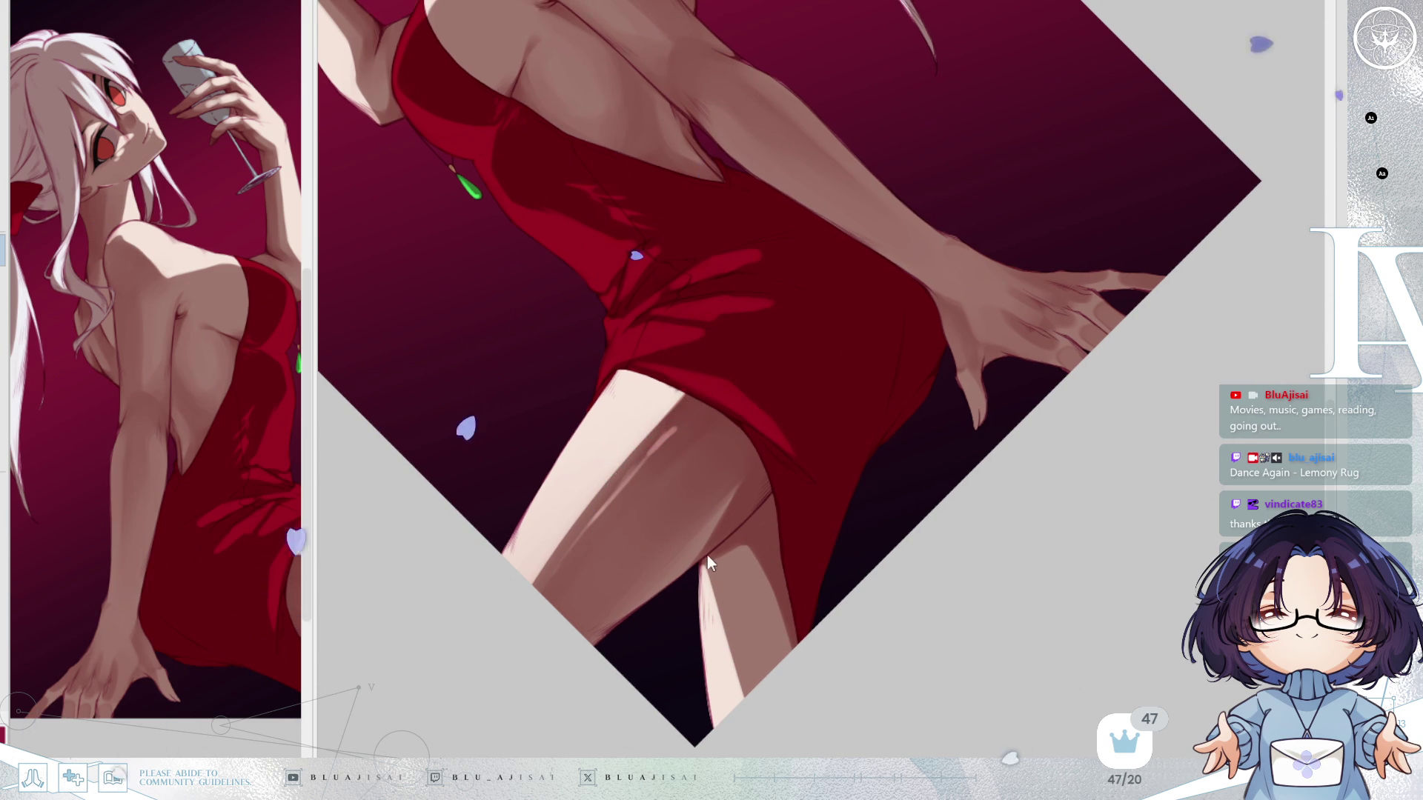
key(bracketleft)
key(bracketleft)
key(bracketleft)
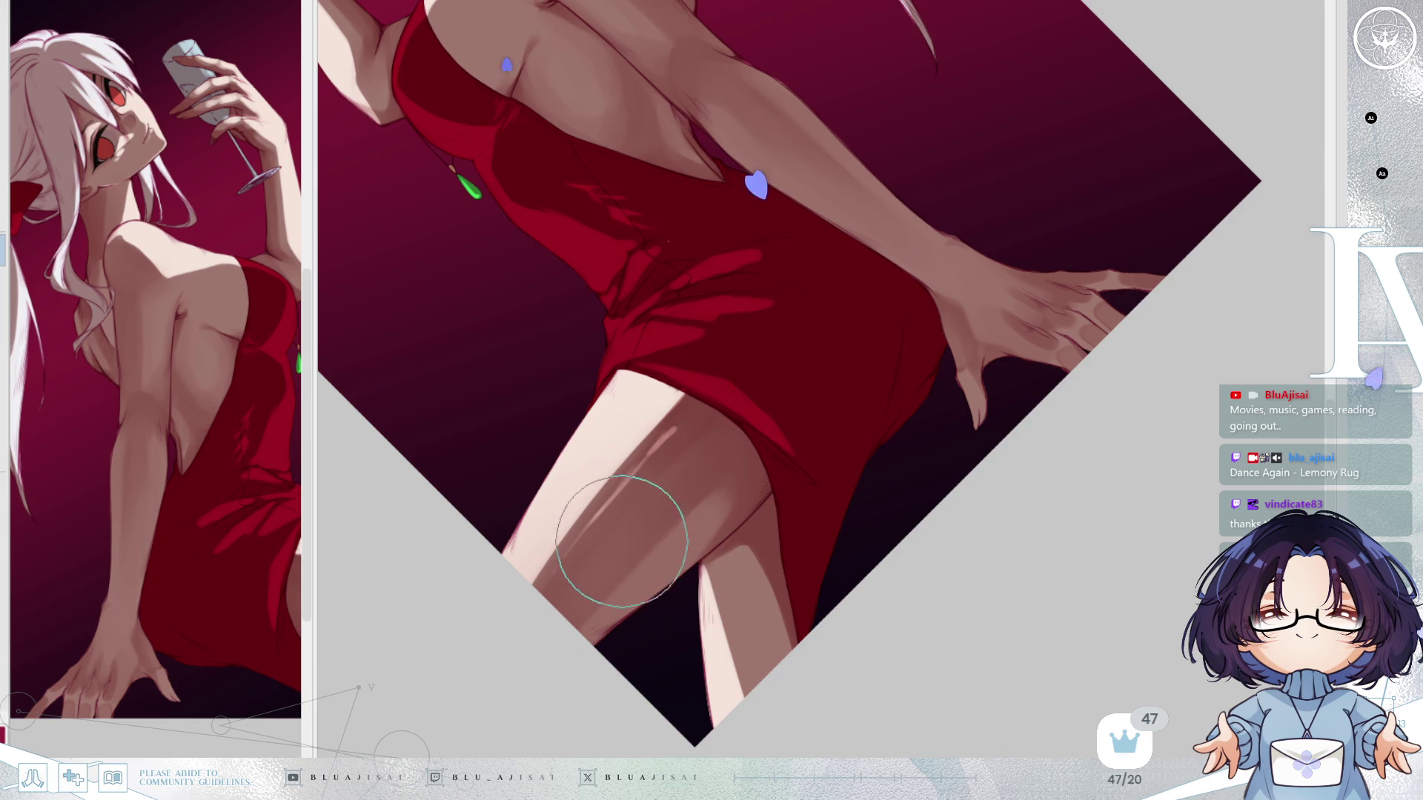
mouse_move(968, 396)
mouse_down()
mouse_move(1021, 364)
mouse_move(642, 240)
mouse_up()
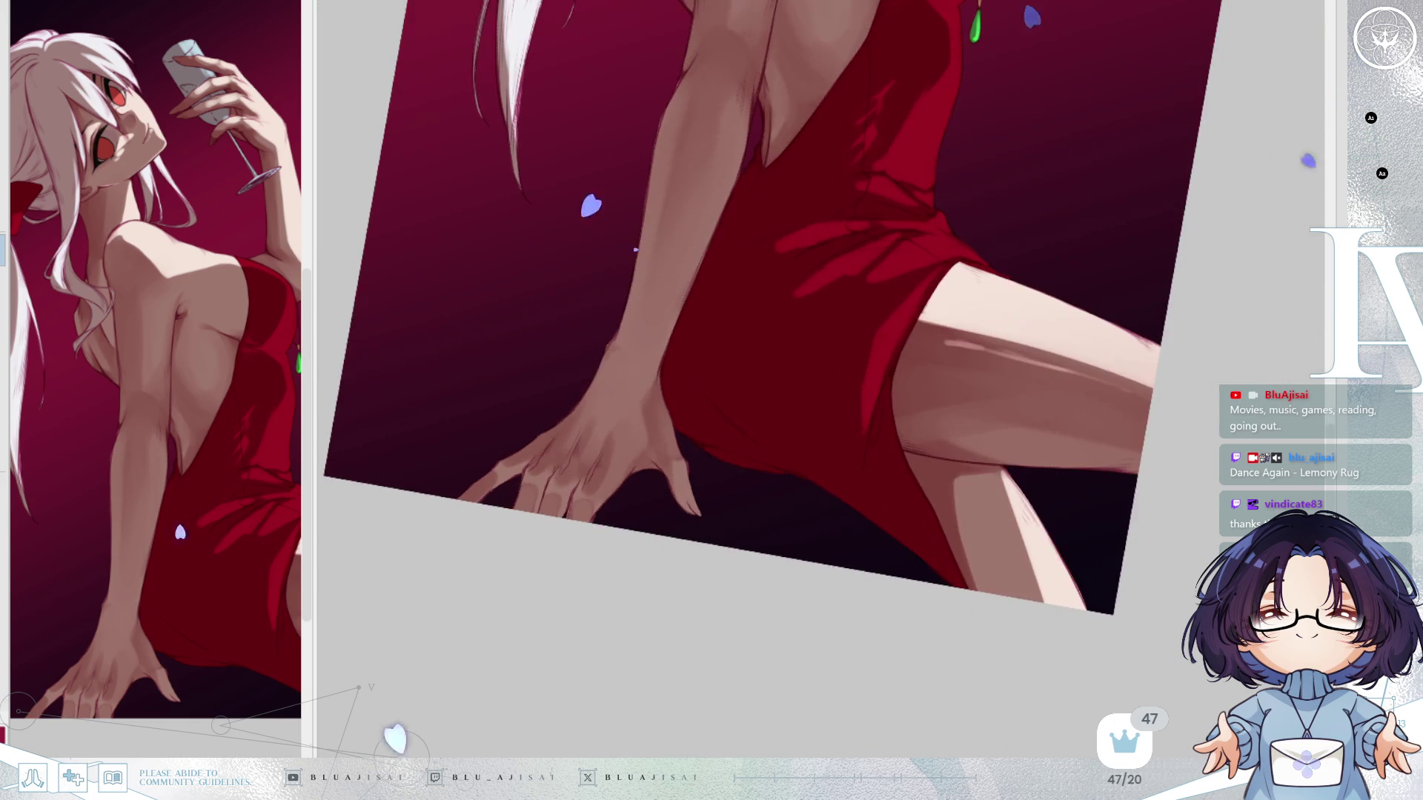
key(Home)
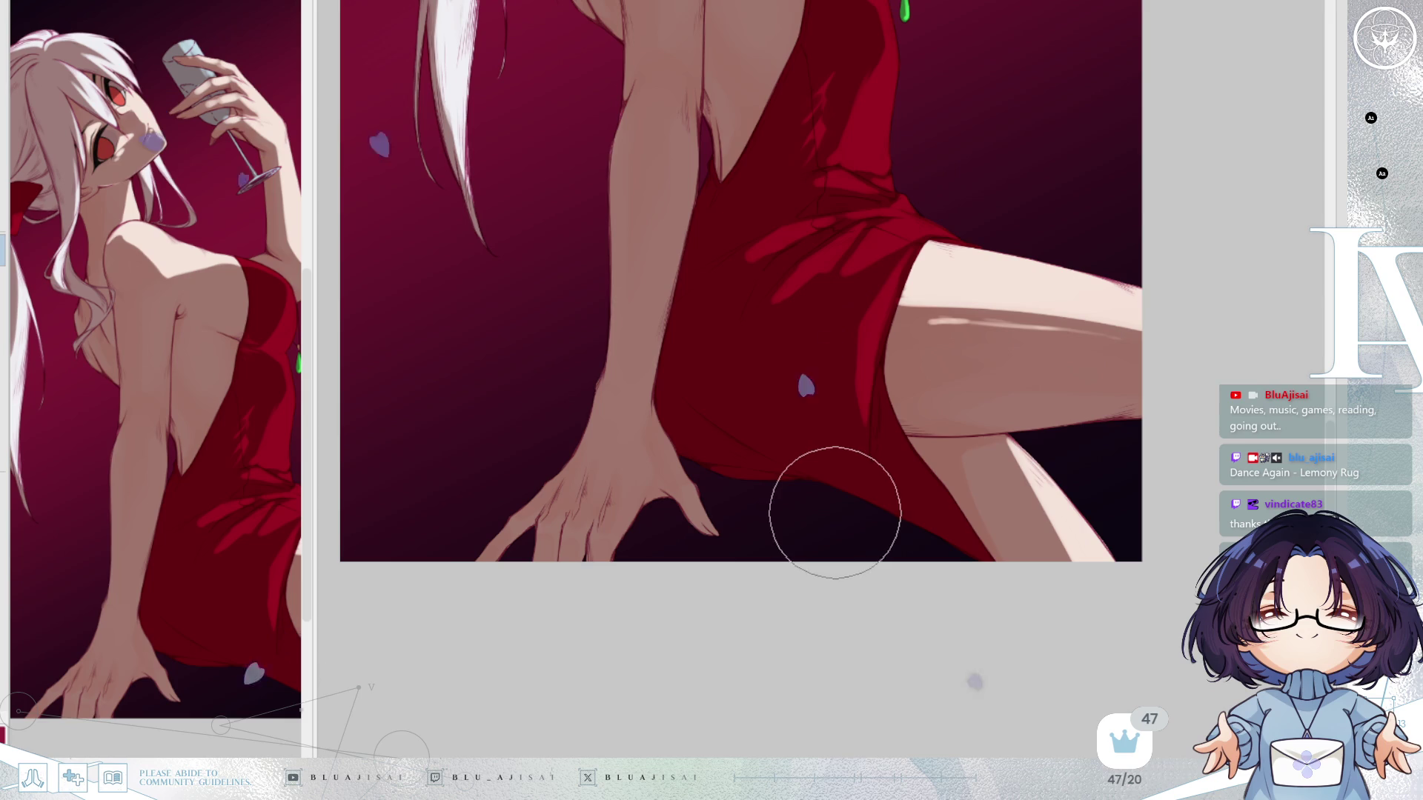
key(Delete)
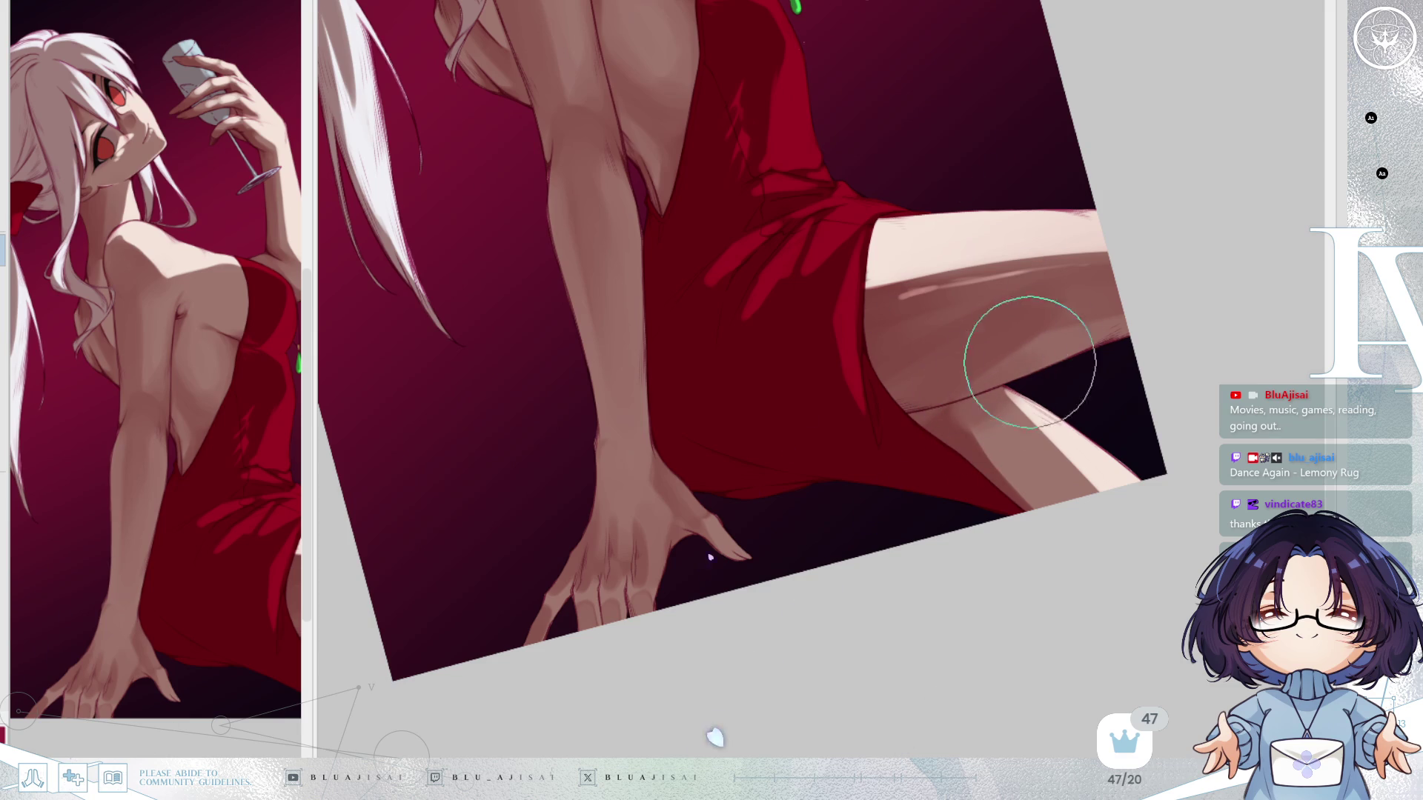
key(h)
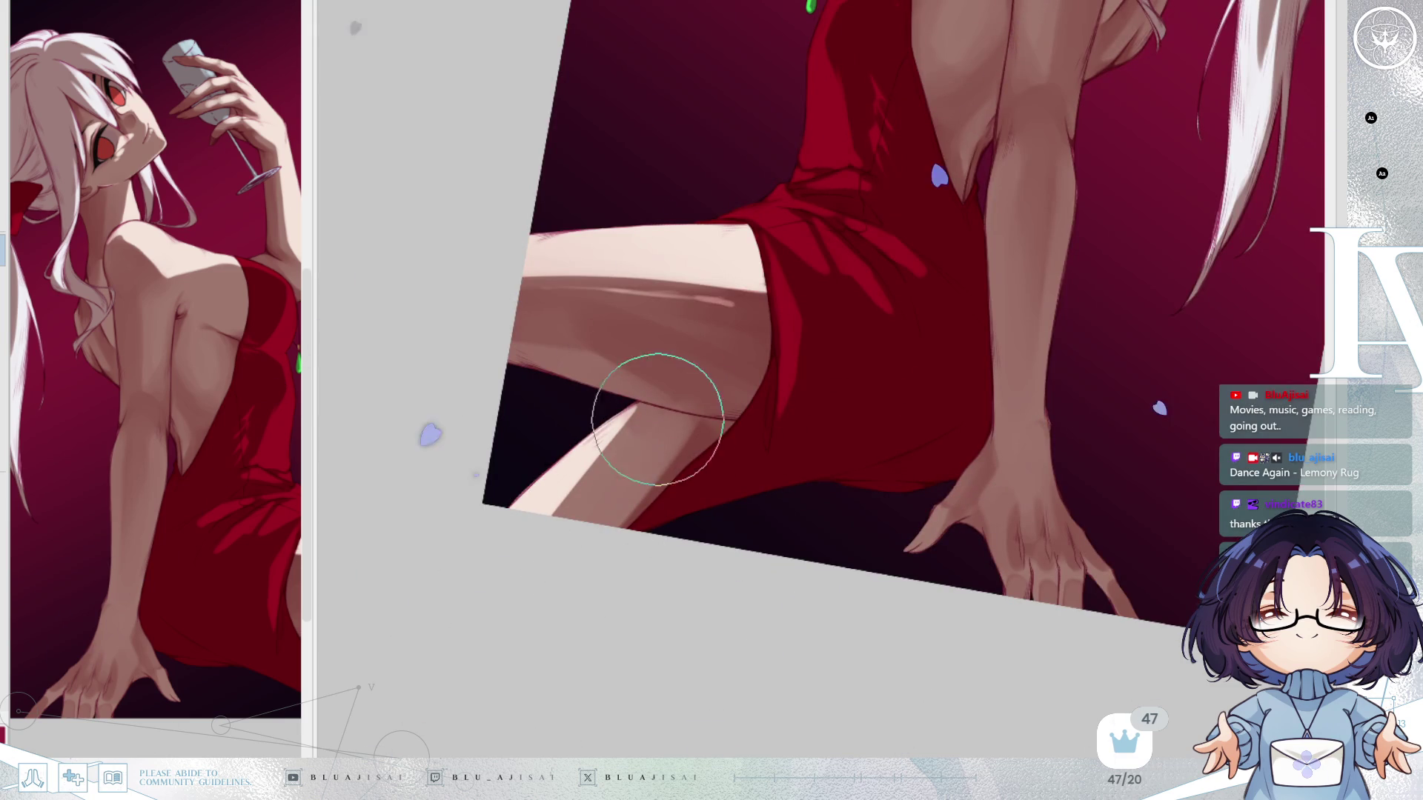
mouse_move(543, 590)
mouse_down()
mouse_move(1207, 286)
mouse_move(1259, 223)
mouse_up()
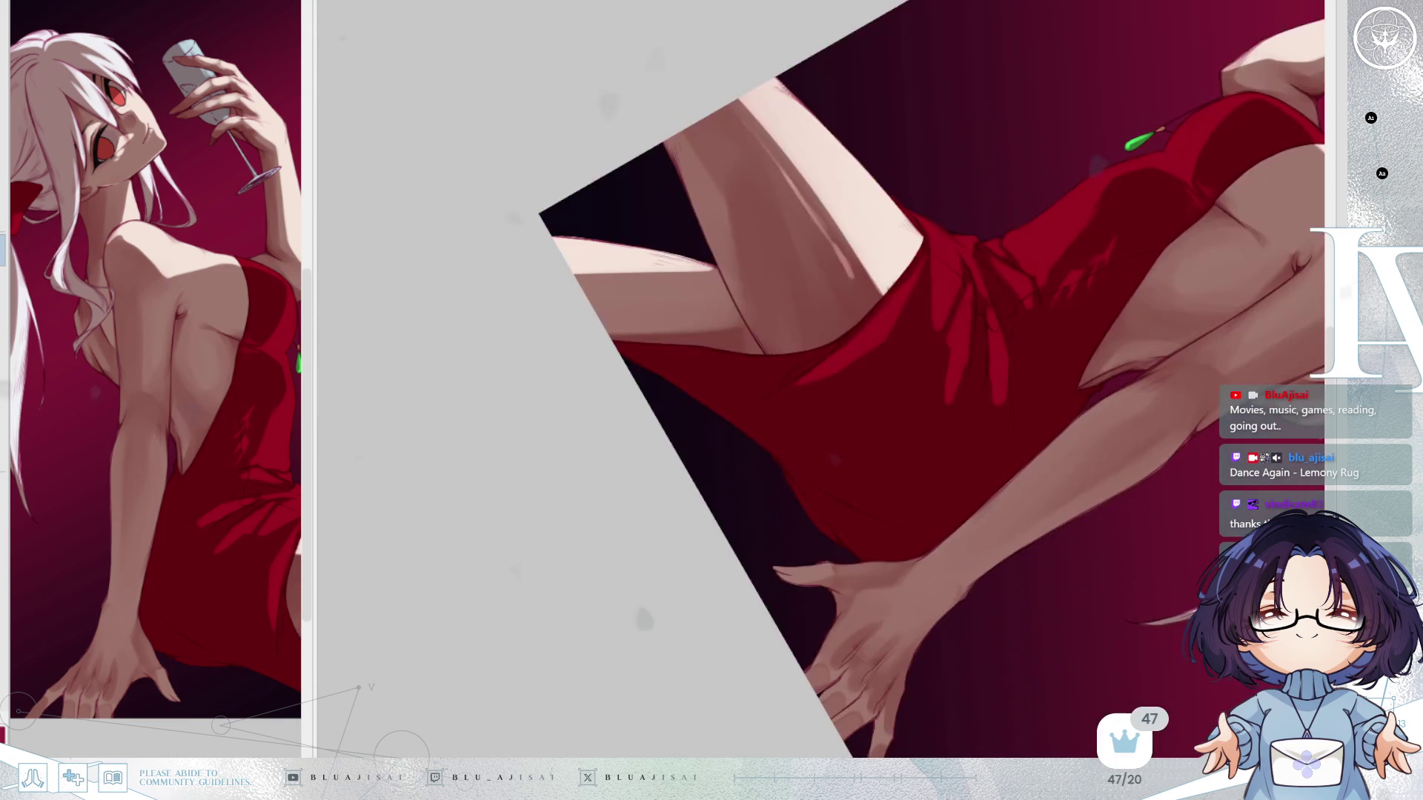
drag(890, 401, 848, 518)
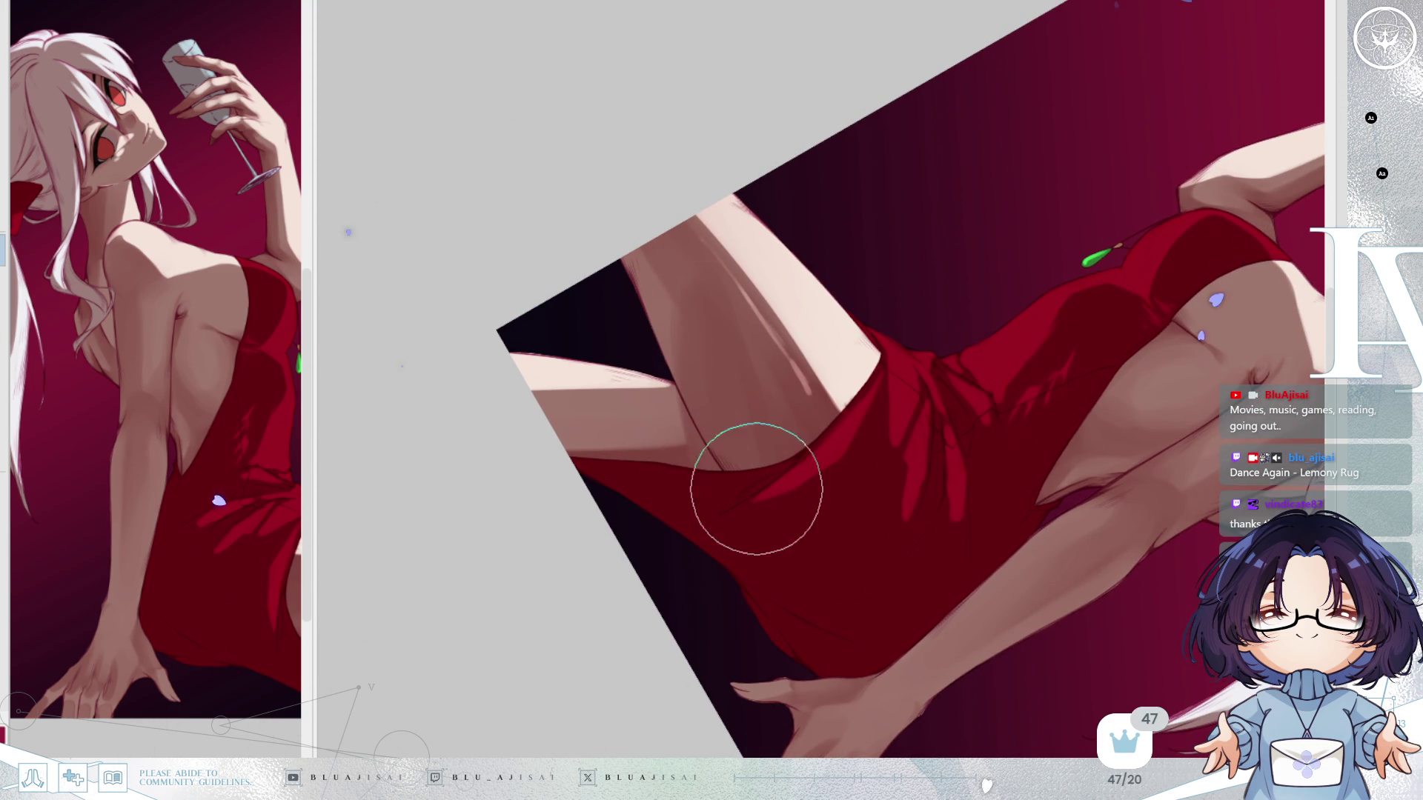
drag(727, 356, 686, 187)
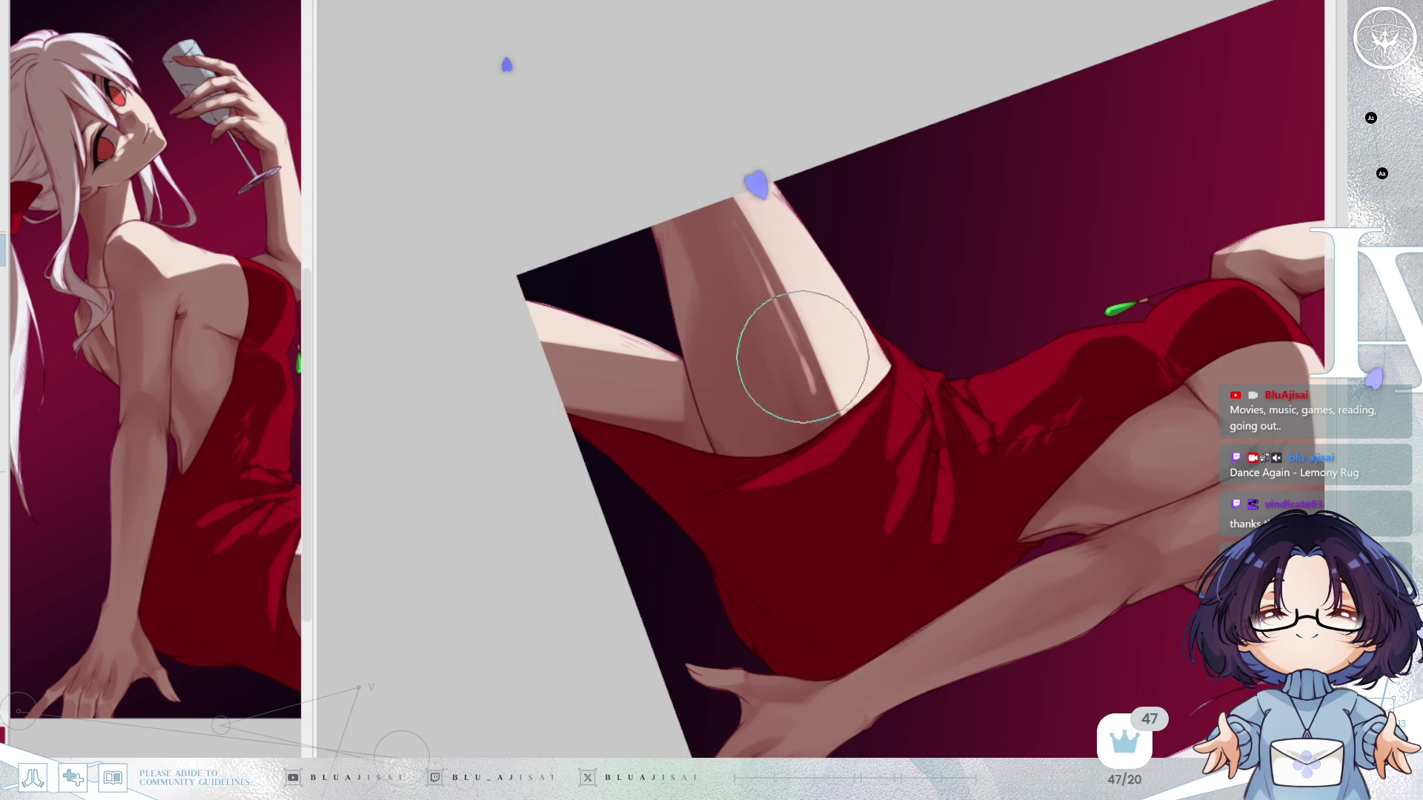
mouse_move(832, 492)
mouse_down()
mouse_move(947, 496)
mouse_move(968, 406)
mouse_move(1014, 428)
mouse_up()
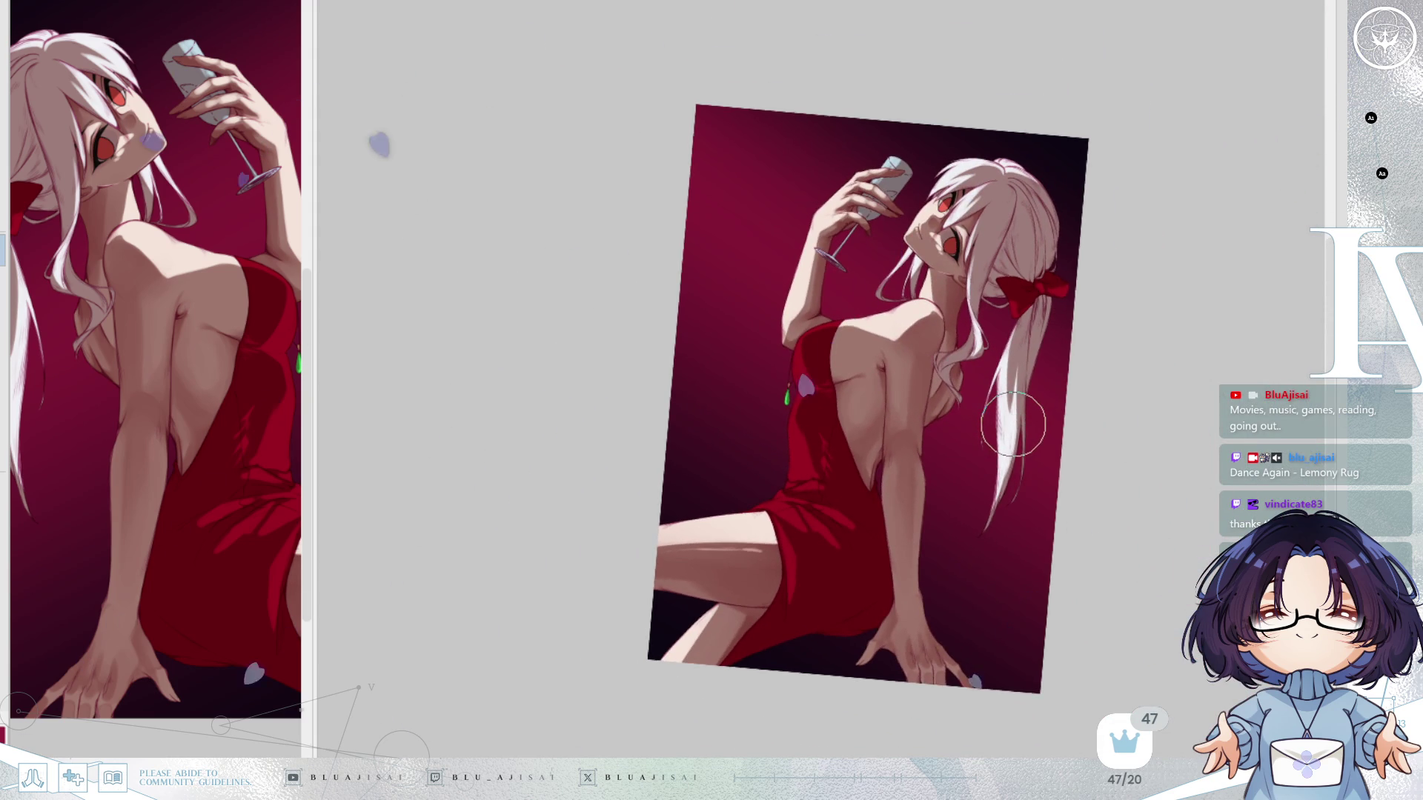
key(5)
key(m)
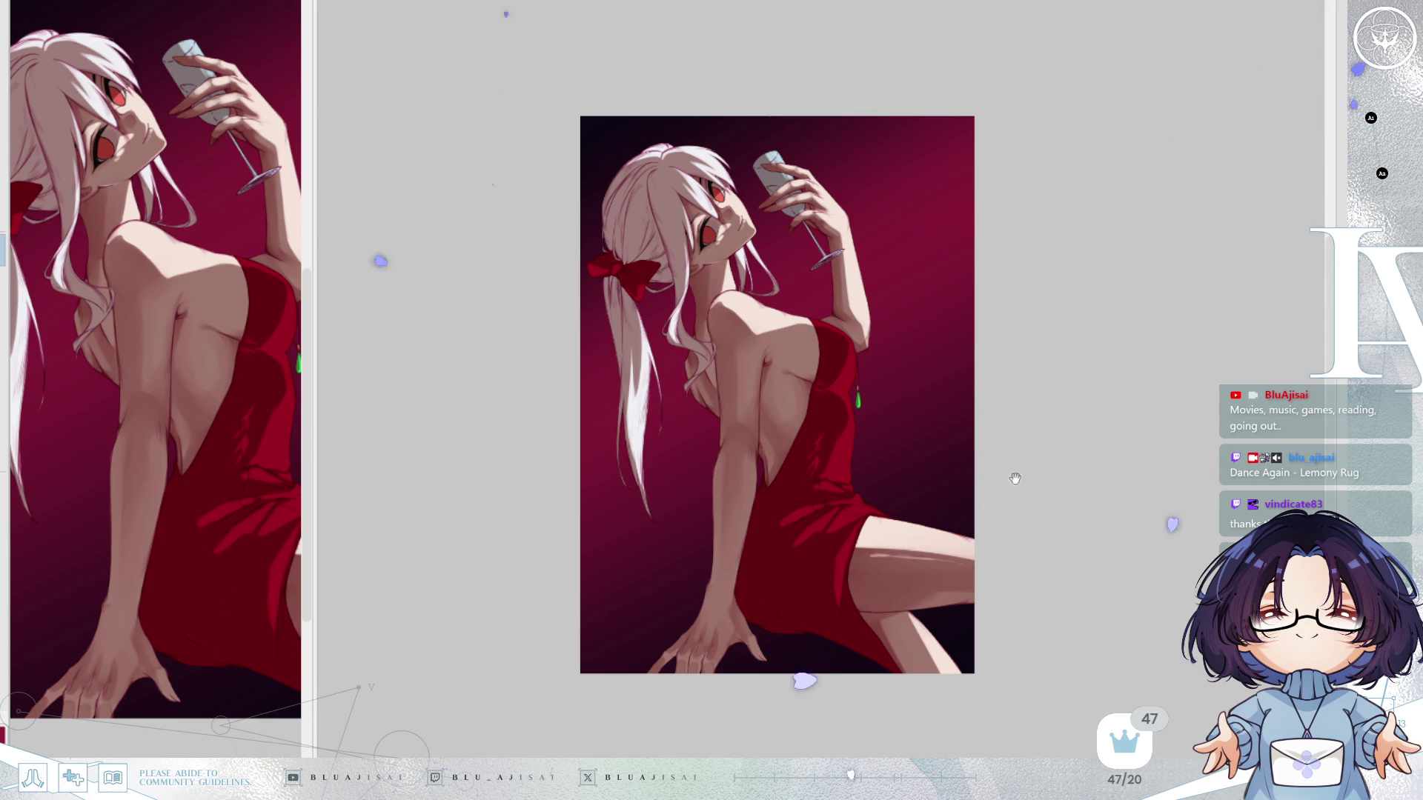
drag(987, 482, 1011, 499)
scroll(980, 522, down, 1)
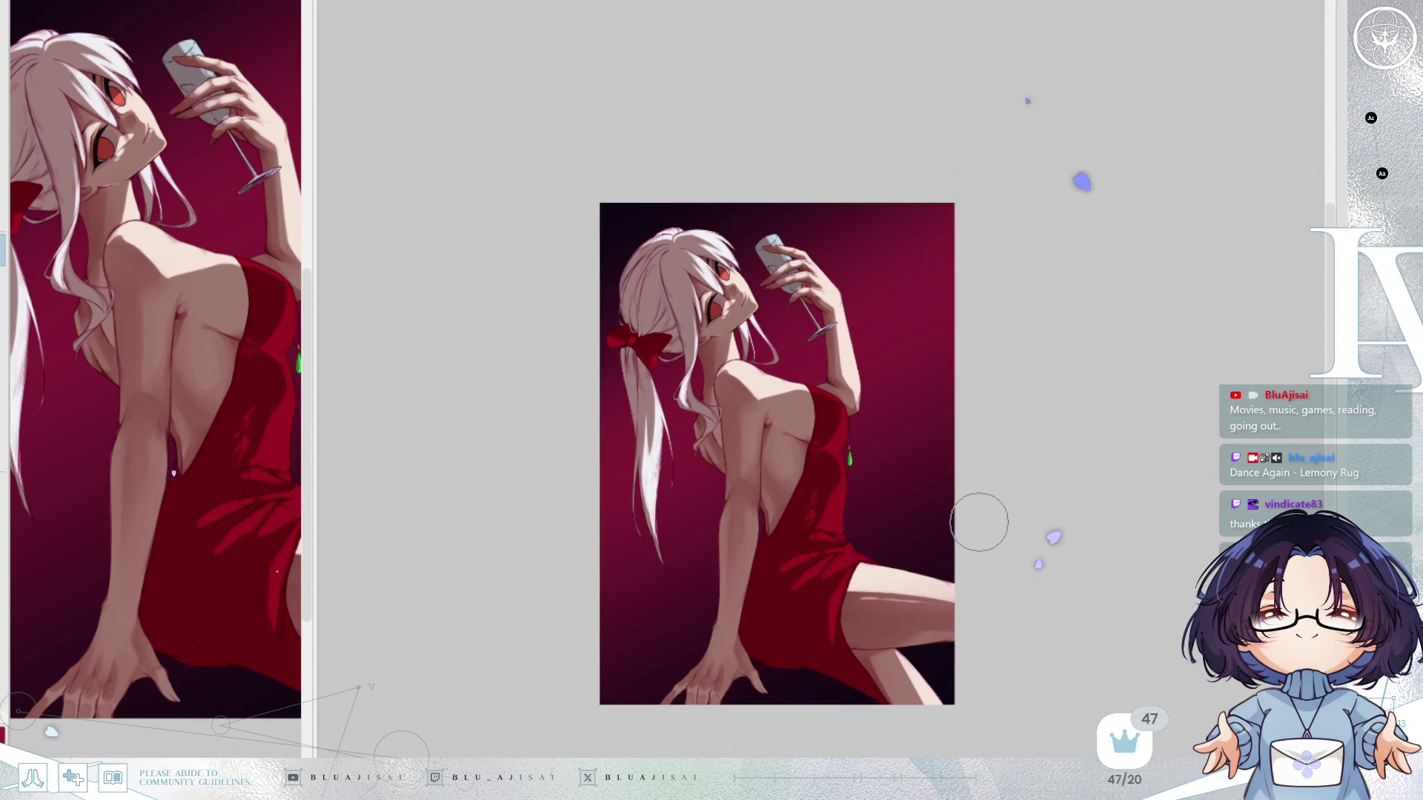
scroll(979, 523, up, 1)
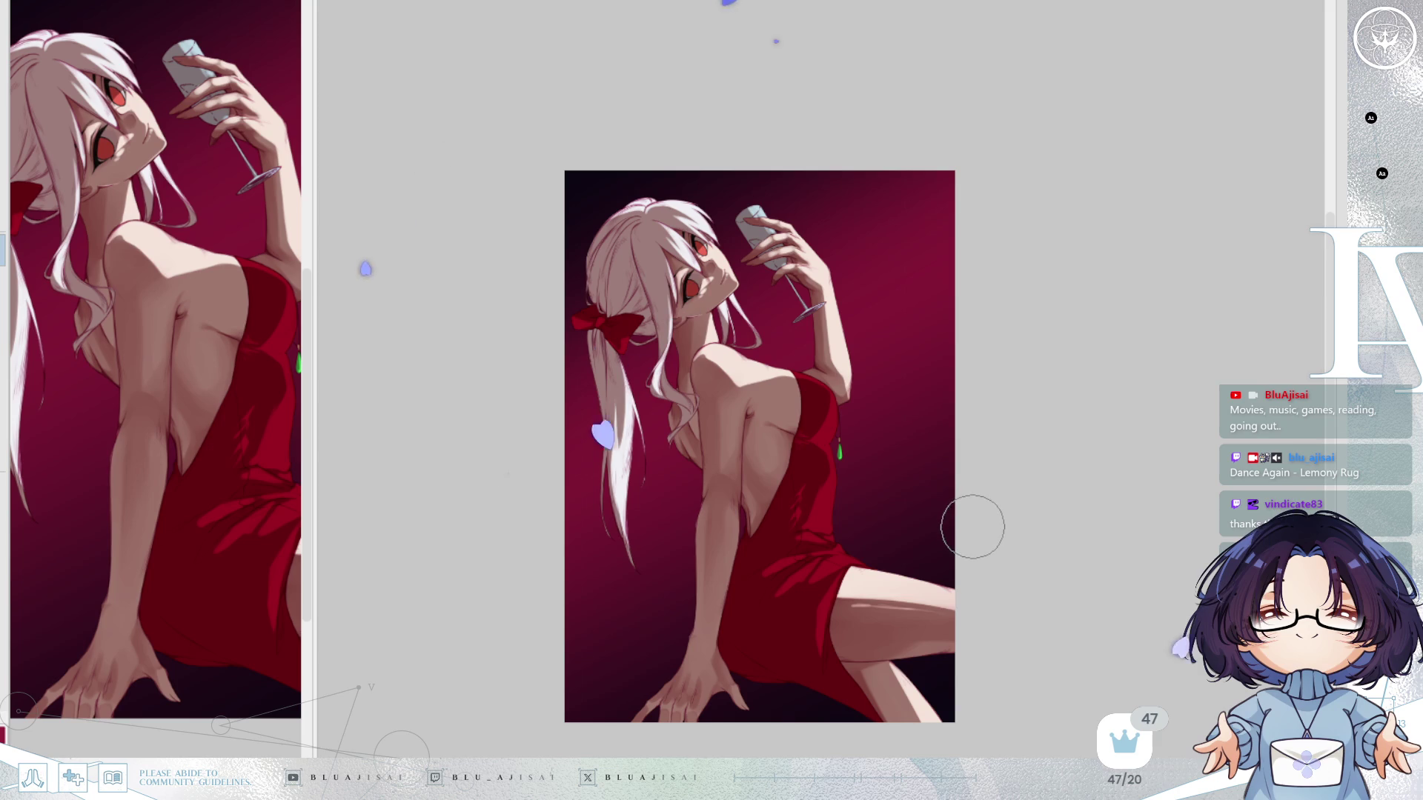
scroll(972, 529, up, 3)
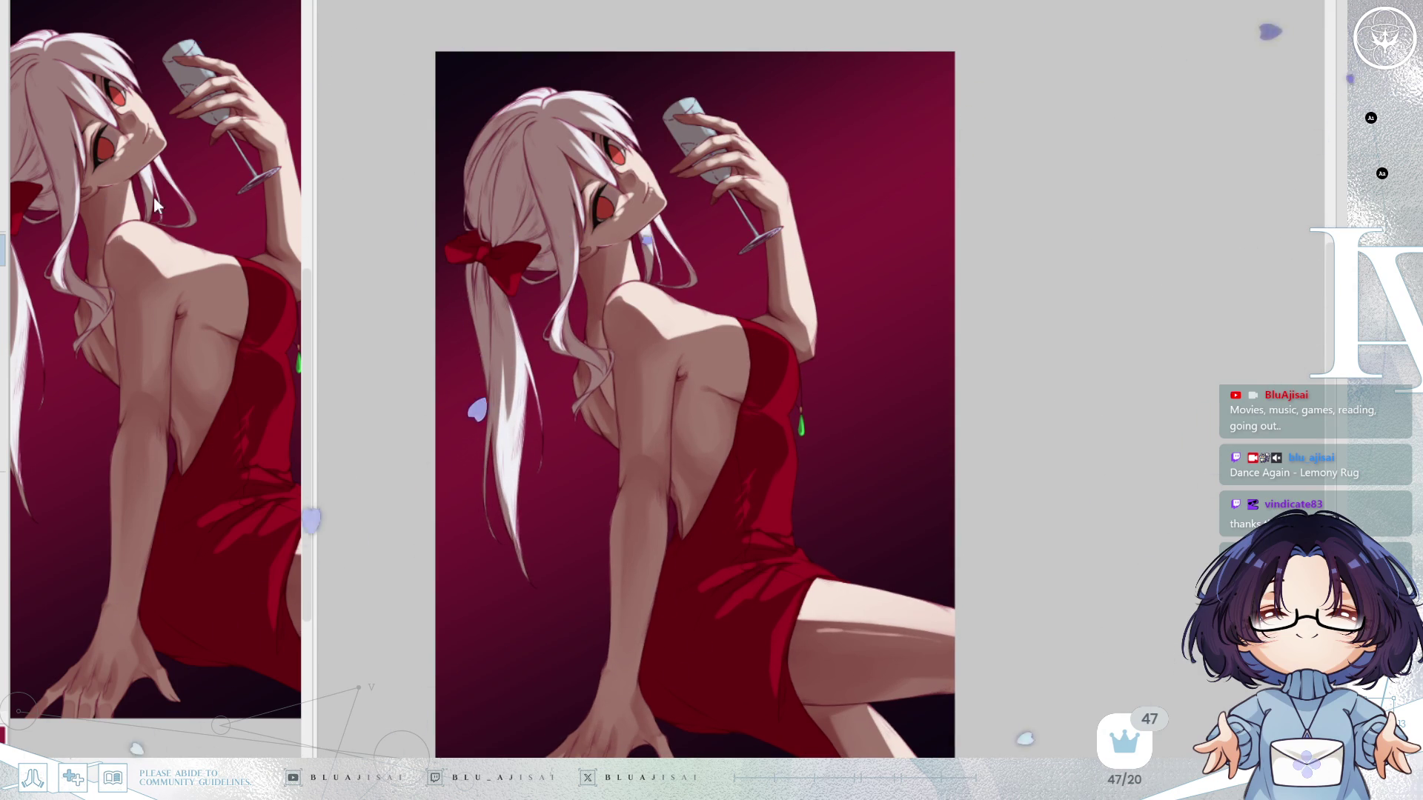
drag(771, 204, 937, 321)
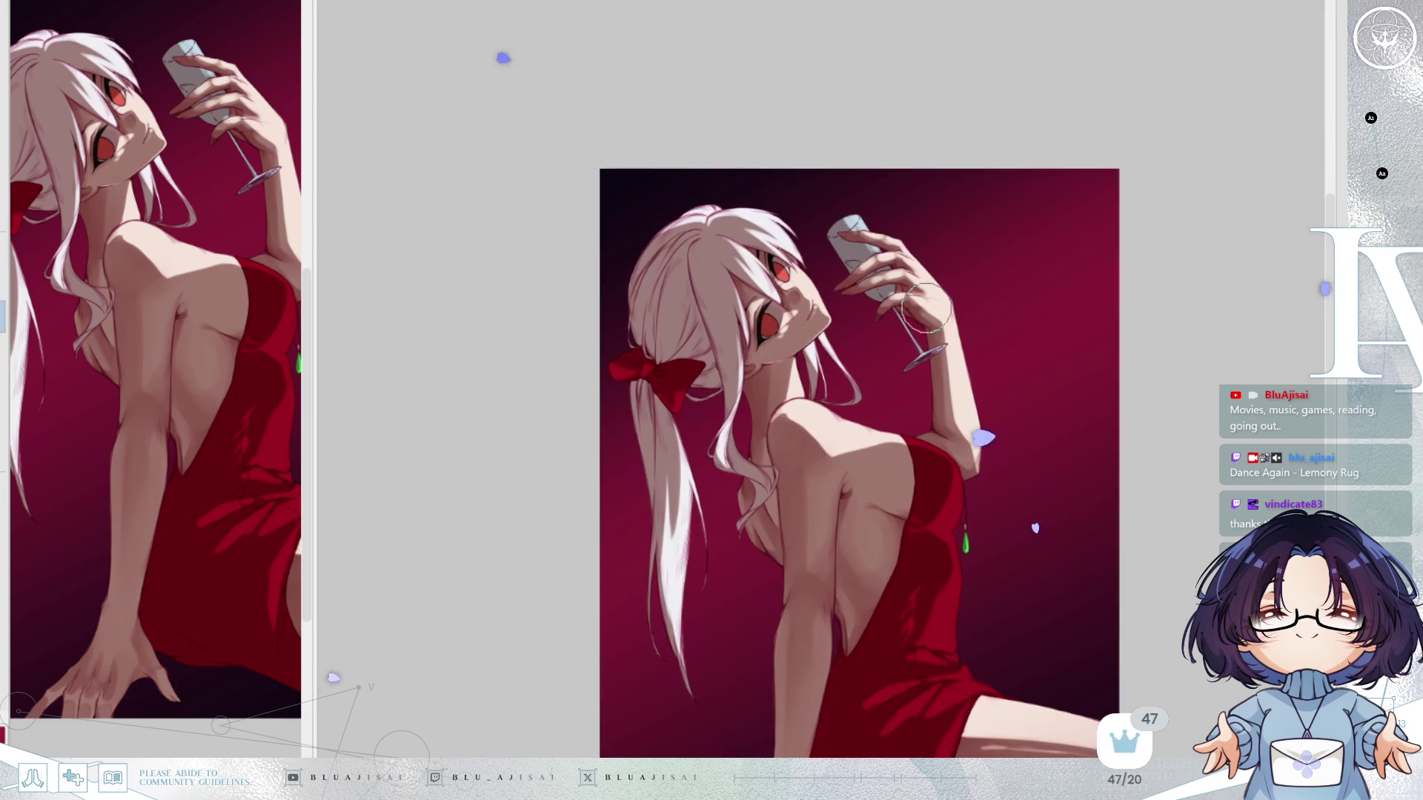
scroll(764, 423, up, 5)
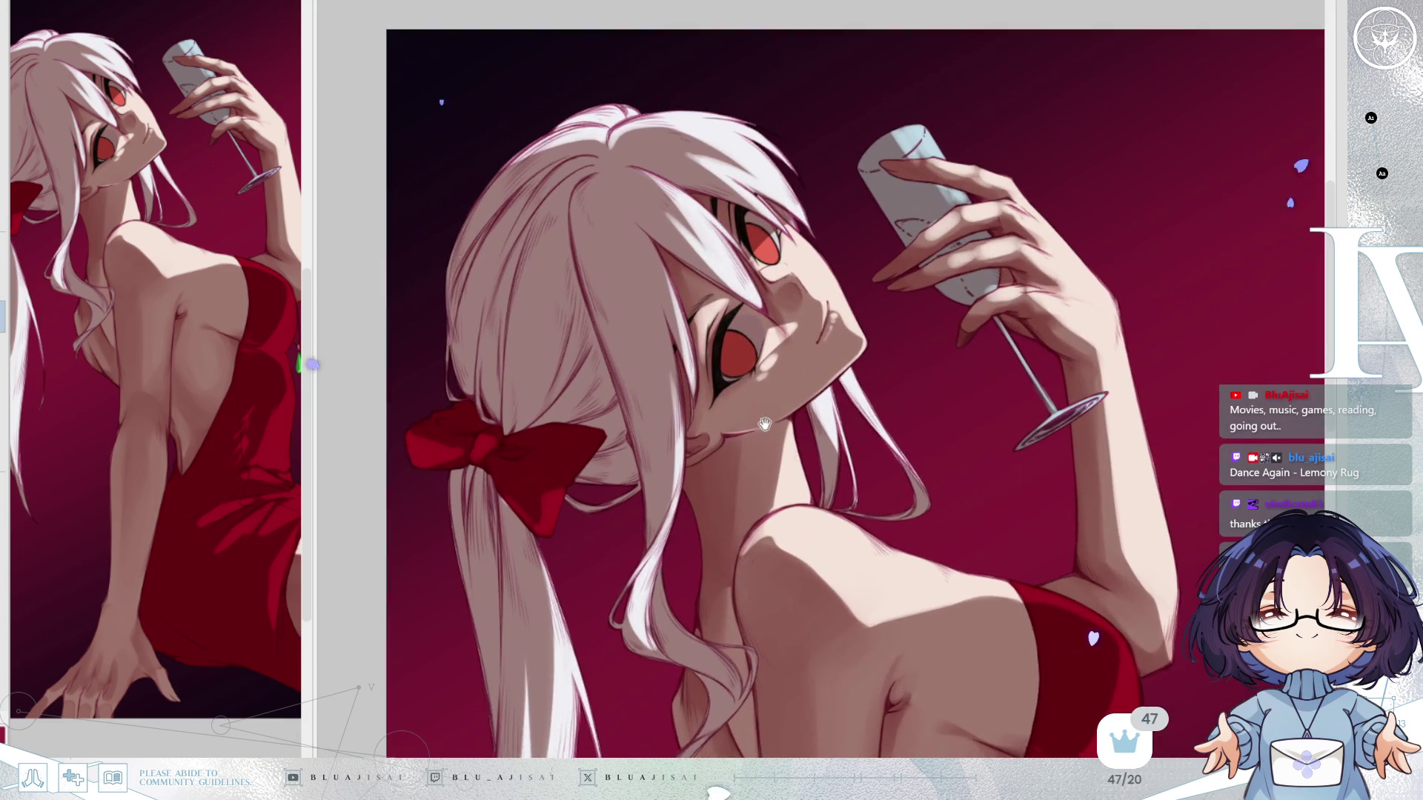
drag(764, 424, 770, 478)
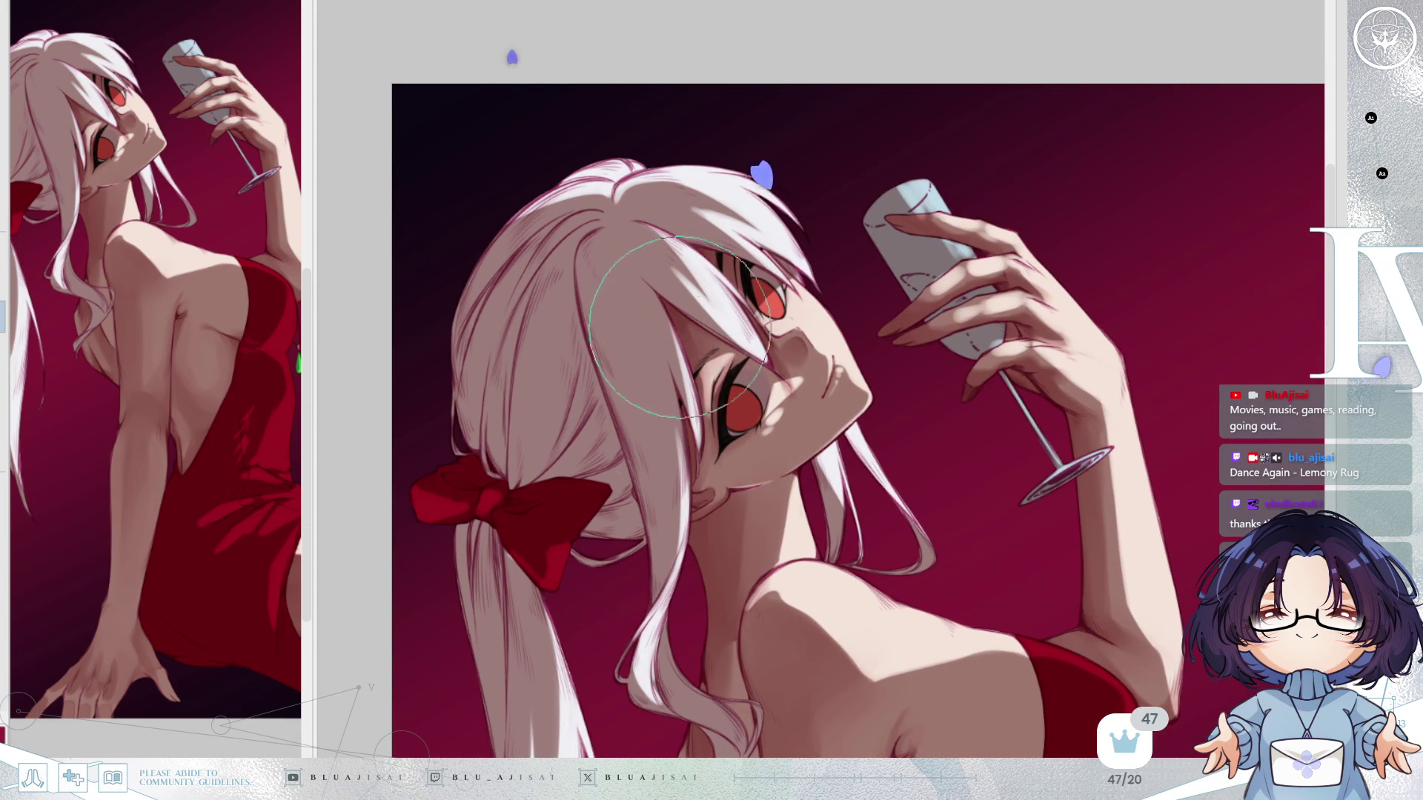
drag(852, 415, 837, 311)
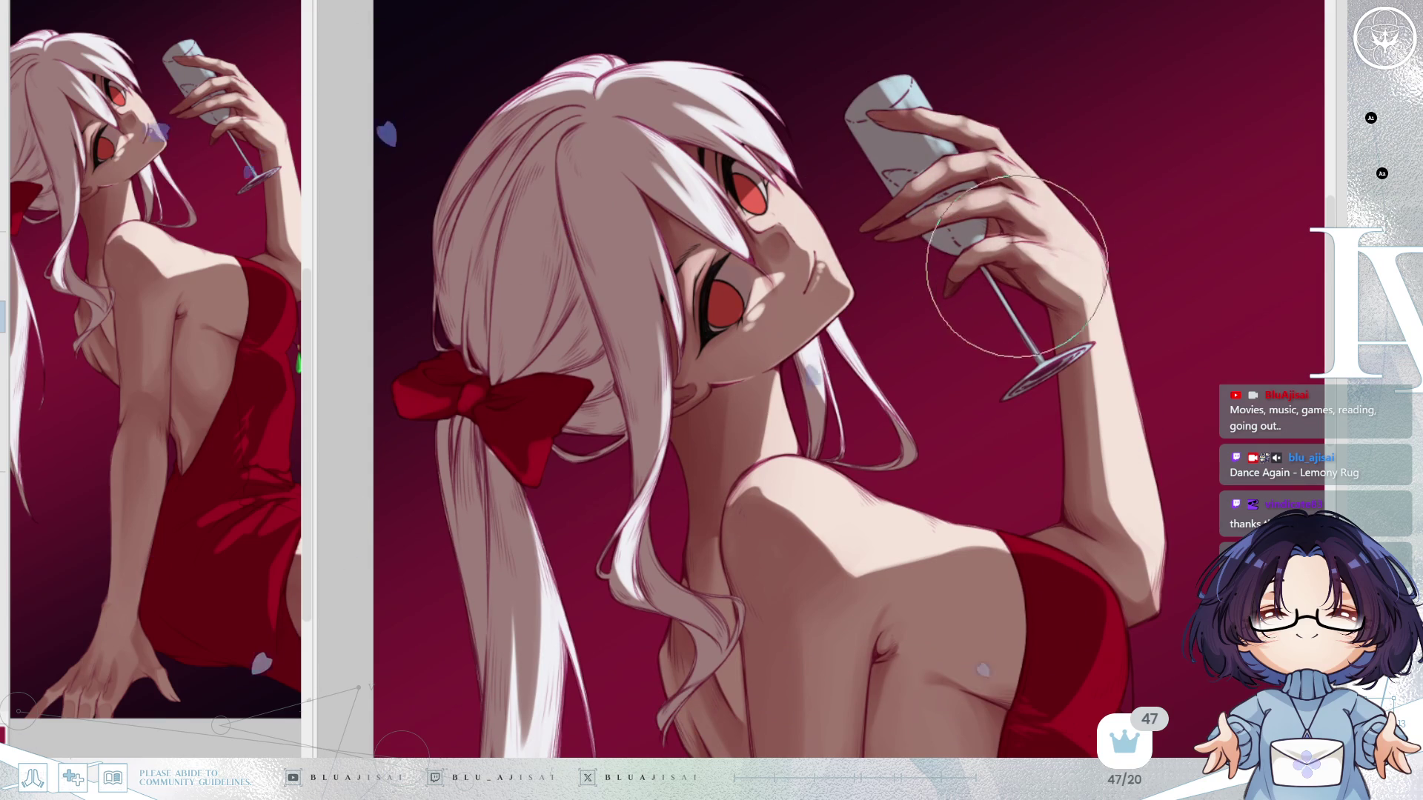
drag(1050, 405, 1015, 235)
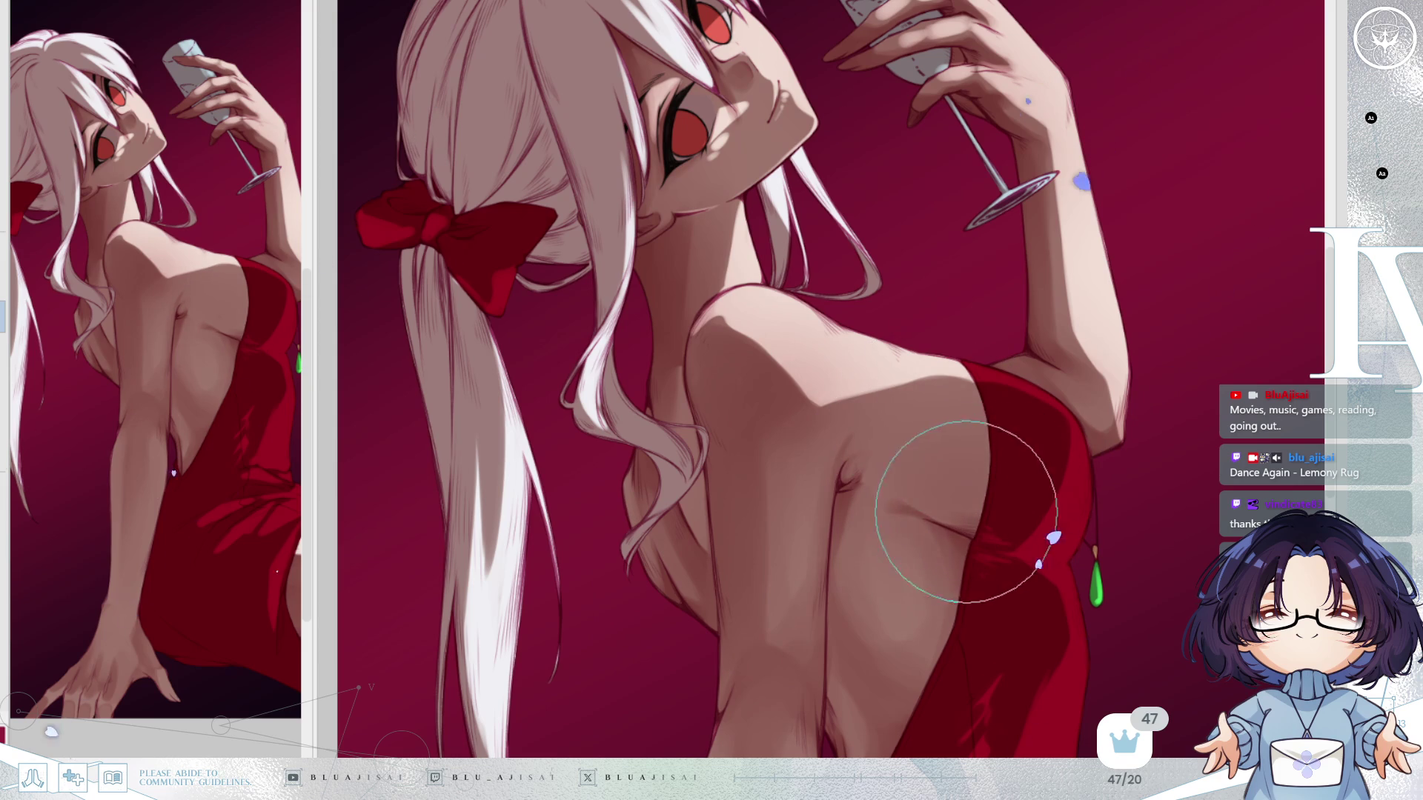
drag(952, 512, 919, 348)
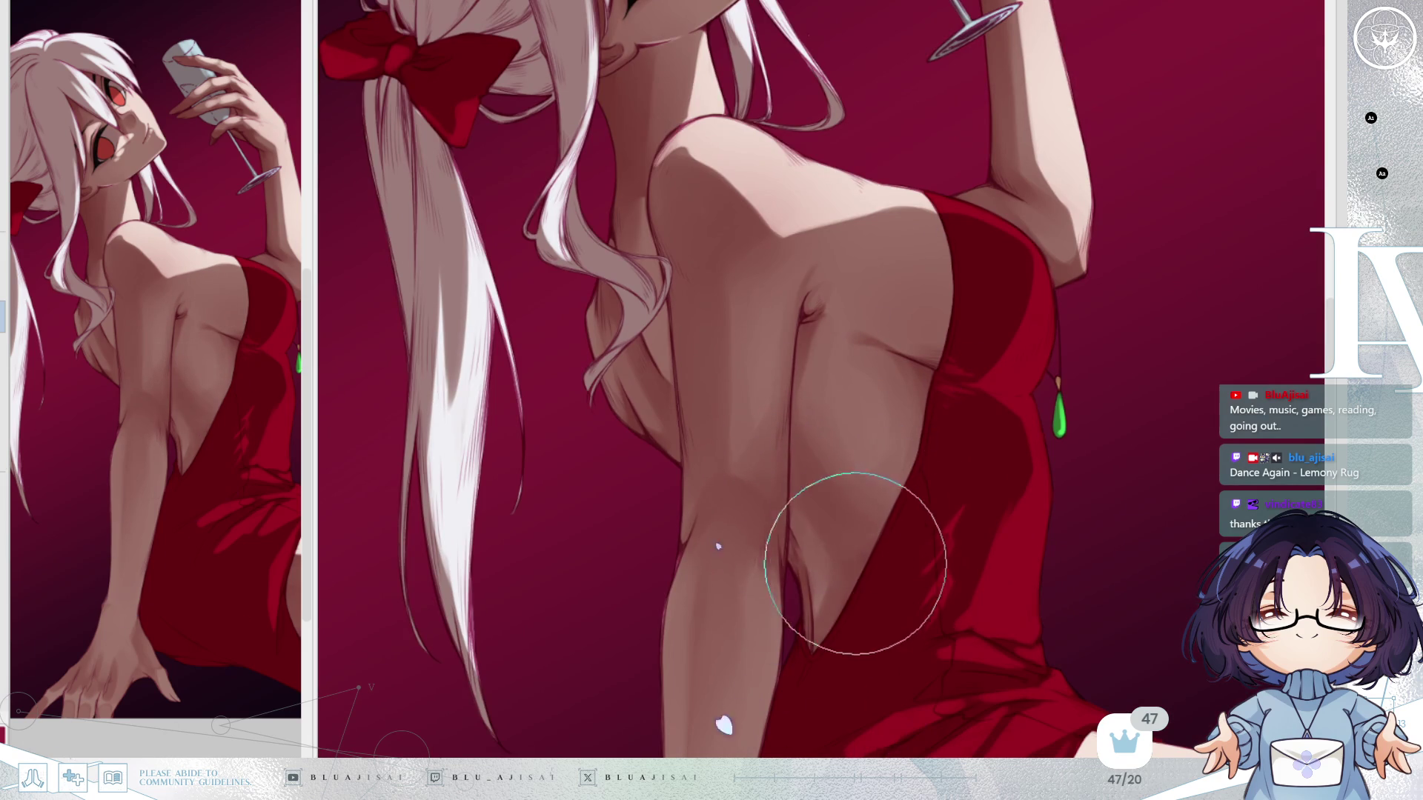
Pan from the dress's lower back down to the hand and thigh, then fit the whole illustration.
drag(831, 571, 836, 324)
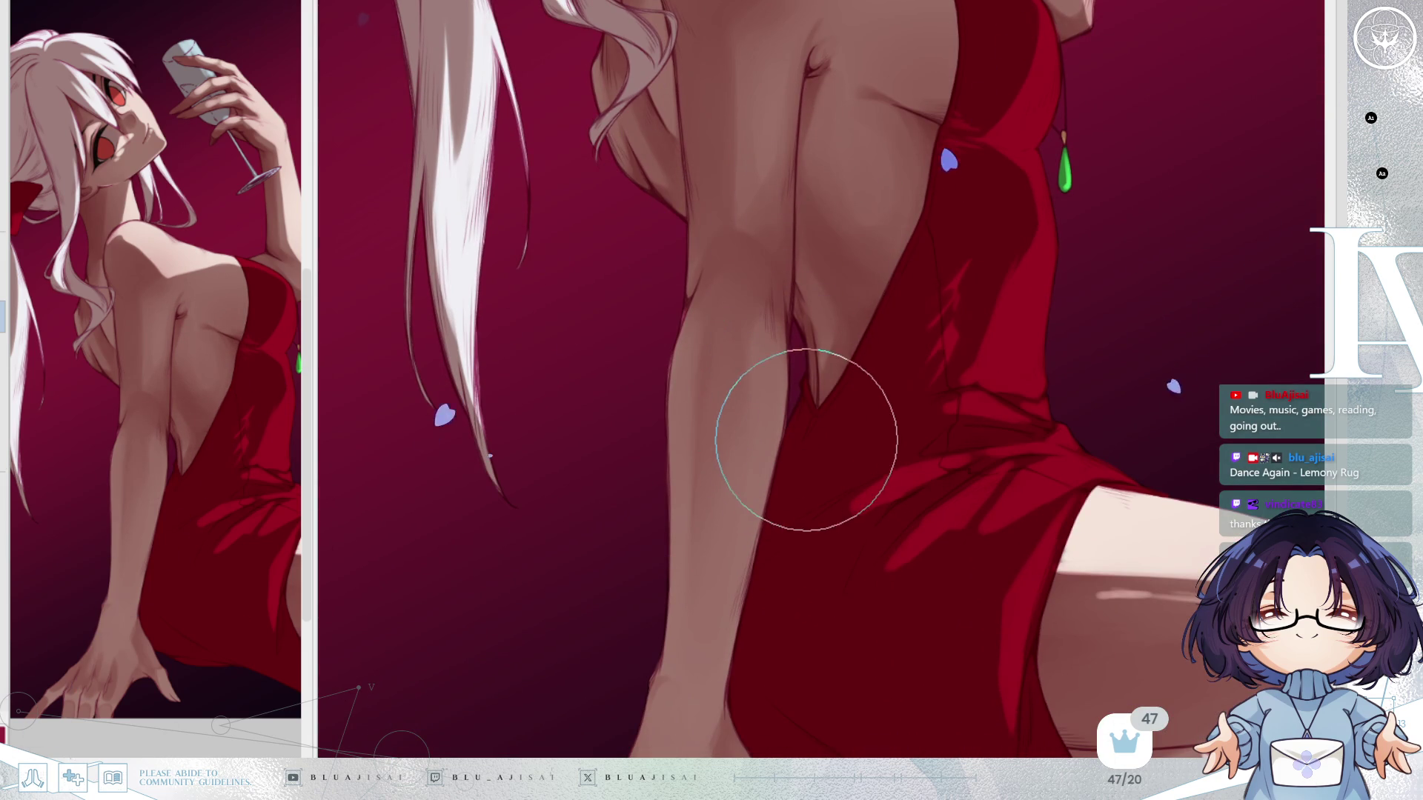
drag(835, 450, 834, 435)
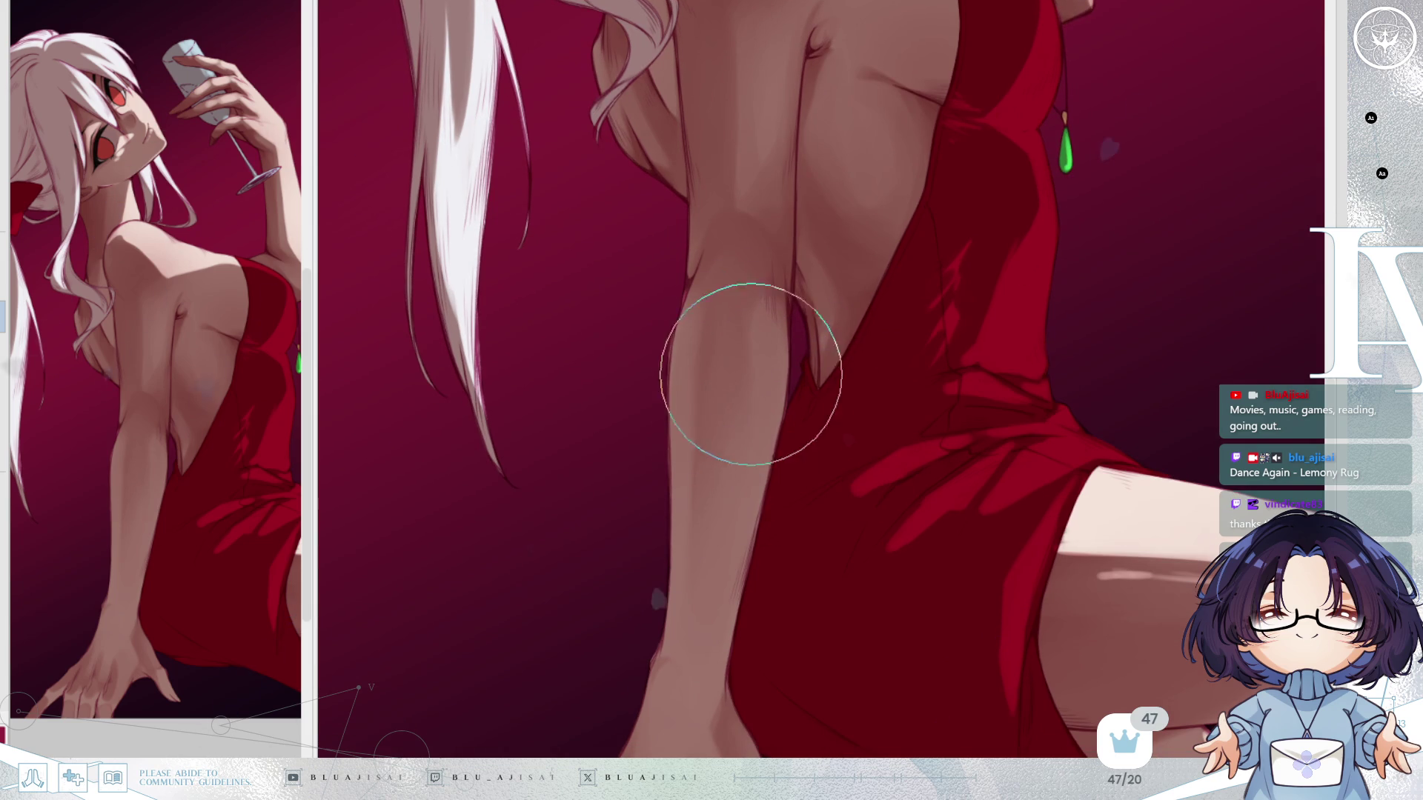
drag(787, 593, 814, 367)
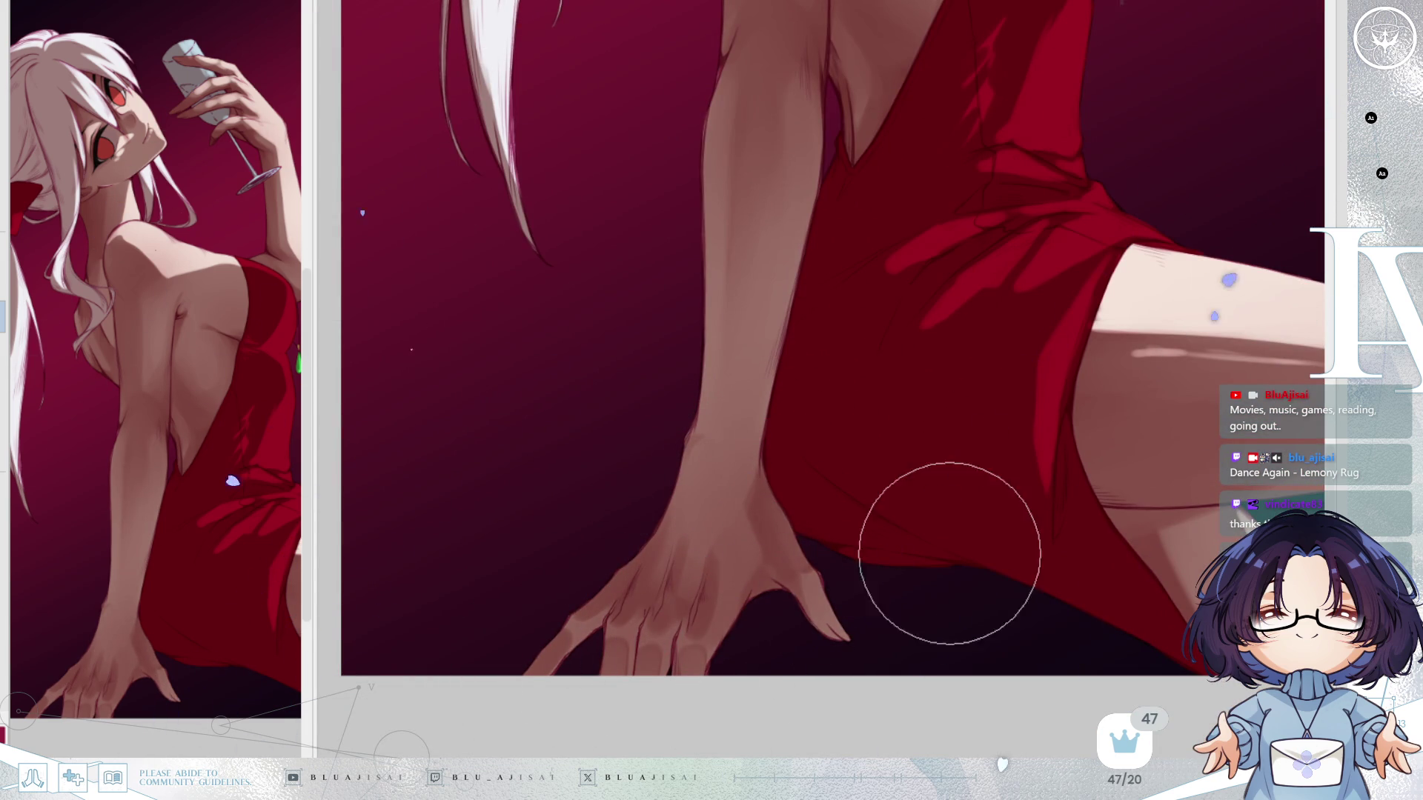
scroll(931, 563, down, 2)
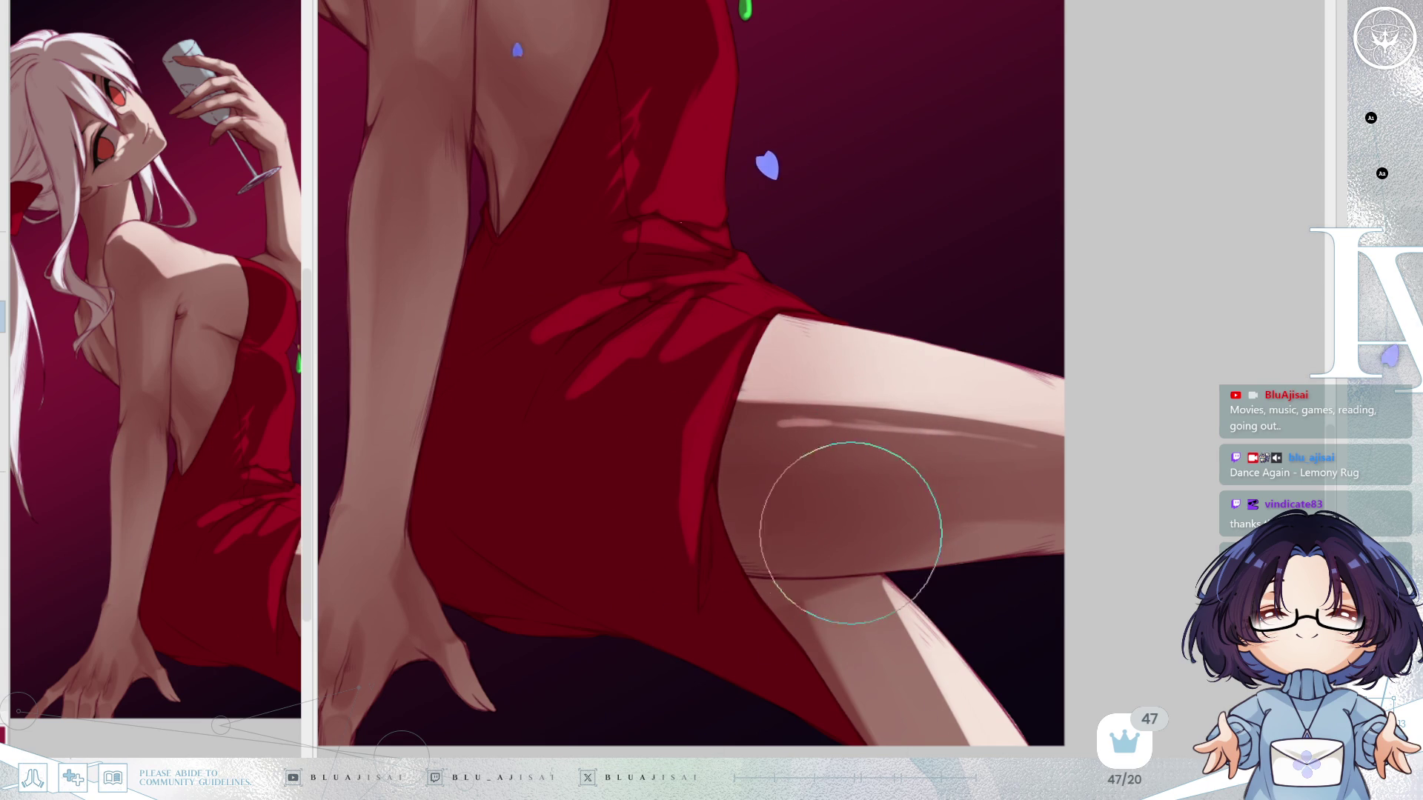
scroll(842, 683, down, 2)
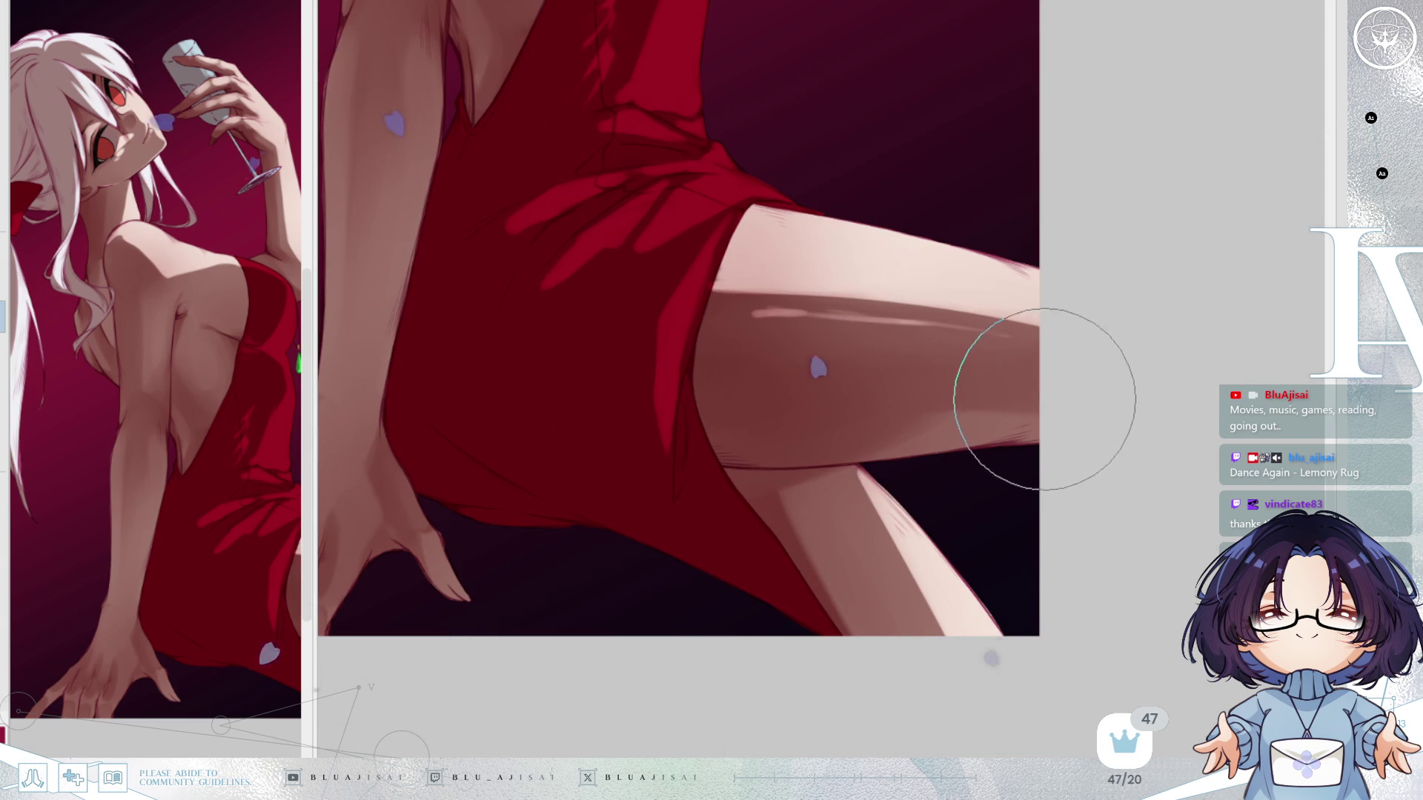
key(ctrl+0)
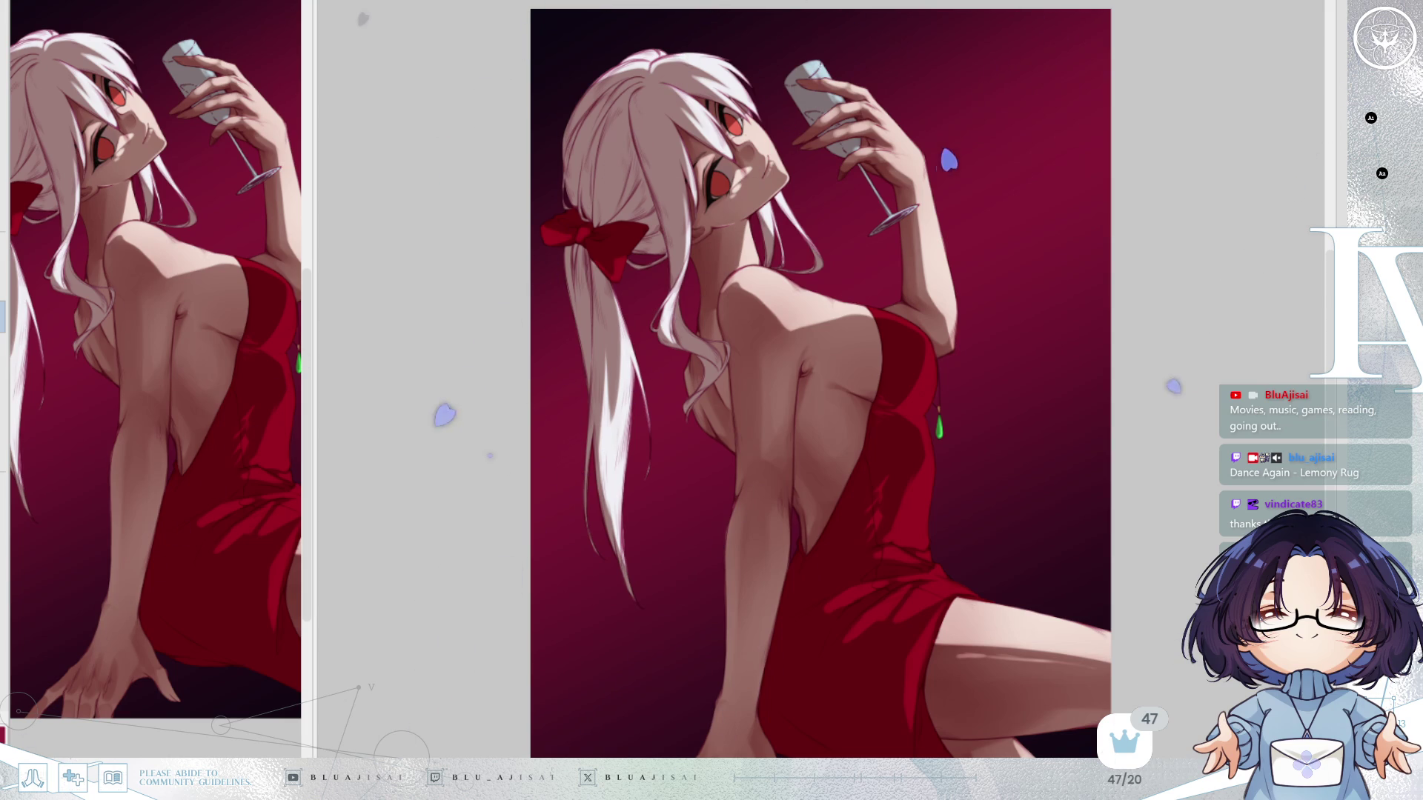
Undo the pale highlight streak on the thigh and repaint its shading smoothly into the skin.
mouse_move(1102, 371)
mouse_down()
mouse_move(1055, 349)
mouse_move(975, 434)
mouse_move(943, 501)
mouse_move(906, 498)
mouse_up()
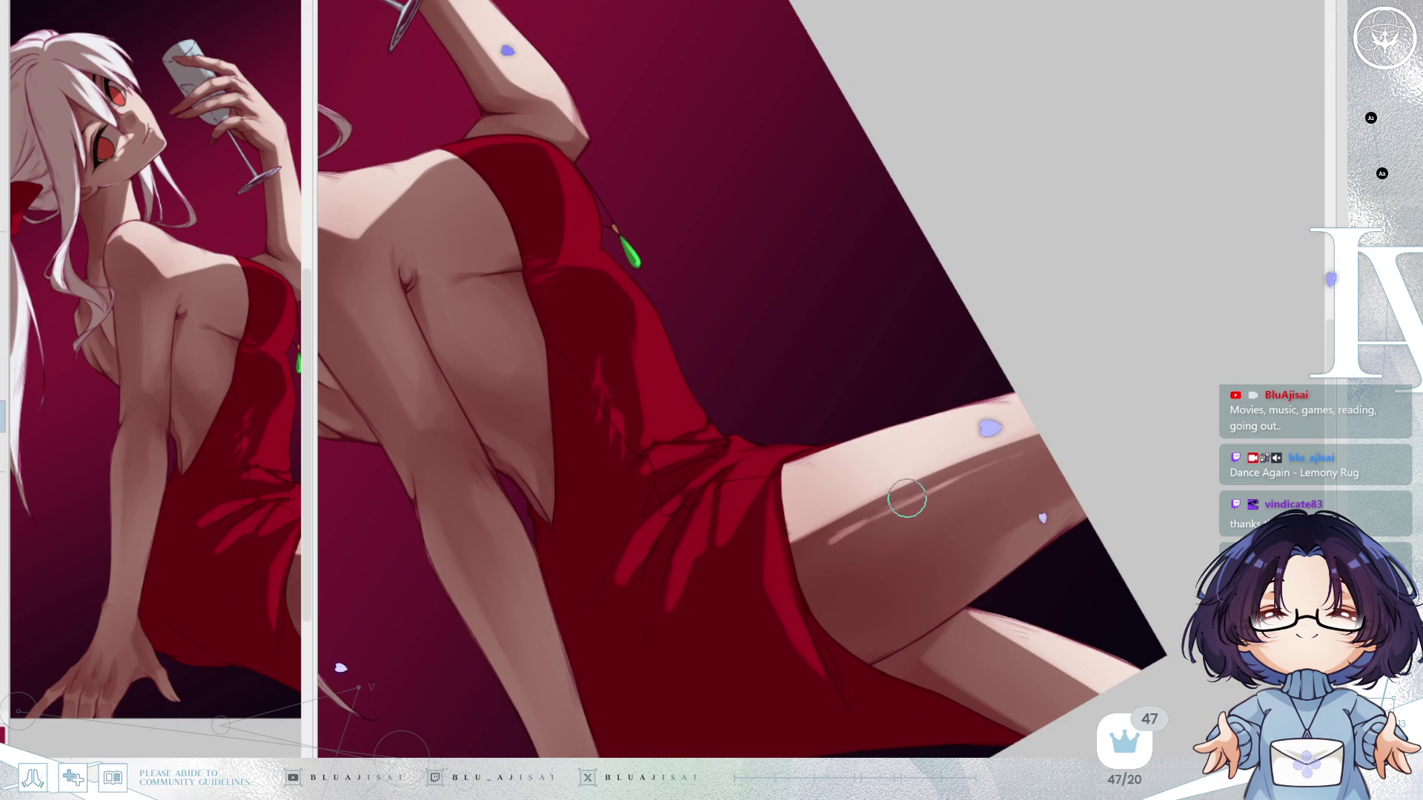
mouse_move(843, 537)
mouse_down()
mouse_move(820, 547)
mouse_move(836, 542)
mouse_up()
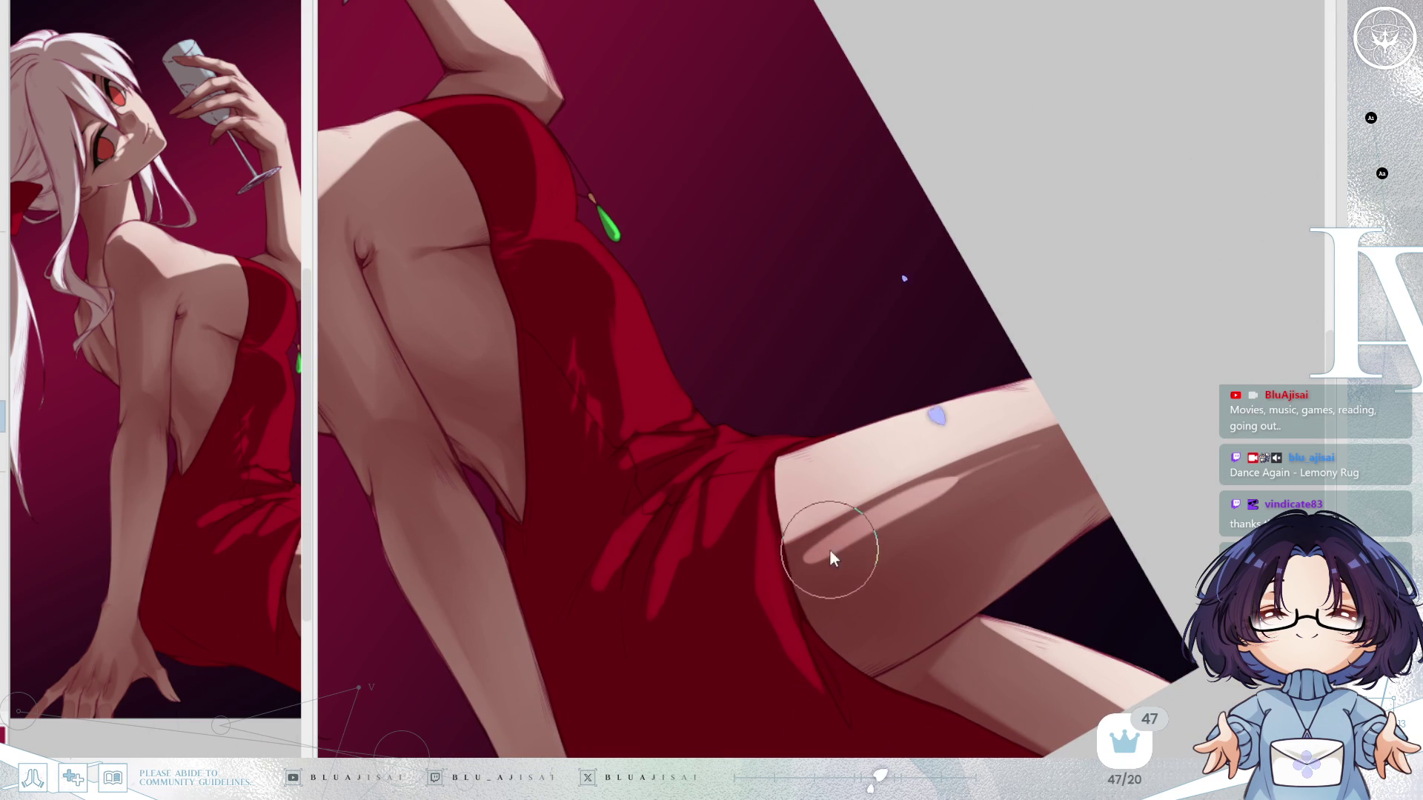
key(ctrl+z)
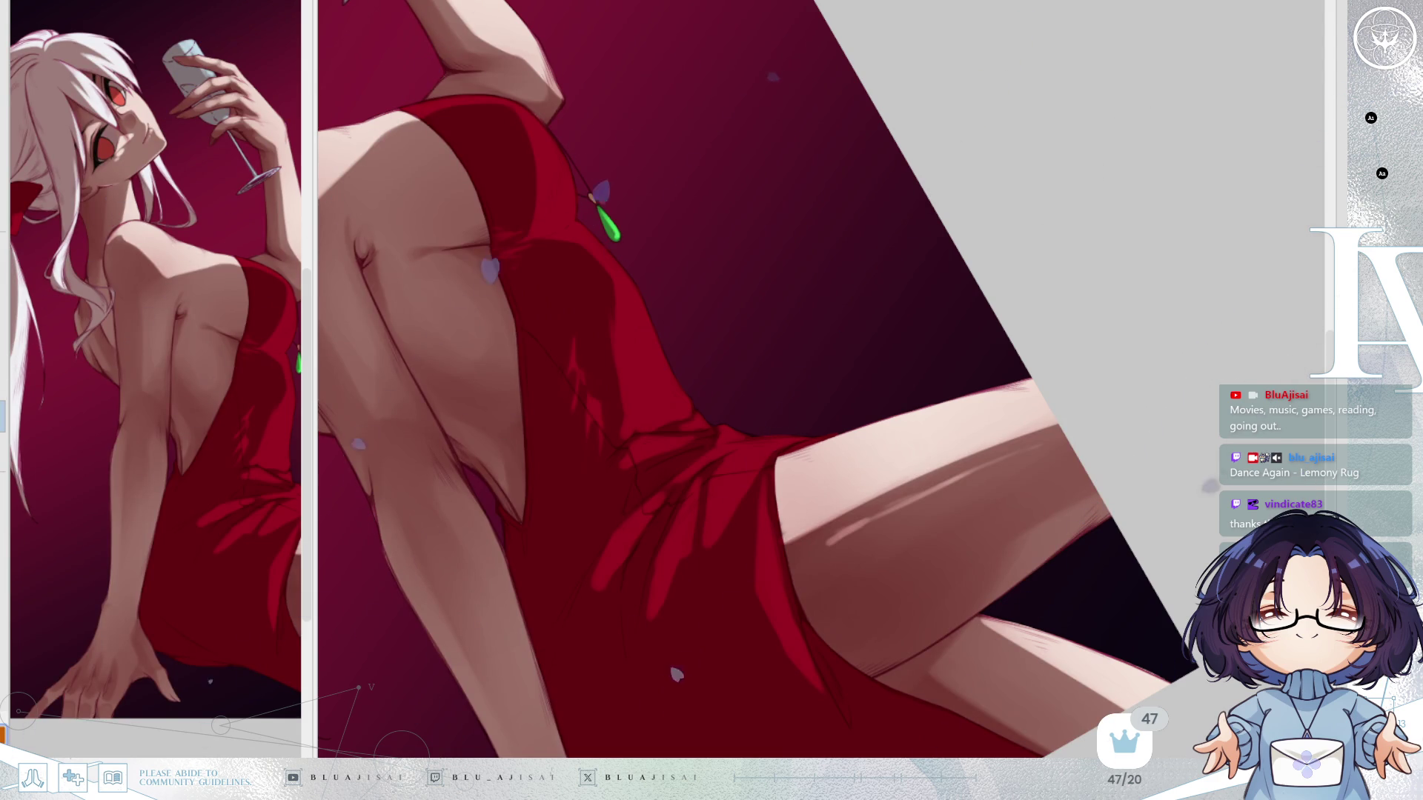
mouse_move(914, 454)
mouse_down()
mouse_move(832, 540)
mouse_move(889, 482)
mouse_move(1006, 472)
mouse_up()
Turn the view upright over the torso, mirror it to check the drawing, and clear the rotation.
mouse_move(946, 517)
mouse_down()
mouse_move(1134, 432)
mouse_move(1146, 490)
mouse_up()
key(h)
scroll(1143, 476, down, 3)
key(ctrl+@)
Unmirror and fit the artwork, compare undo/redo versions, and keep the darker skin and hair shading.
key(h)
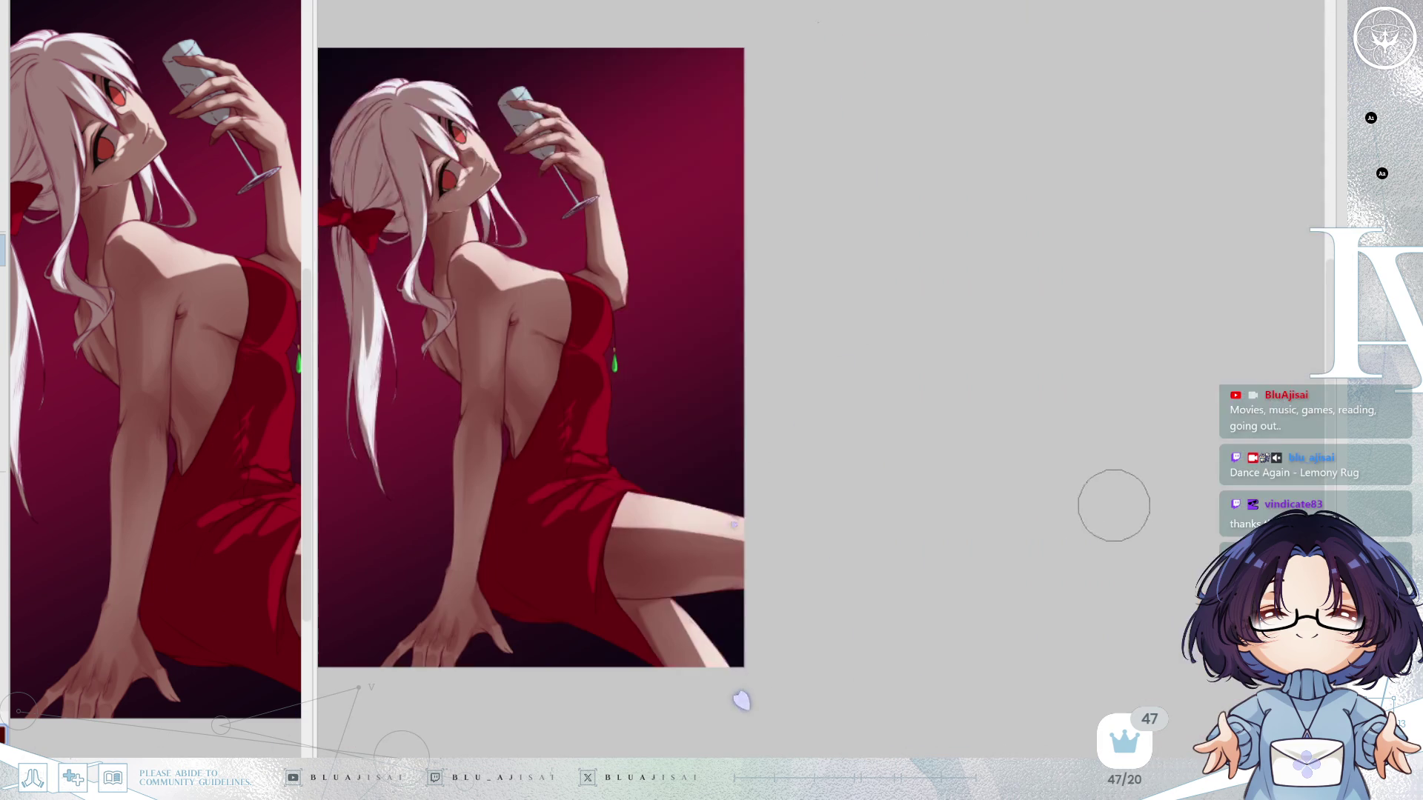
key(ctrl+0)
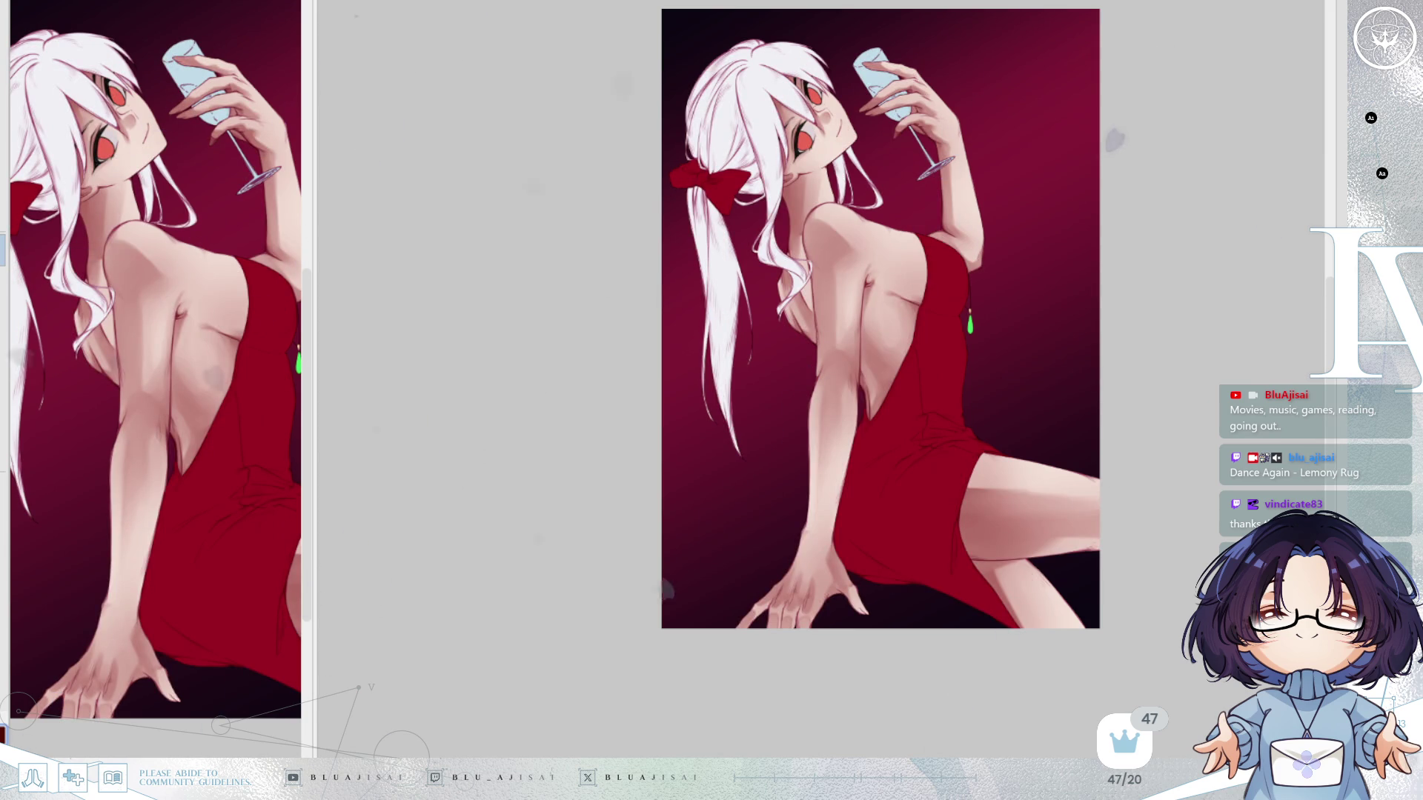
key(ctrl+z)
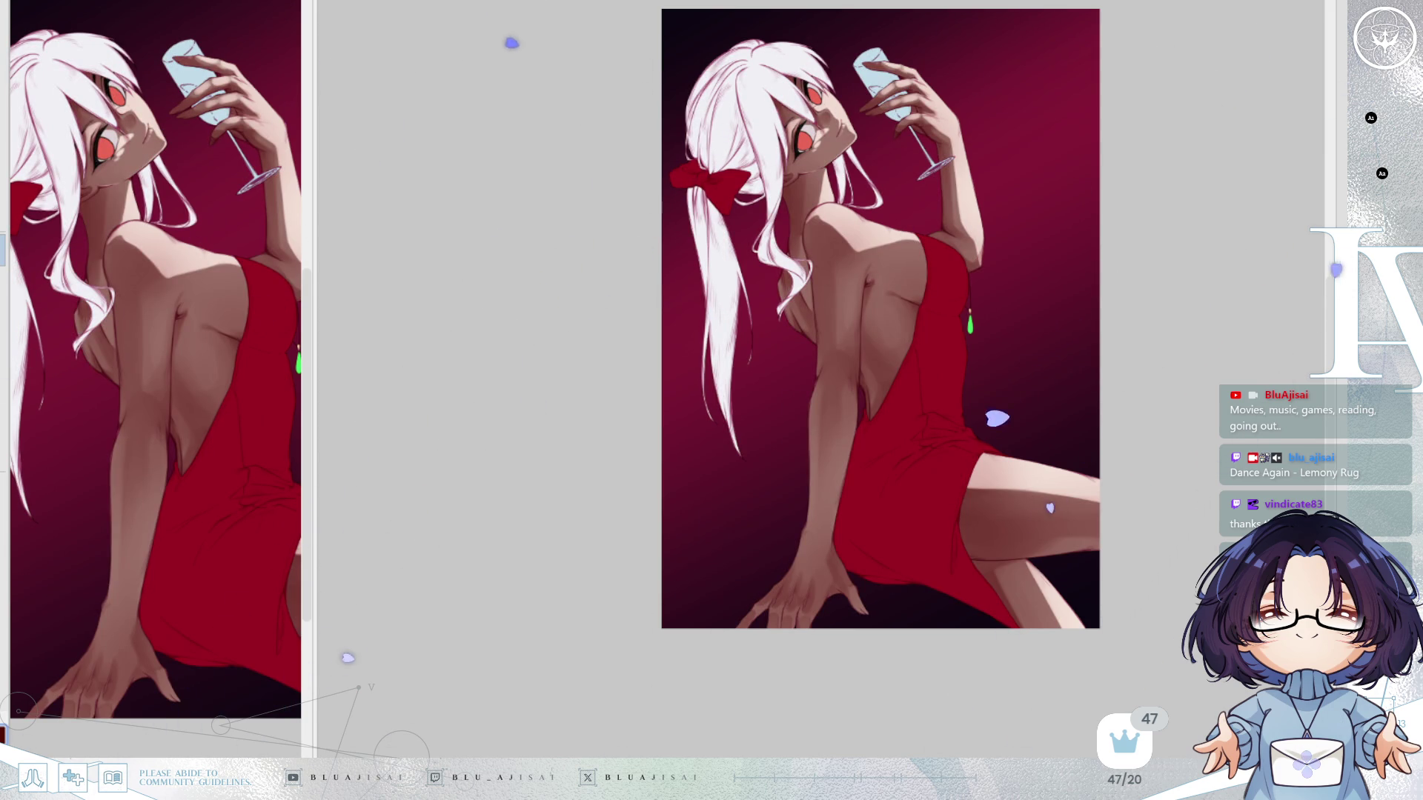
key(ctrl+y)
key(ctrl+z)
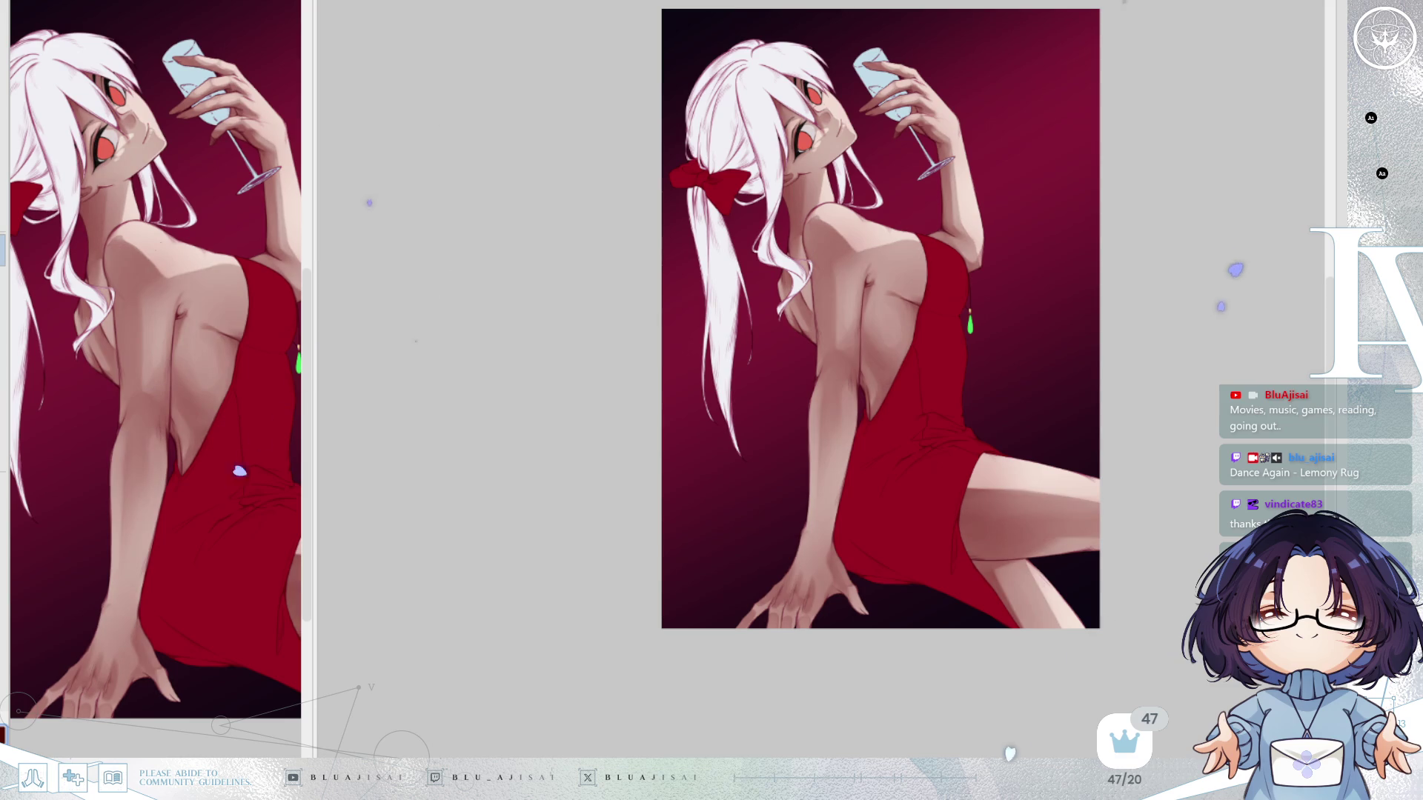
key(ctrl+z)
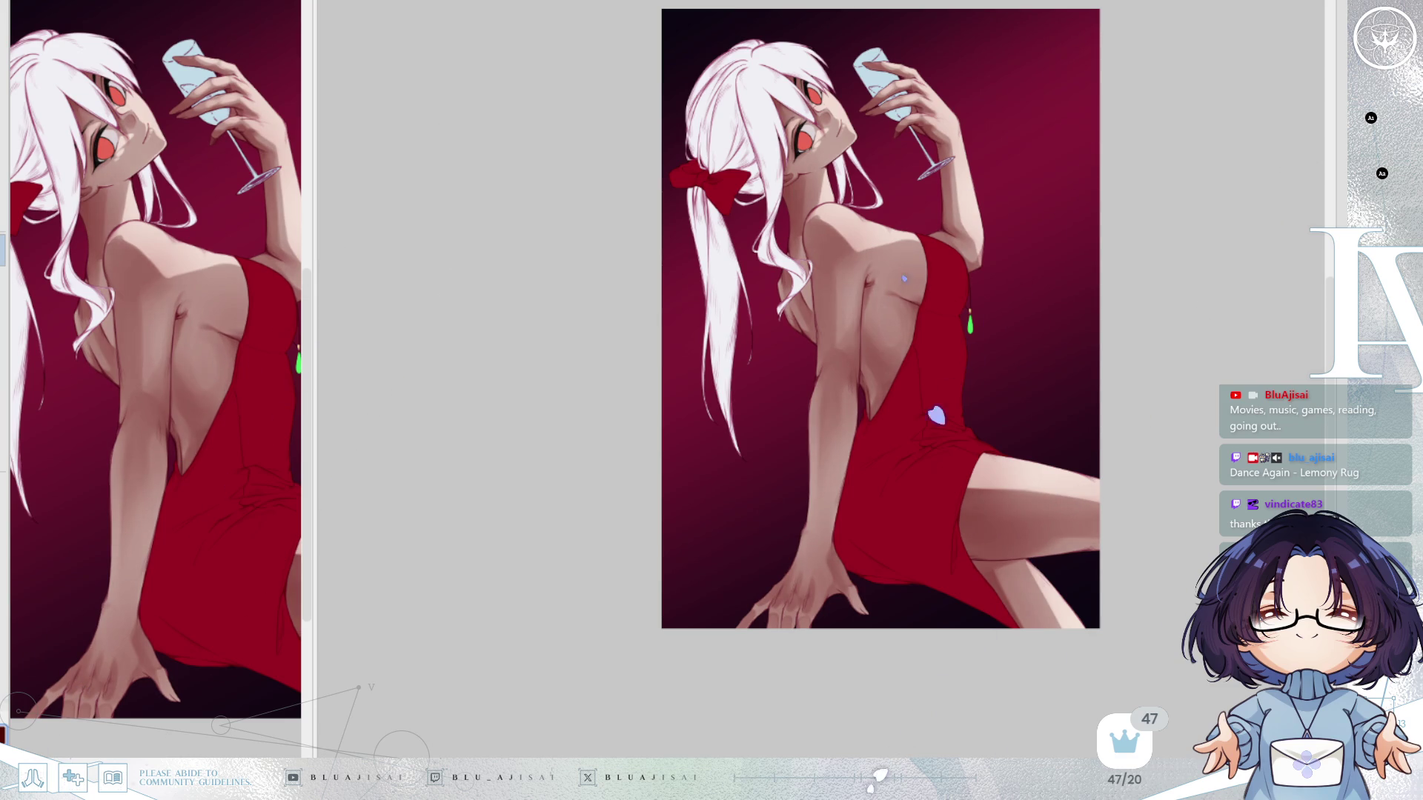
scroll(1169, 359, up, 3)
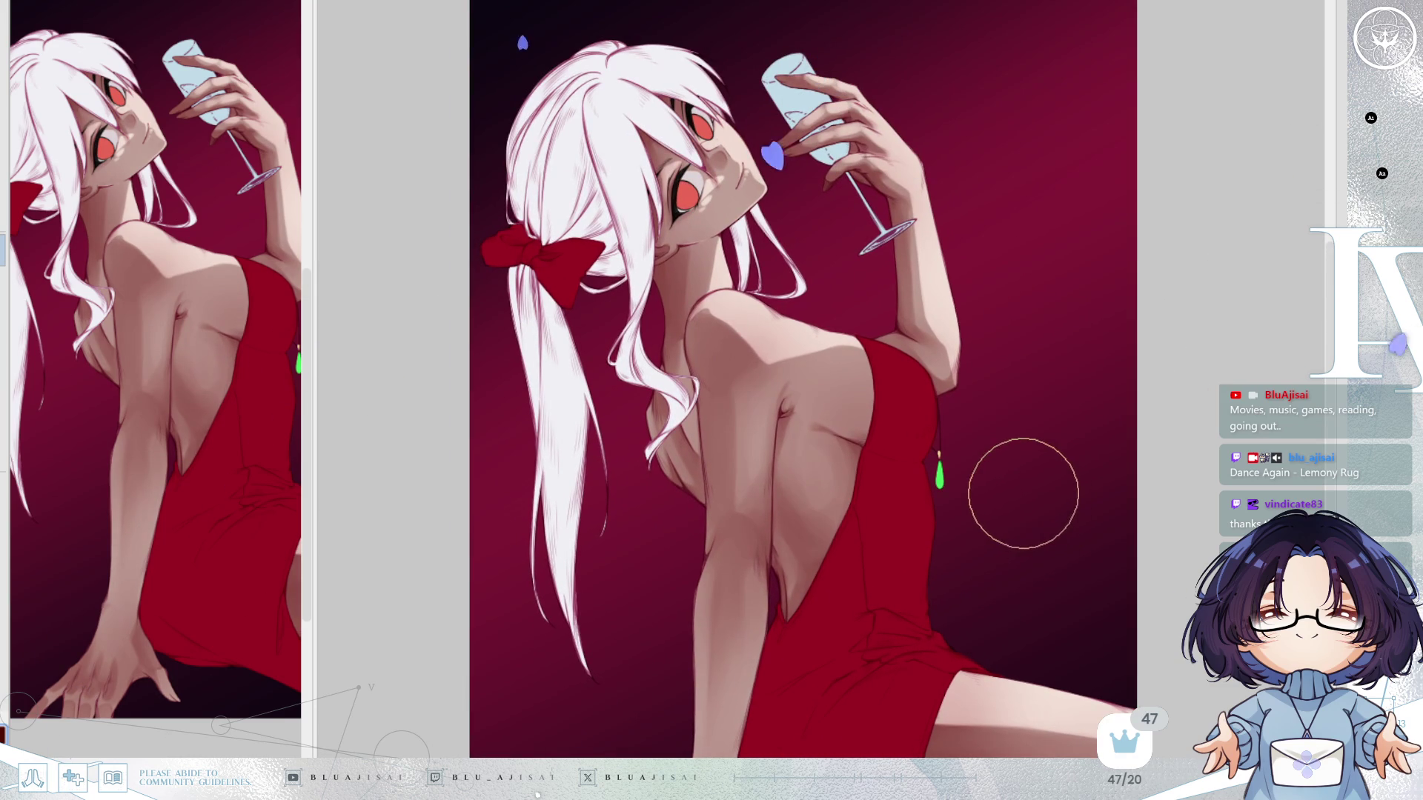
scroll(981, 413, up, 2)
mouse_move(726, 297)
mouse_down()
mouse_move(888, 519)
mouse_move(915, 735)
mouse_up()
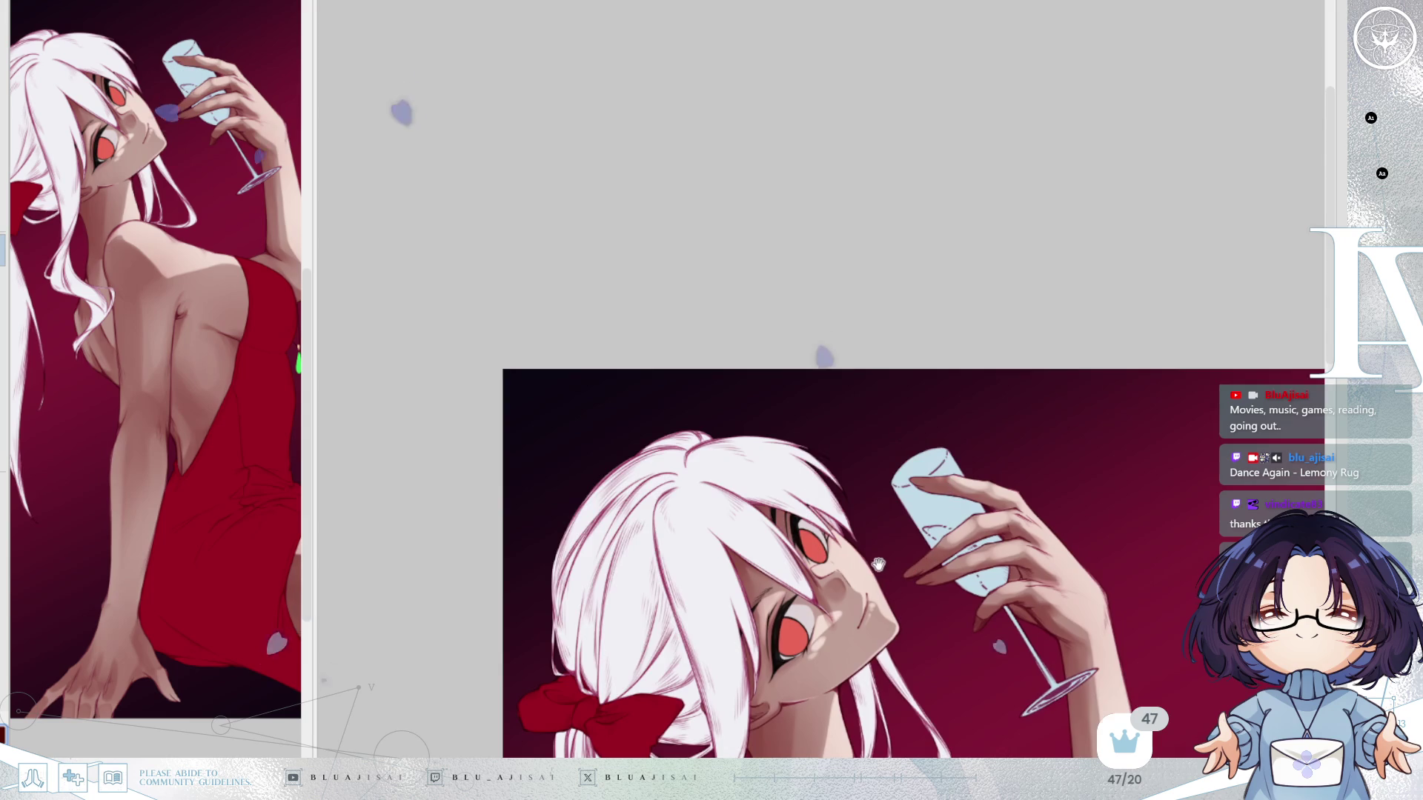
Halve the brush size and check the face and red bow in rotated and mirrored views.
key(End)
key(End)
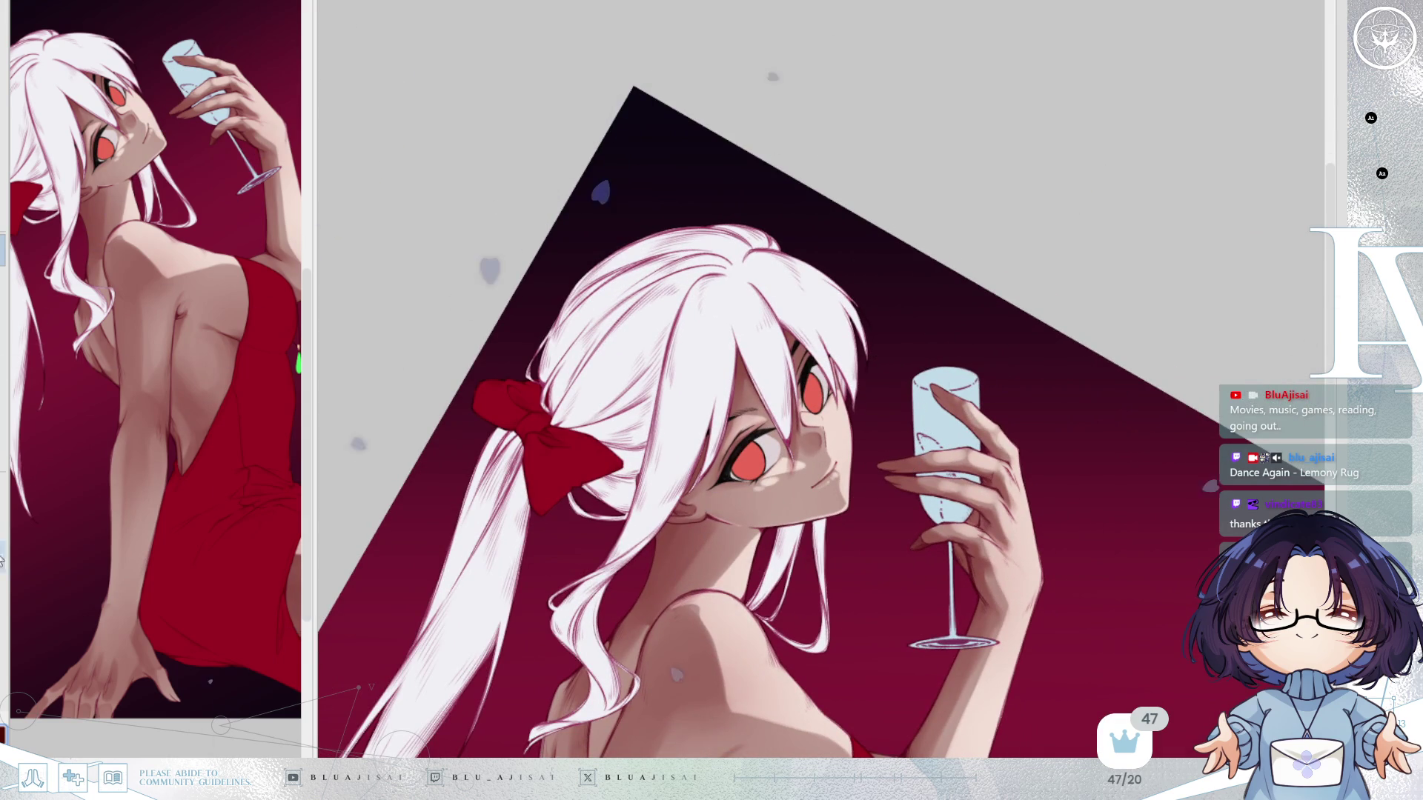
key(bracketleft)
key(bracketleft)
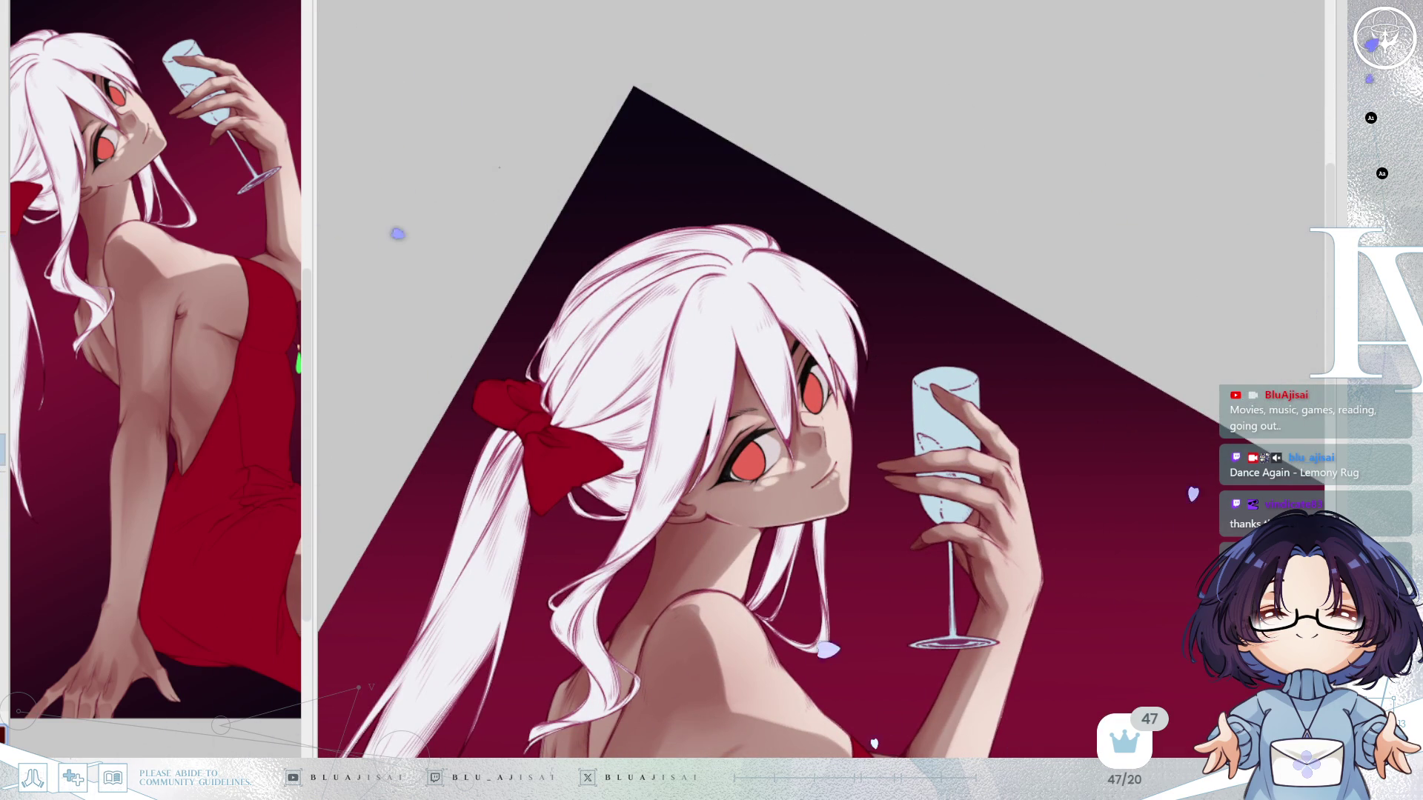
scroll(867, 320, up, 3)
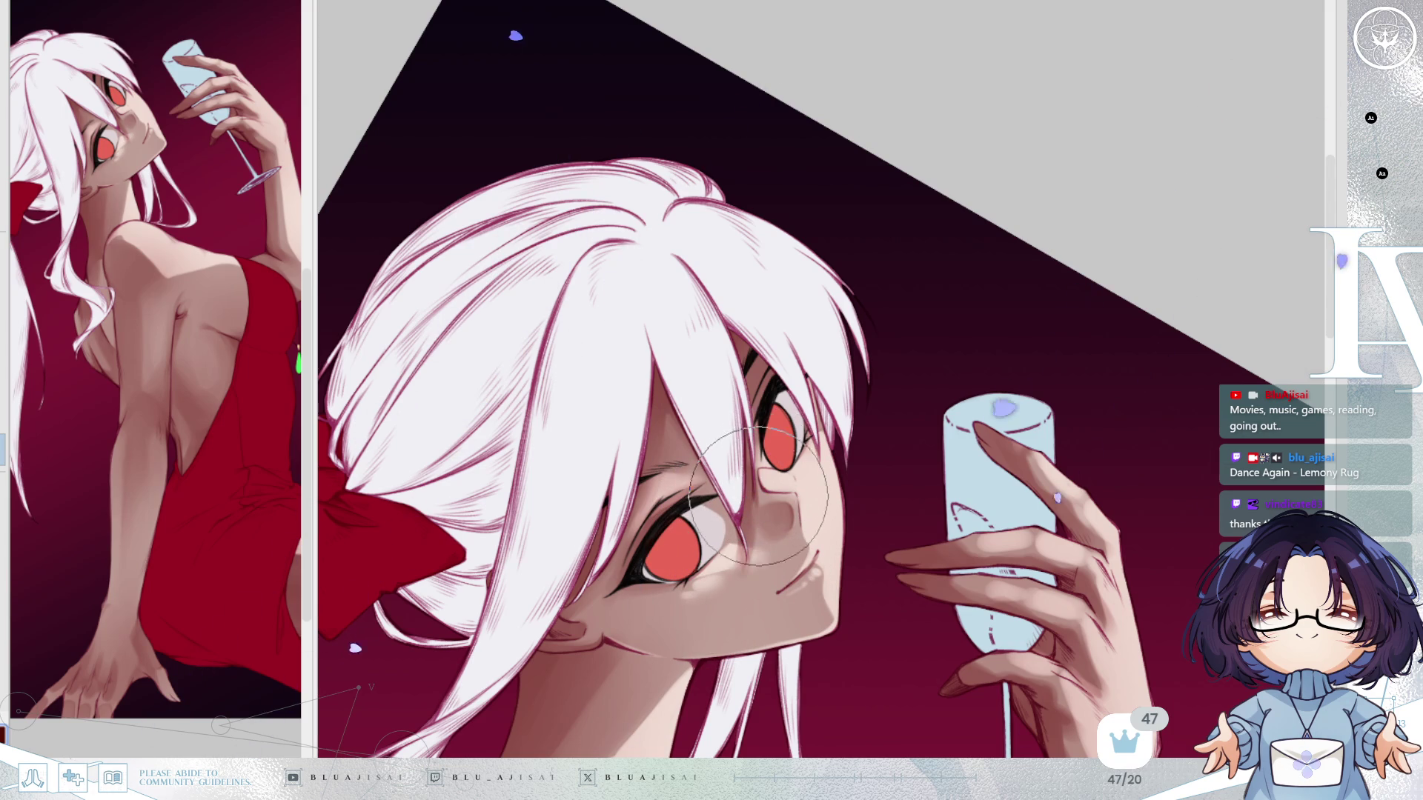
scroll(741, 511, down, 3)
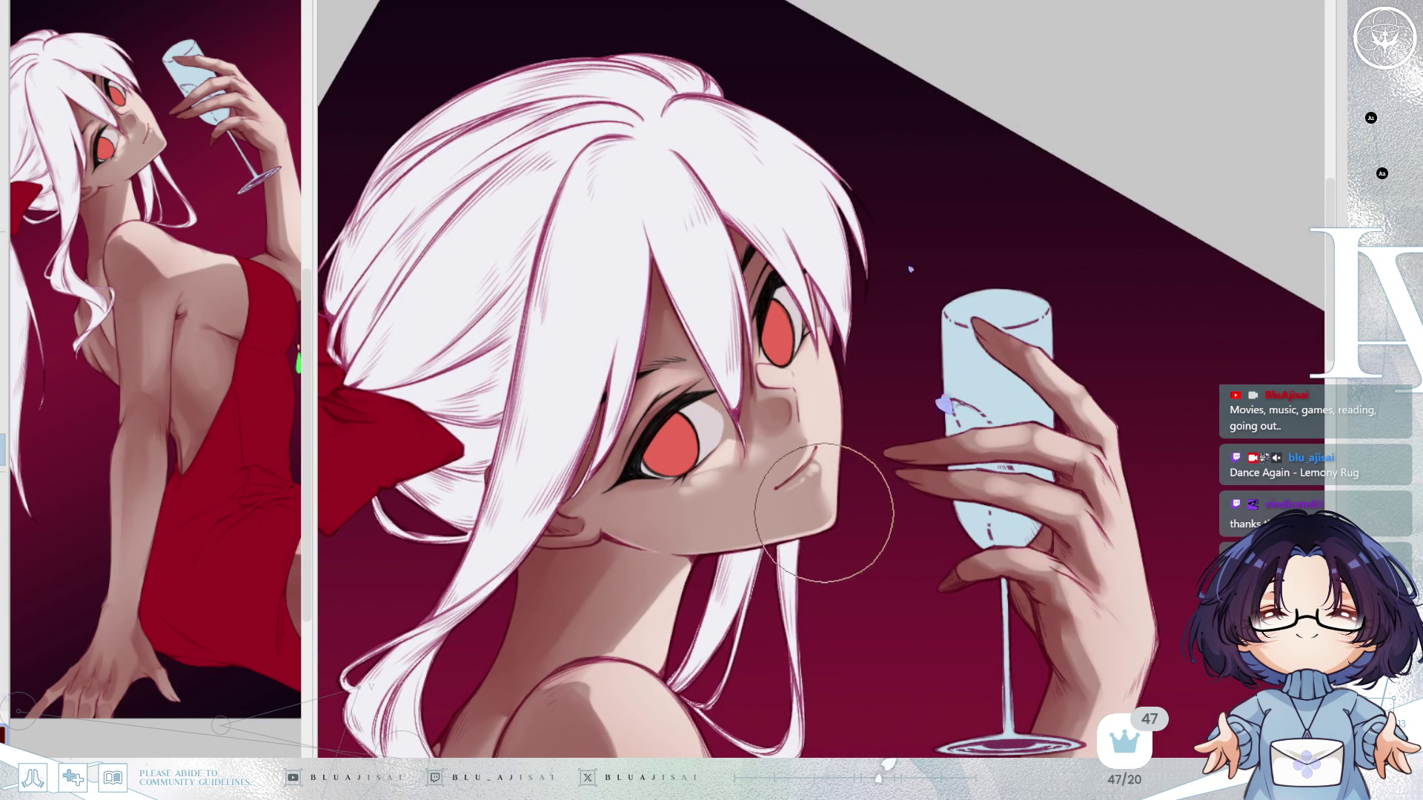
key(h)
key(minus)
key(minus)
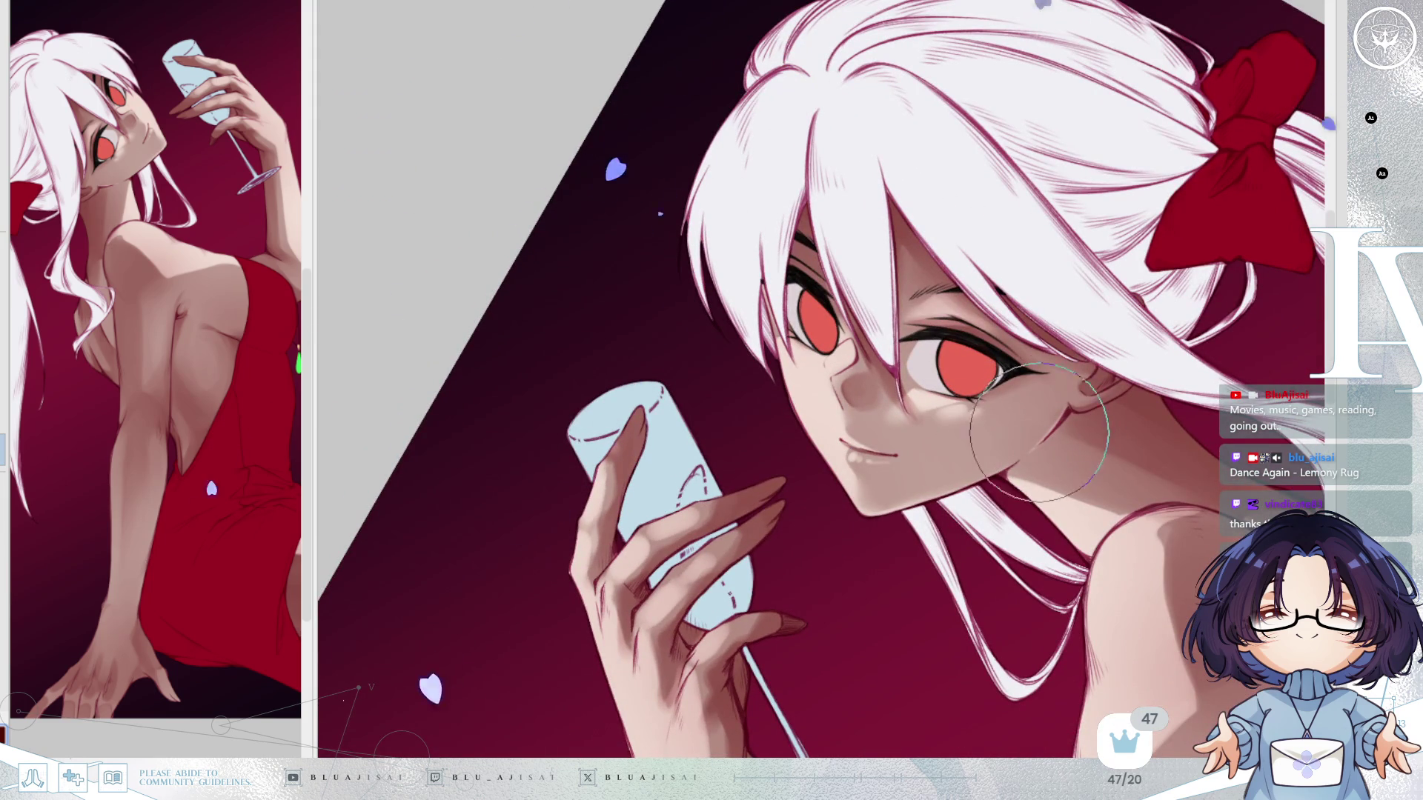
key(h)
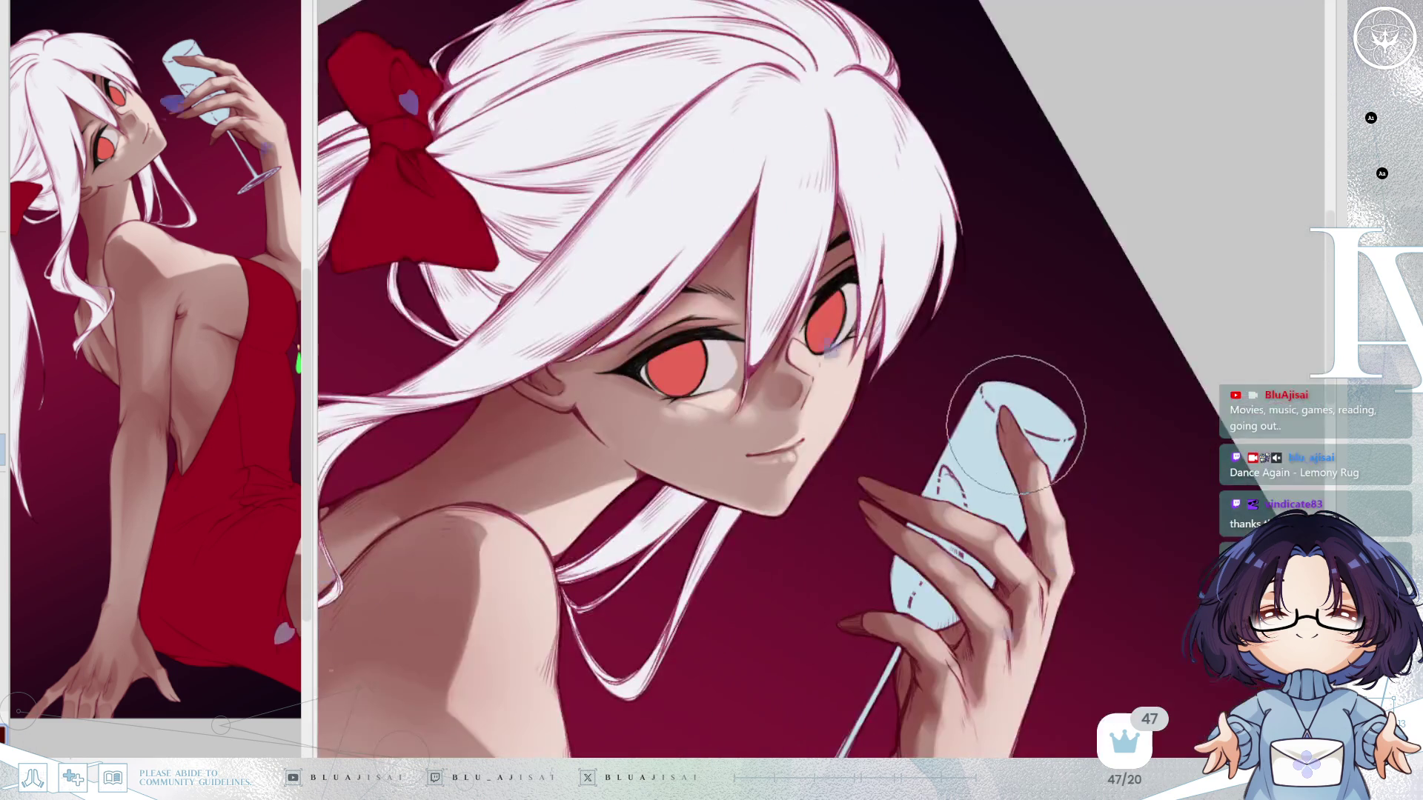
key(minus)
key(minus)
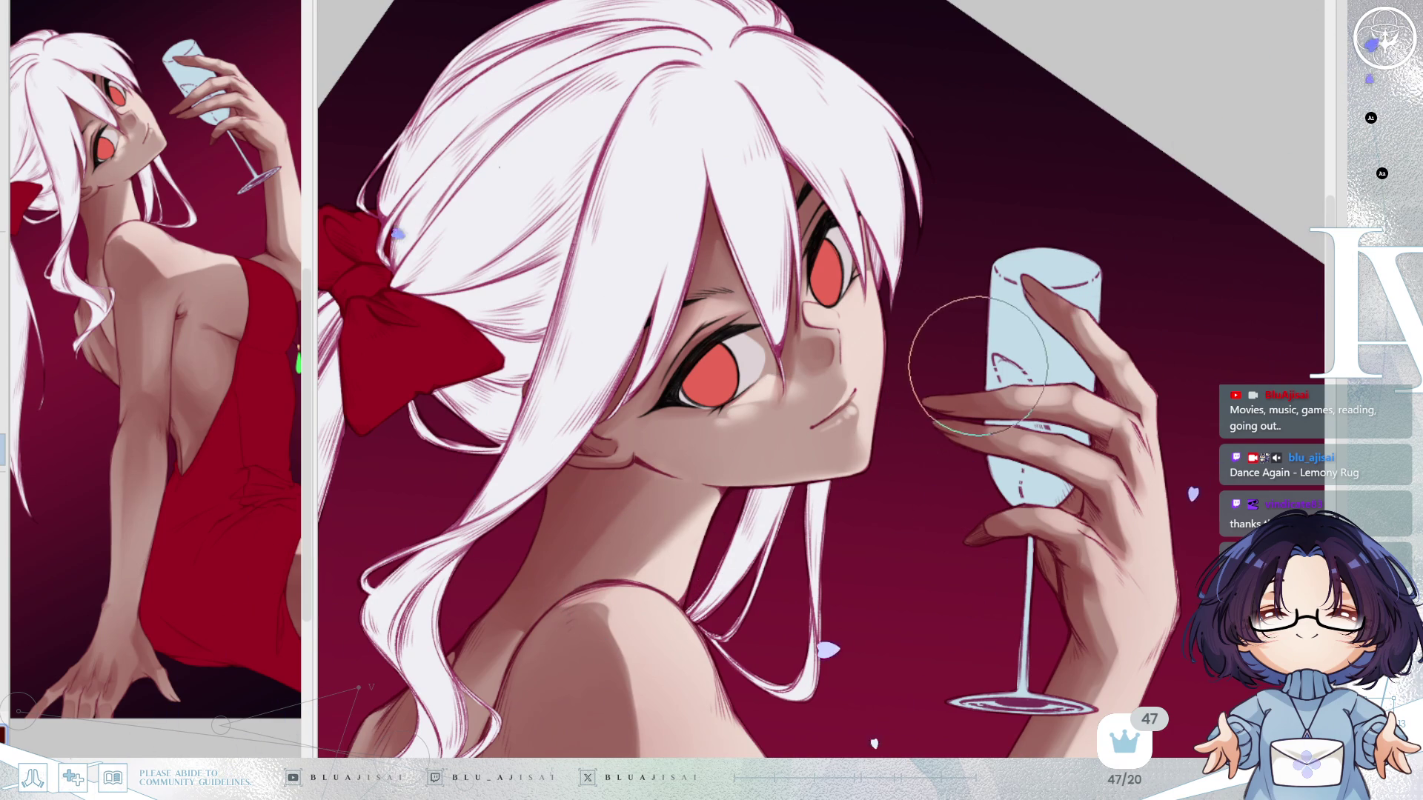
Inspect the shoulder and wine glass up close, then rotate the view nearly upright.
mouse_move(898, 457)
mouse_down()
mouse_move(1037, 168)
mouse_move(1148, 148)
mouse_up()
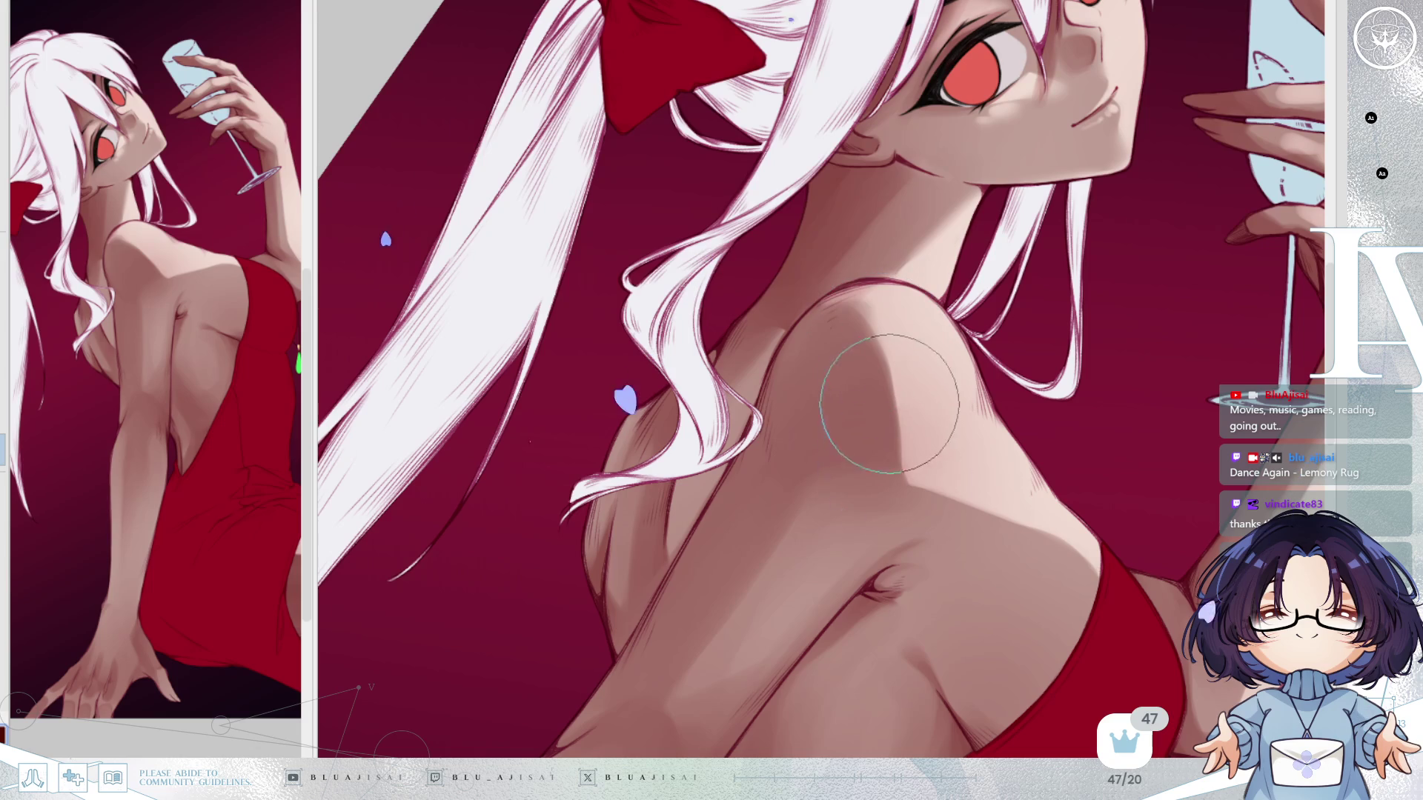
key(h)
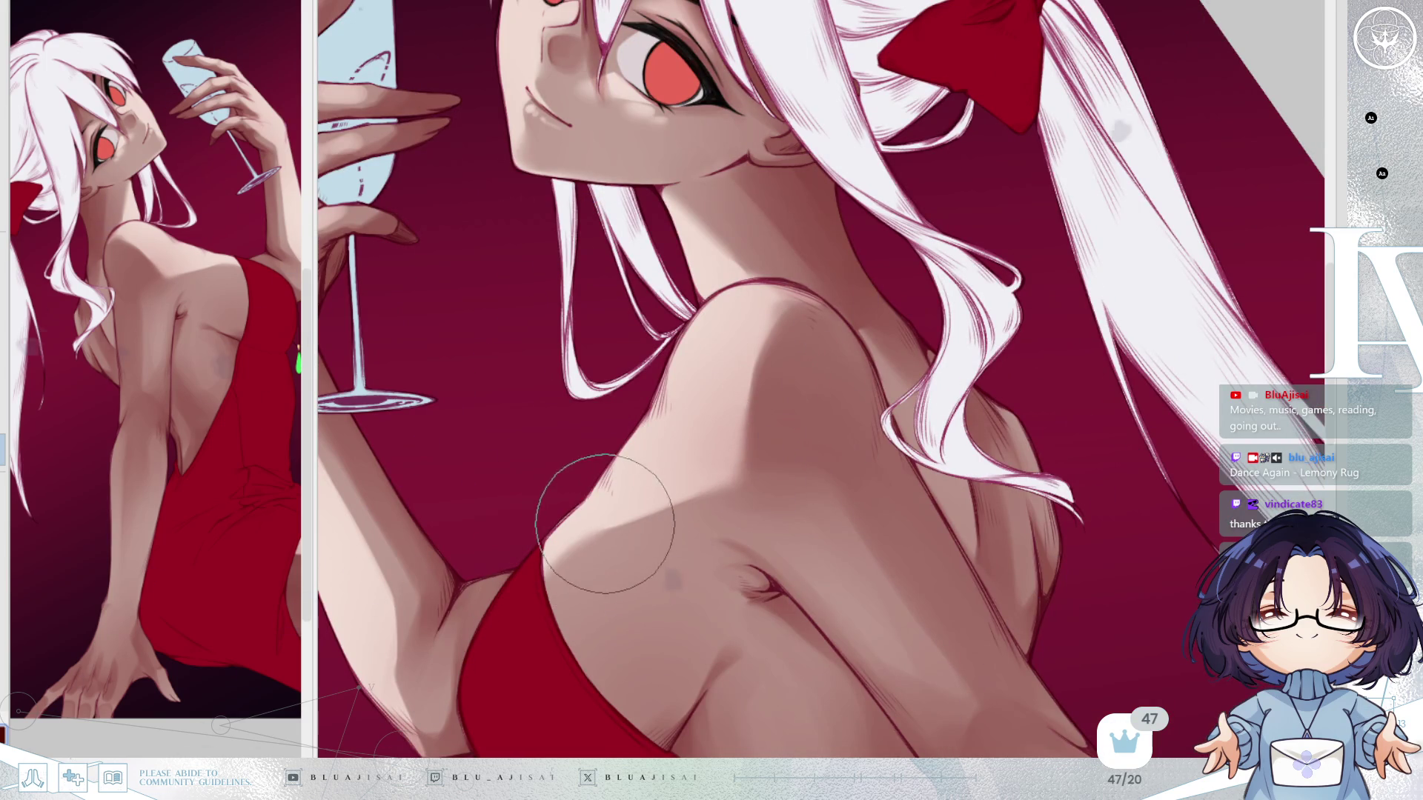
scroll(730, 352, down, 2)
scroll(523, 571, up, 2)
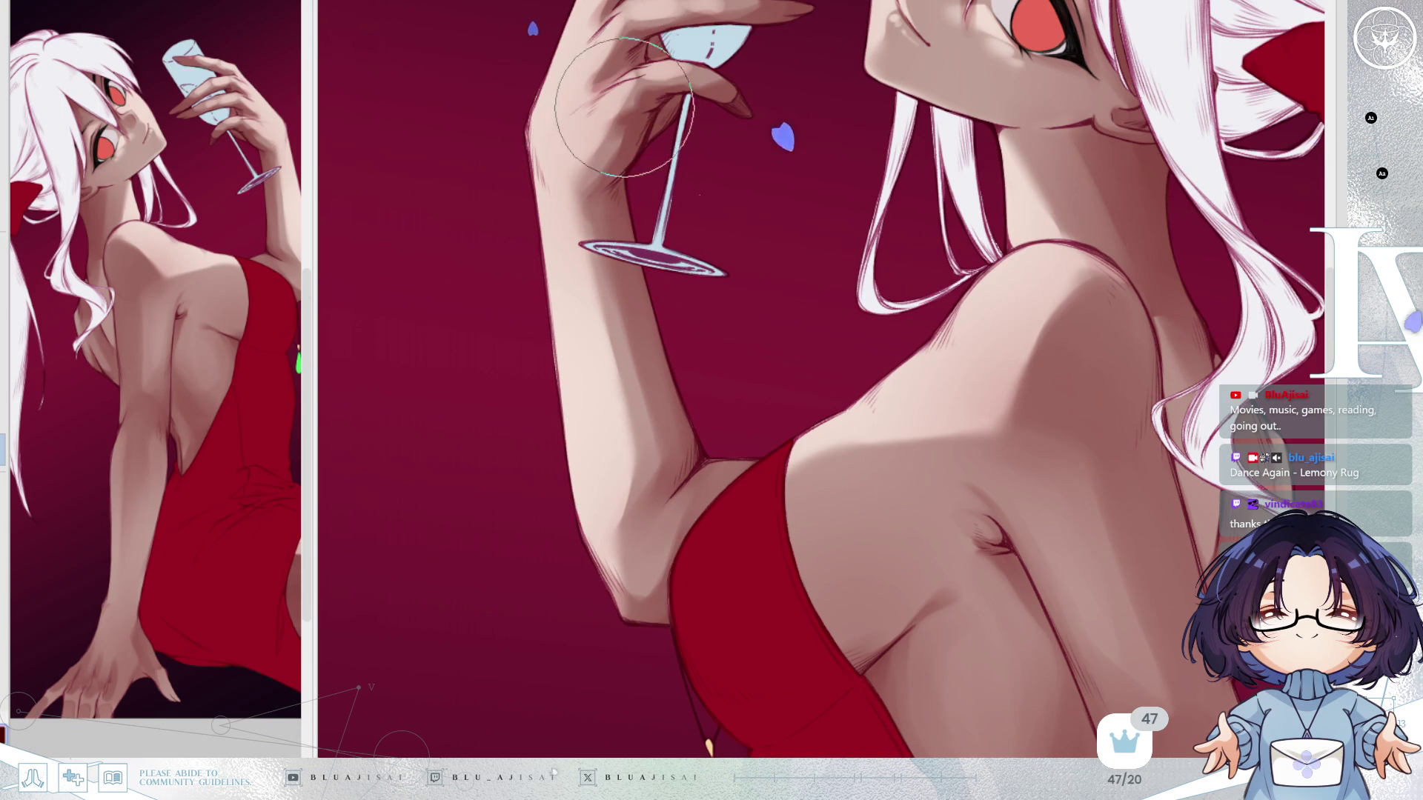
mouse_move(559, 121)
mouse_down()
mouse_move(629, 475)
mouse_move(703, 571)
mouse_up()
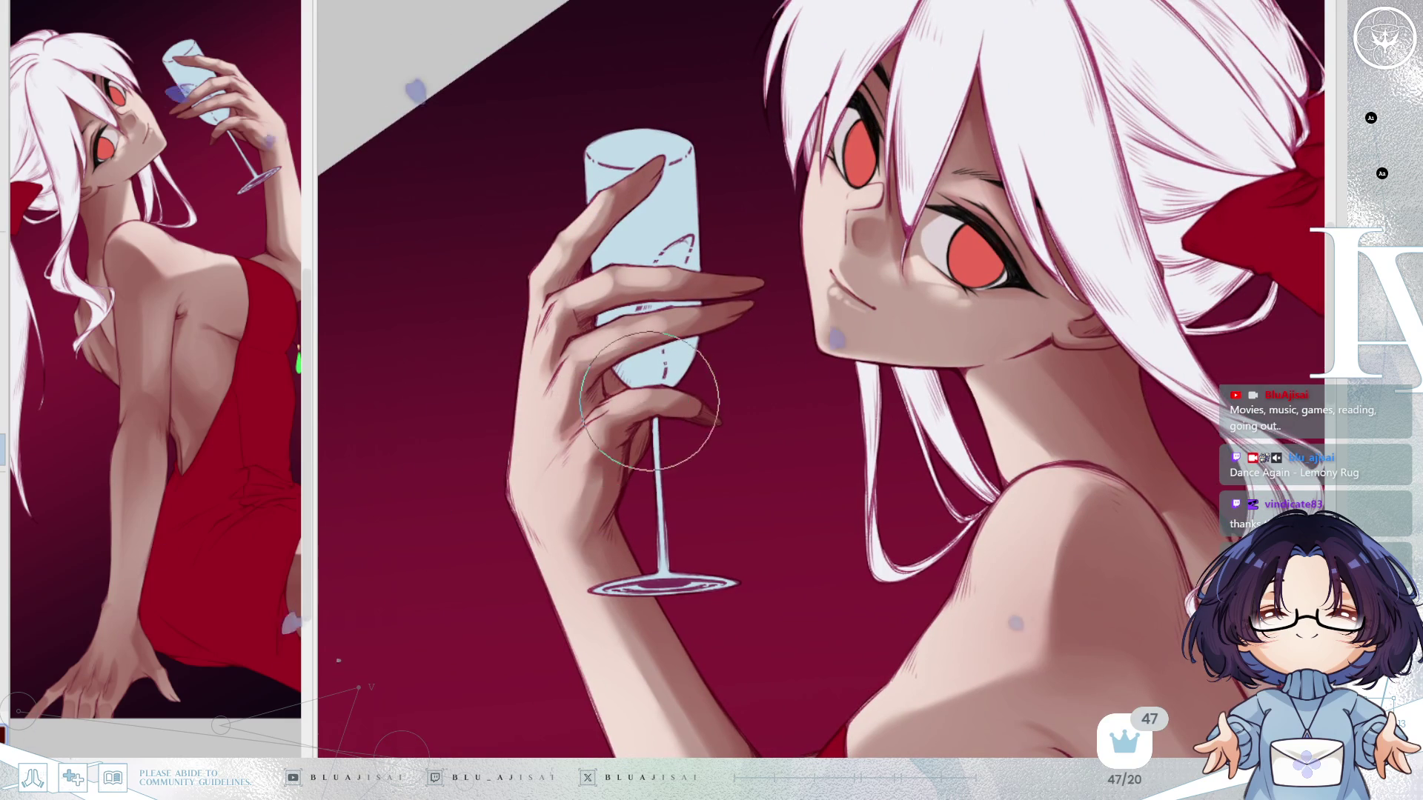
drag(555, 374, 477, 351)
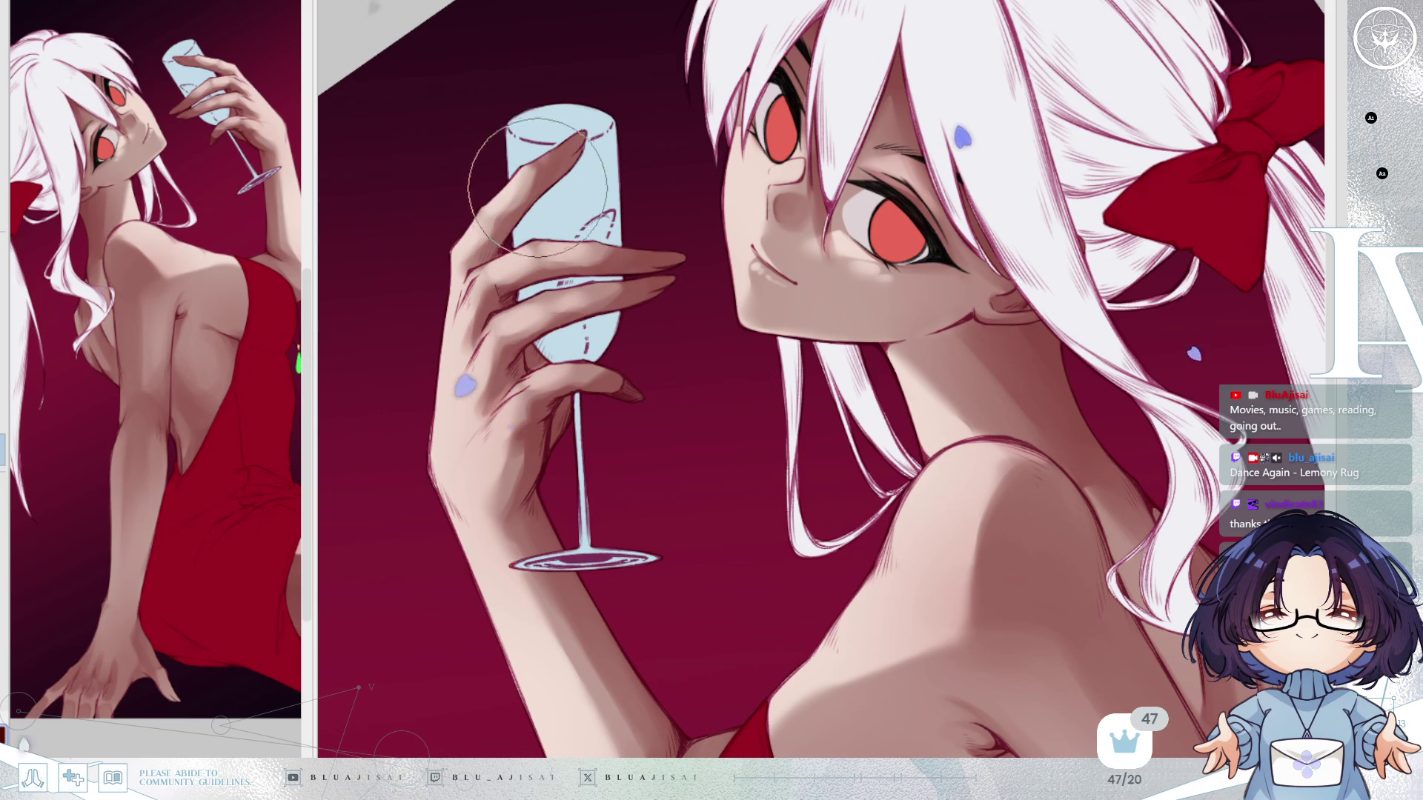
drag(1032, 418, 1025, 363)
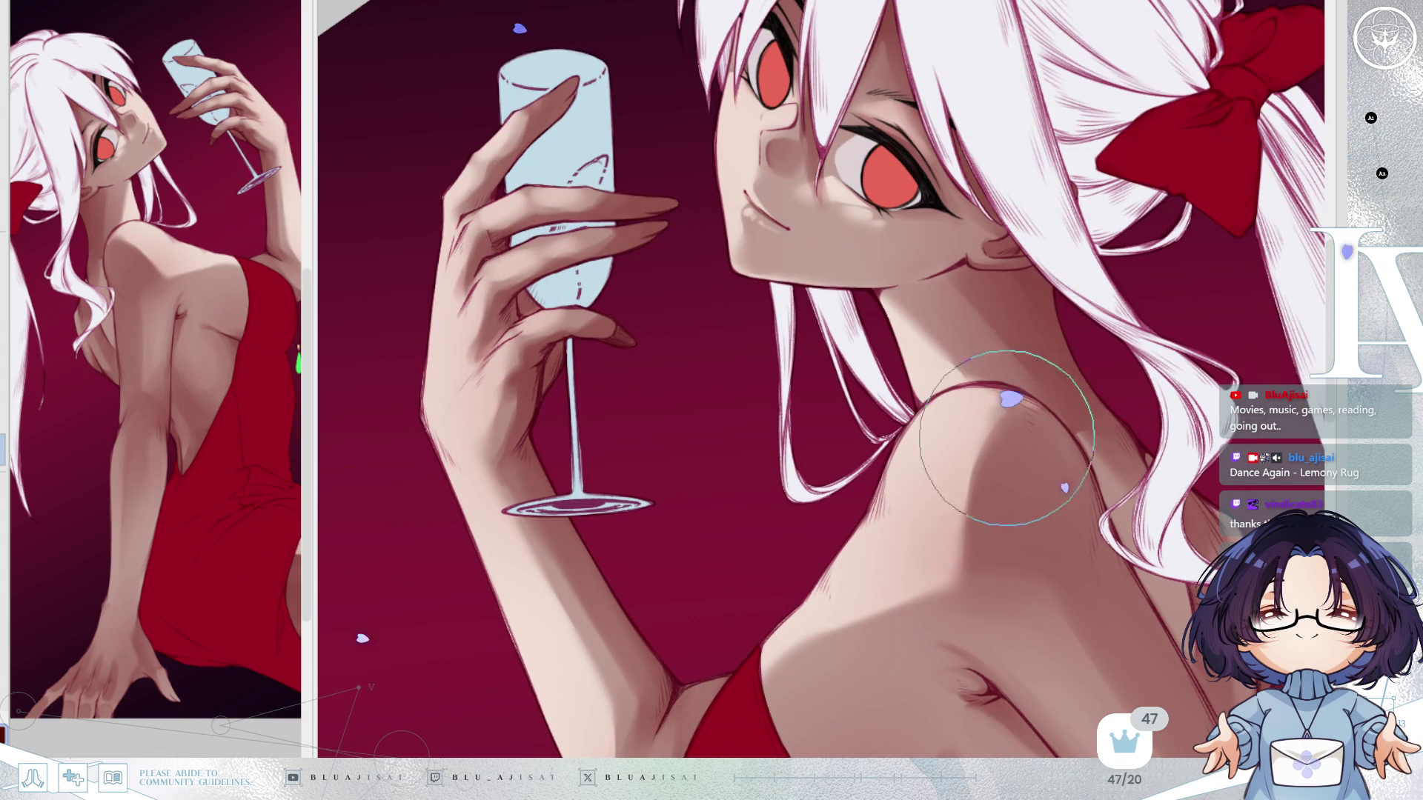
scroll(1024, 444, down, 2)
key(End)
key(End)
key(End)
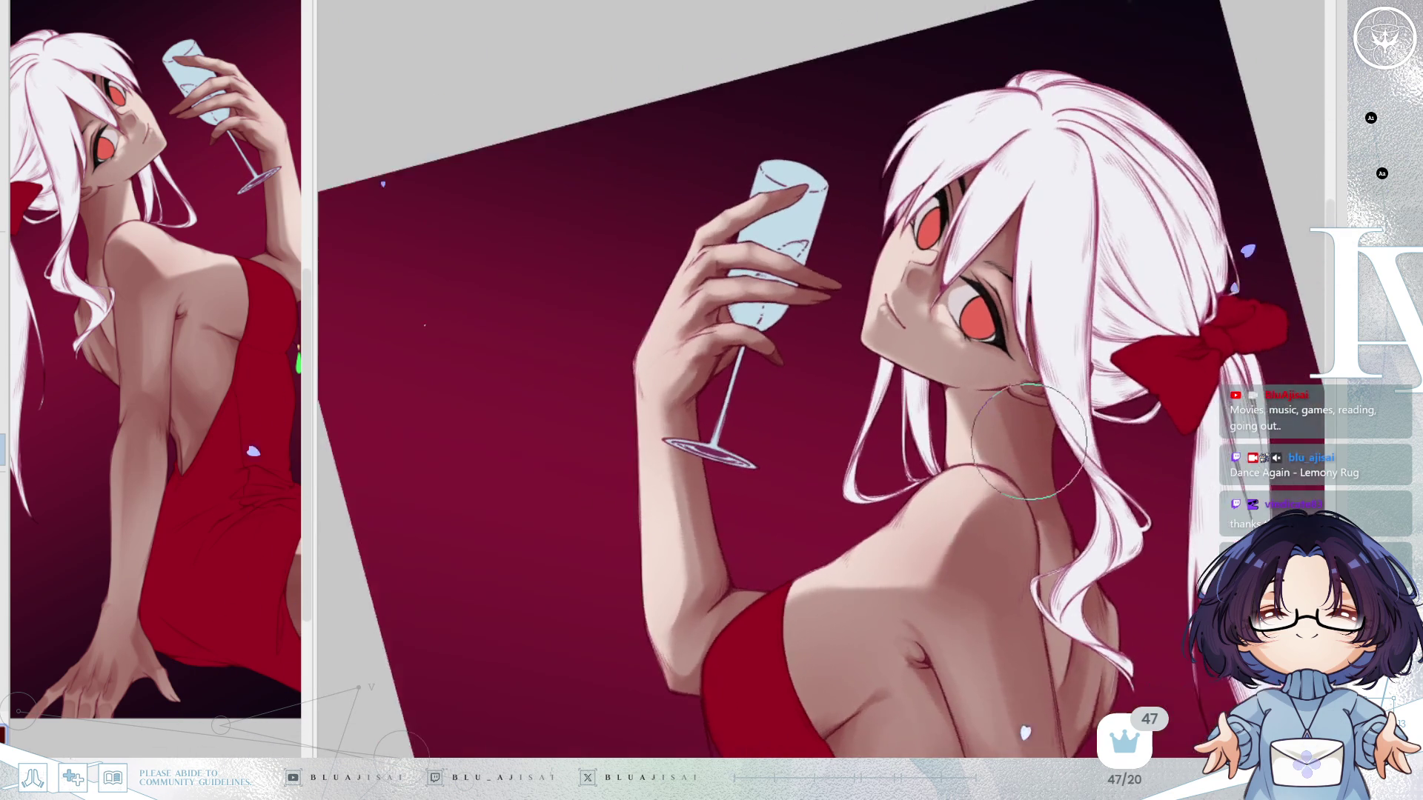
Rotate around the dress and knee, then straighten the view and mirror the whole illustration horizontally.
scroll(1016, 450, down, 2)
scroll(963, 450, up, 4)
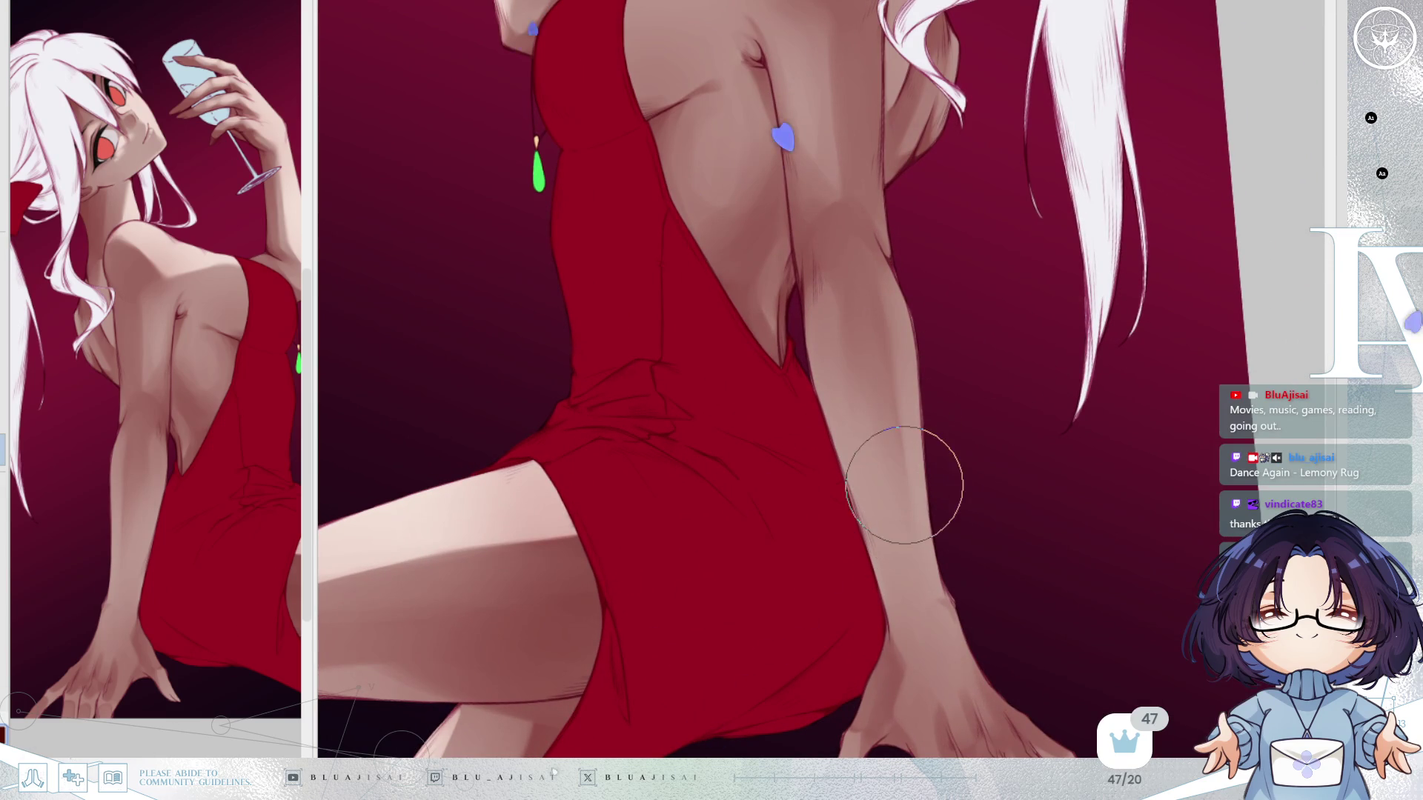
key(Delete)
key(Delete)
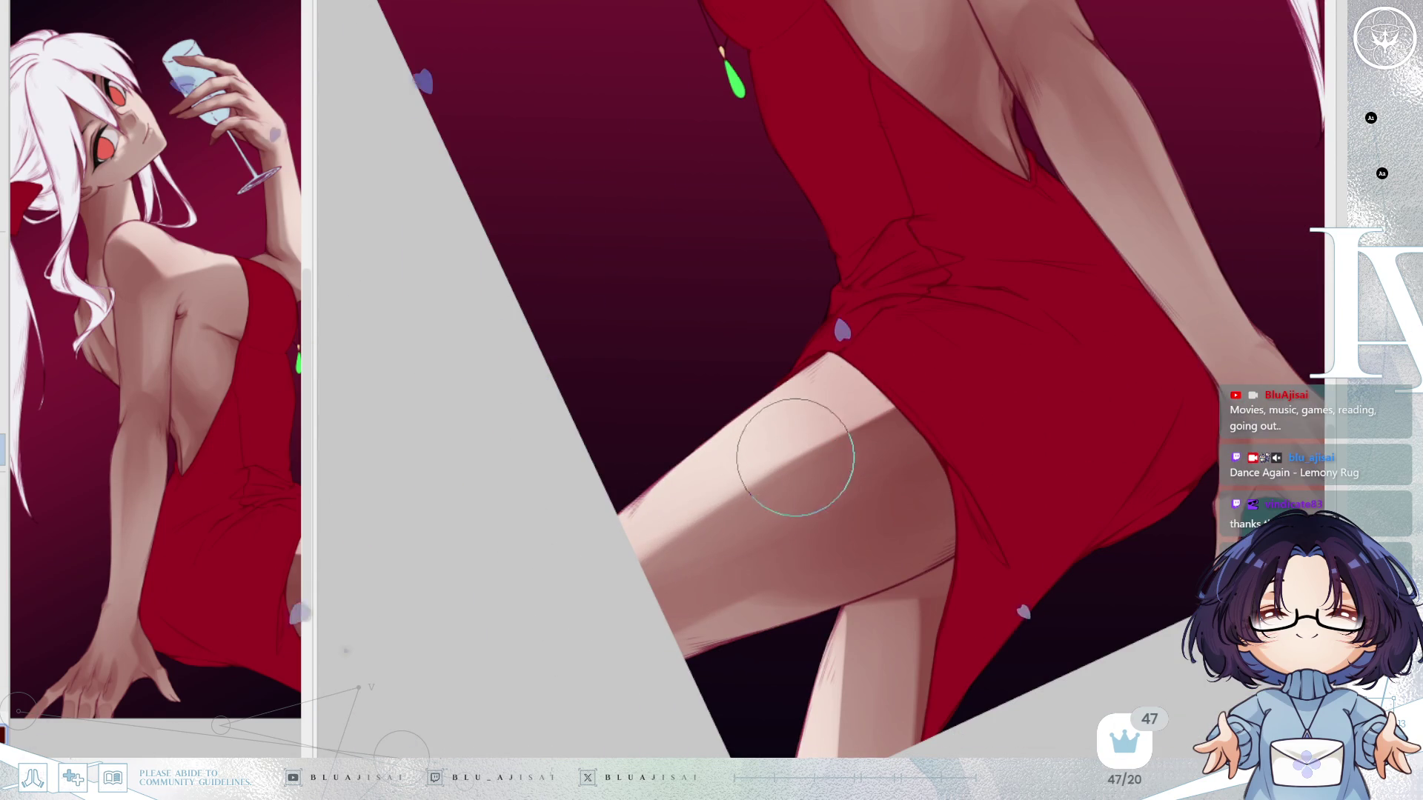
key(End)
key(End)
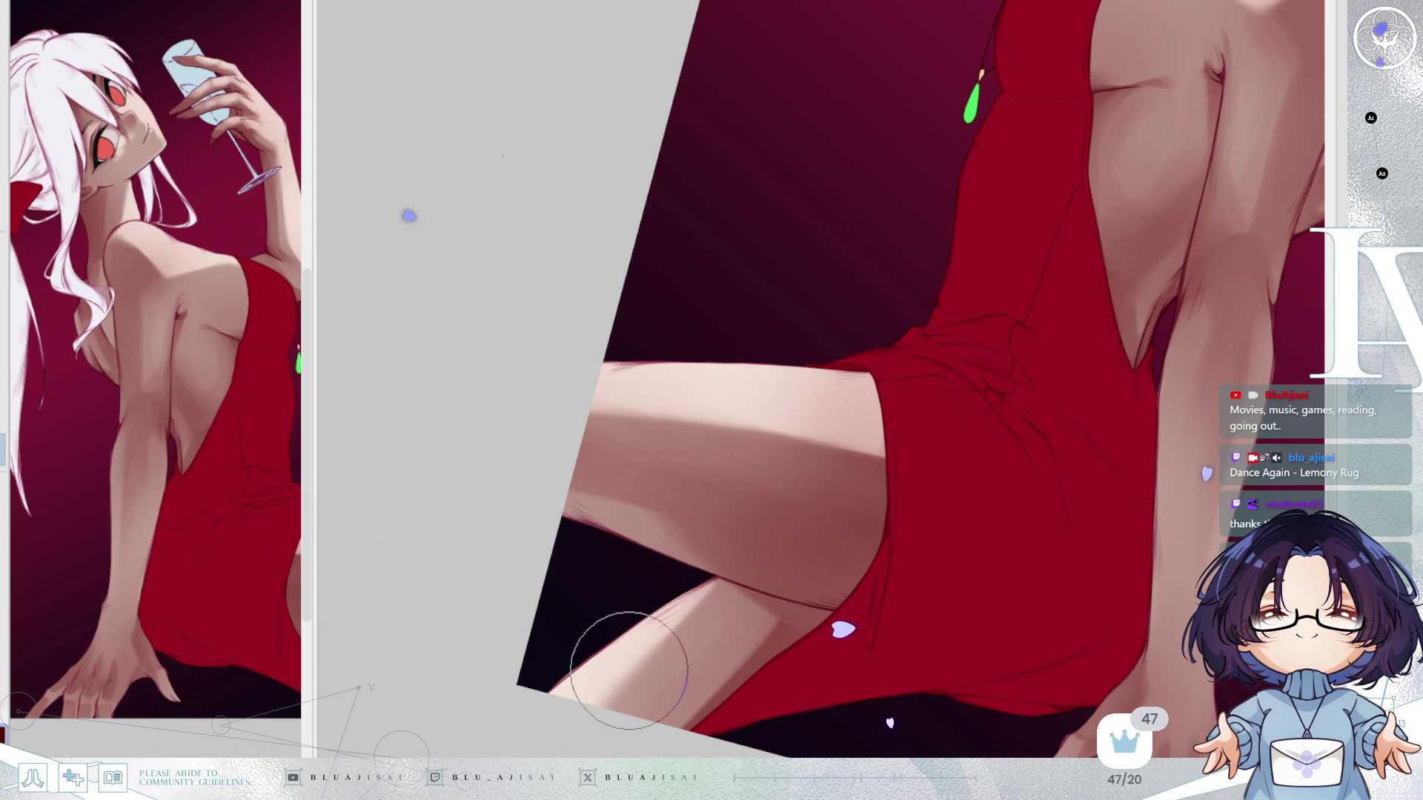
scroll(924, 438, down, 6)
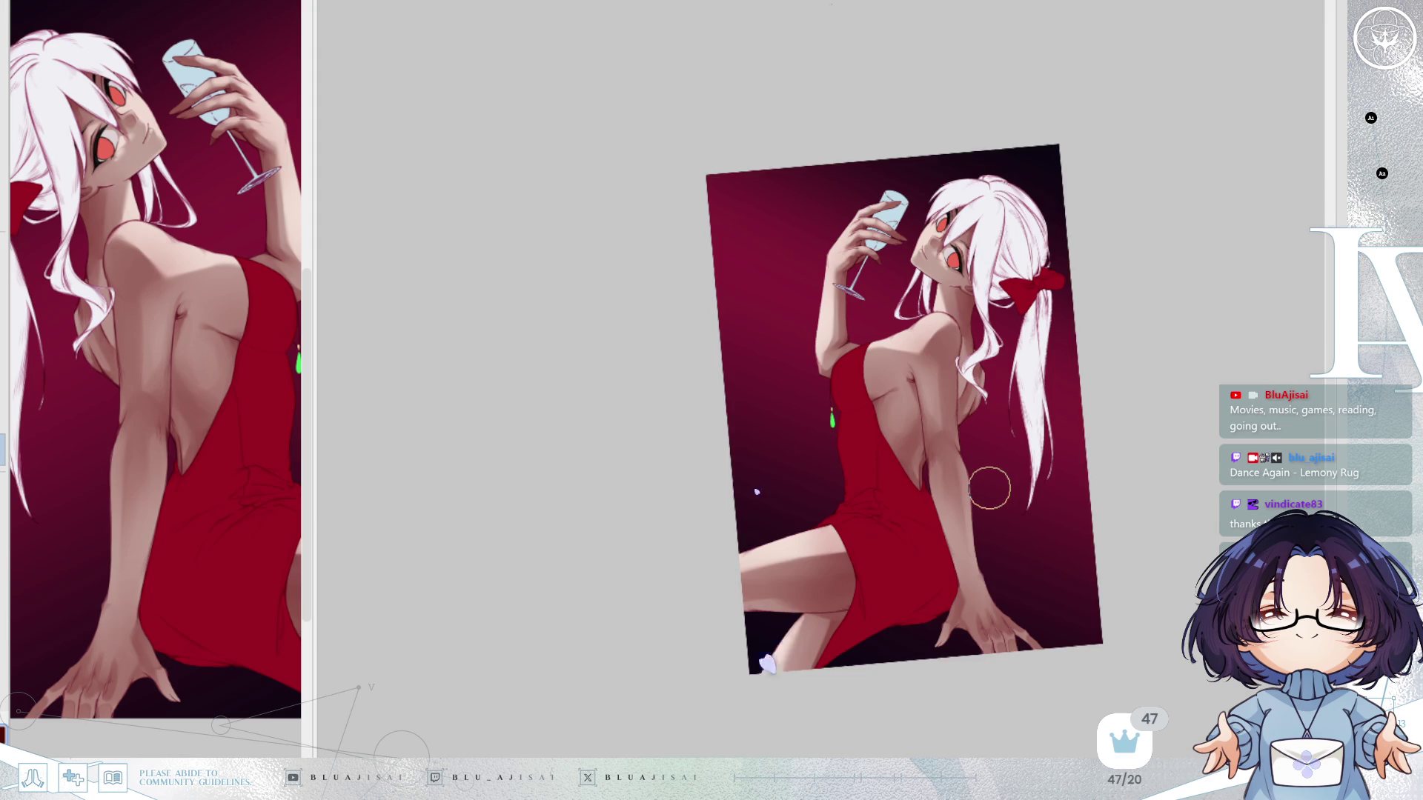
key(5)
key(m)
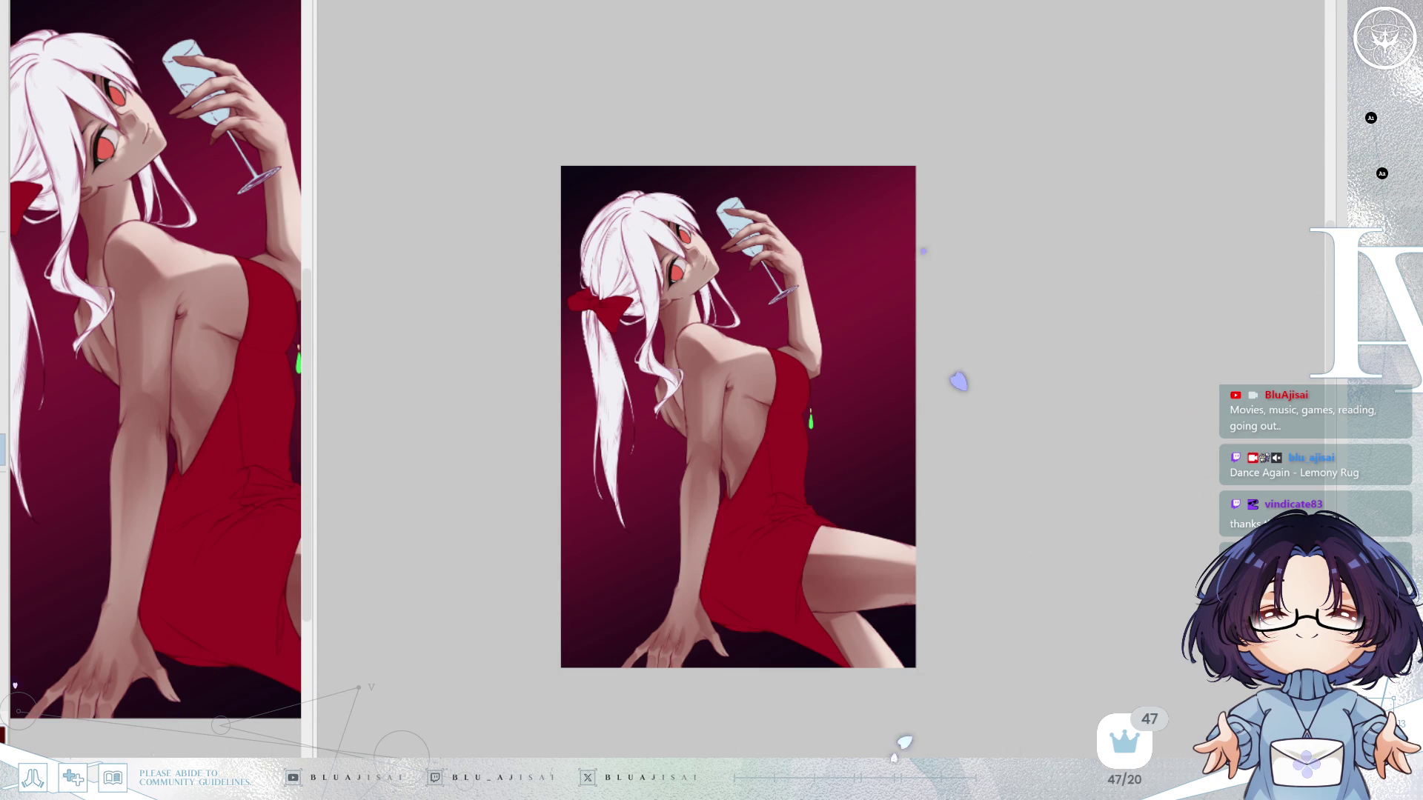
Zoom in on the face, glass and shoulder, then flip the view back to unmirrored.
scroll(666, 199, up, 5)
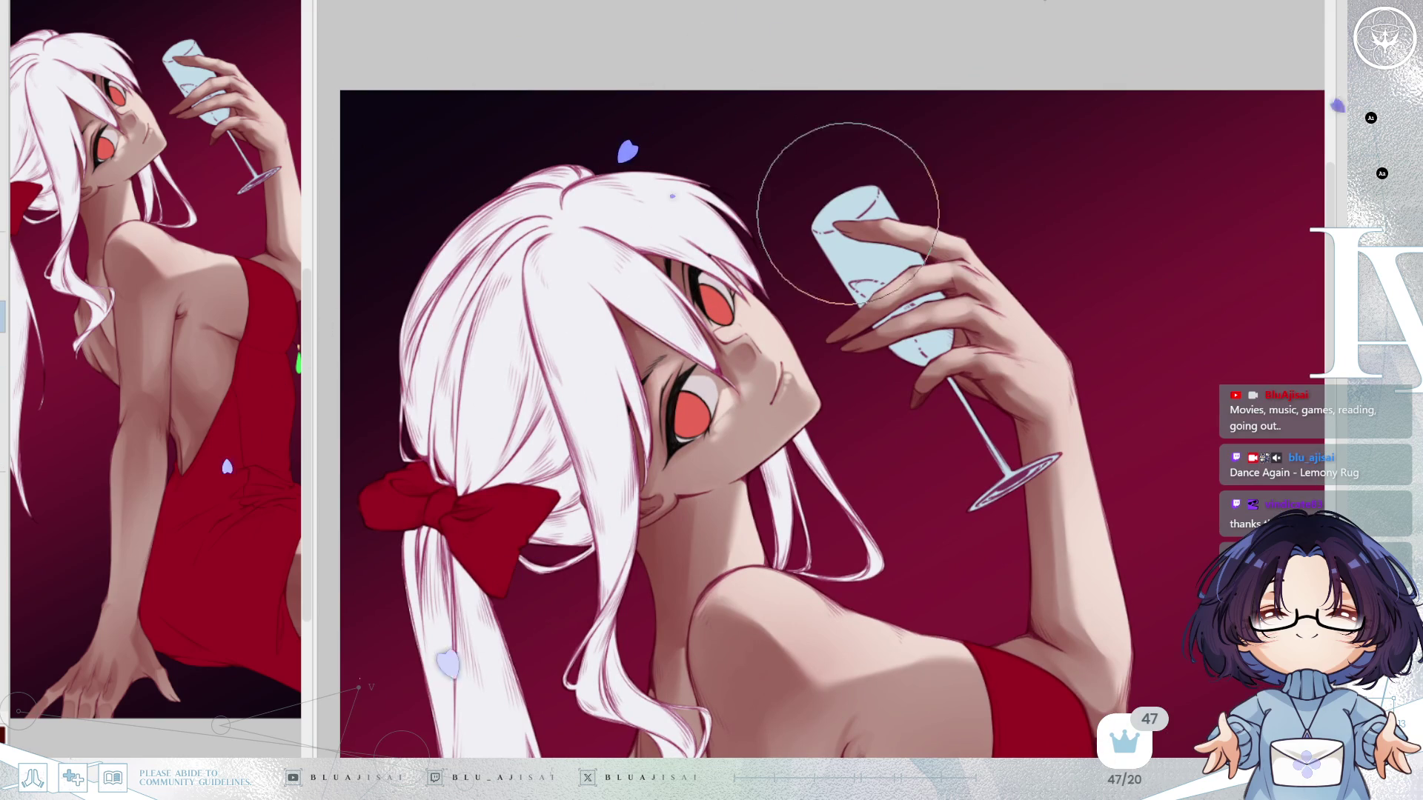
drag(824, 196, 922, 220)
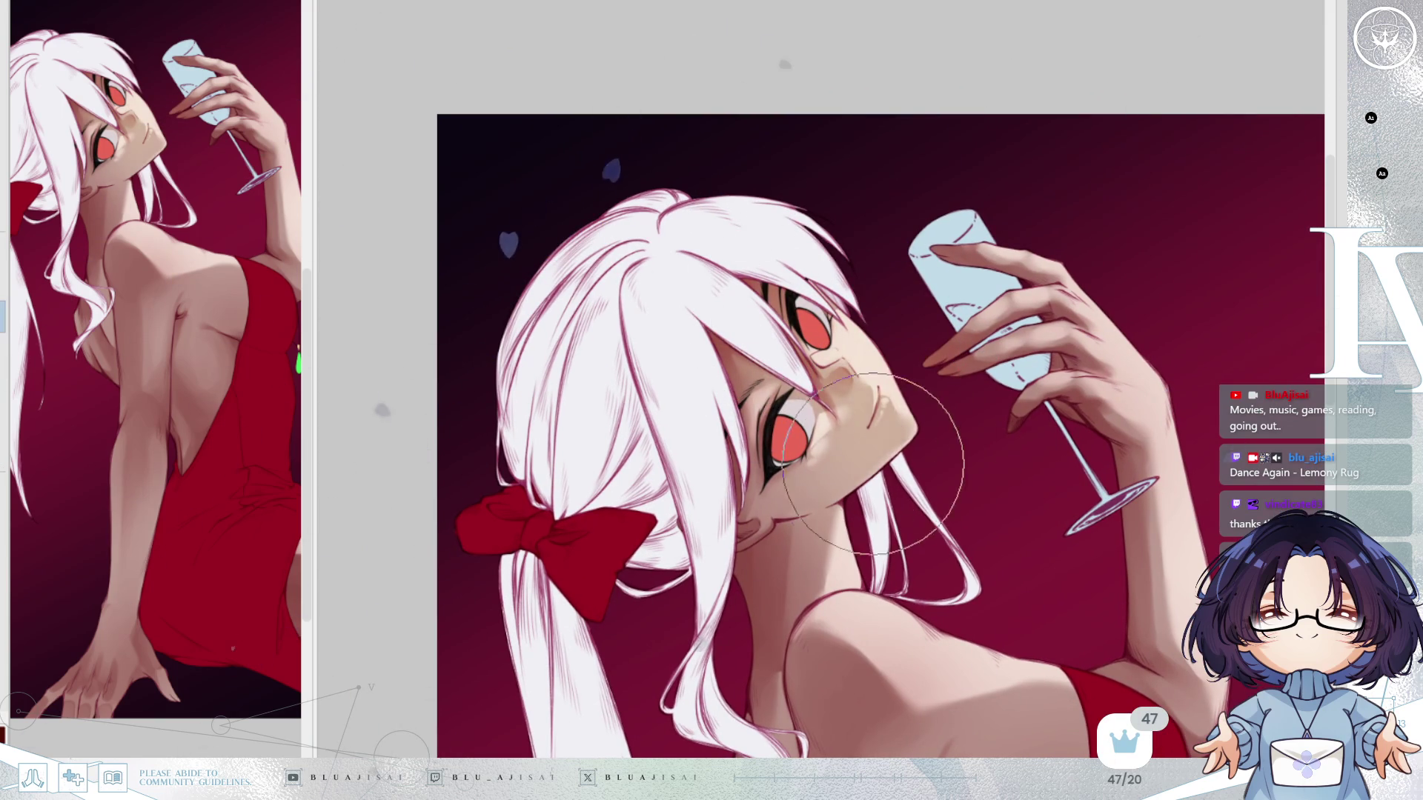
drag(892, 426, 881, 435)
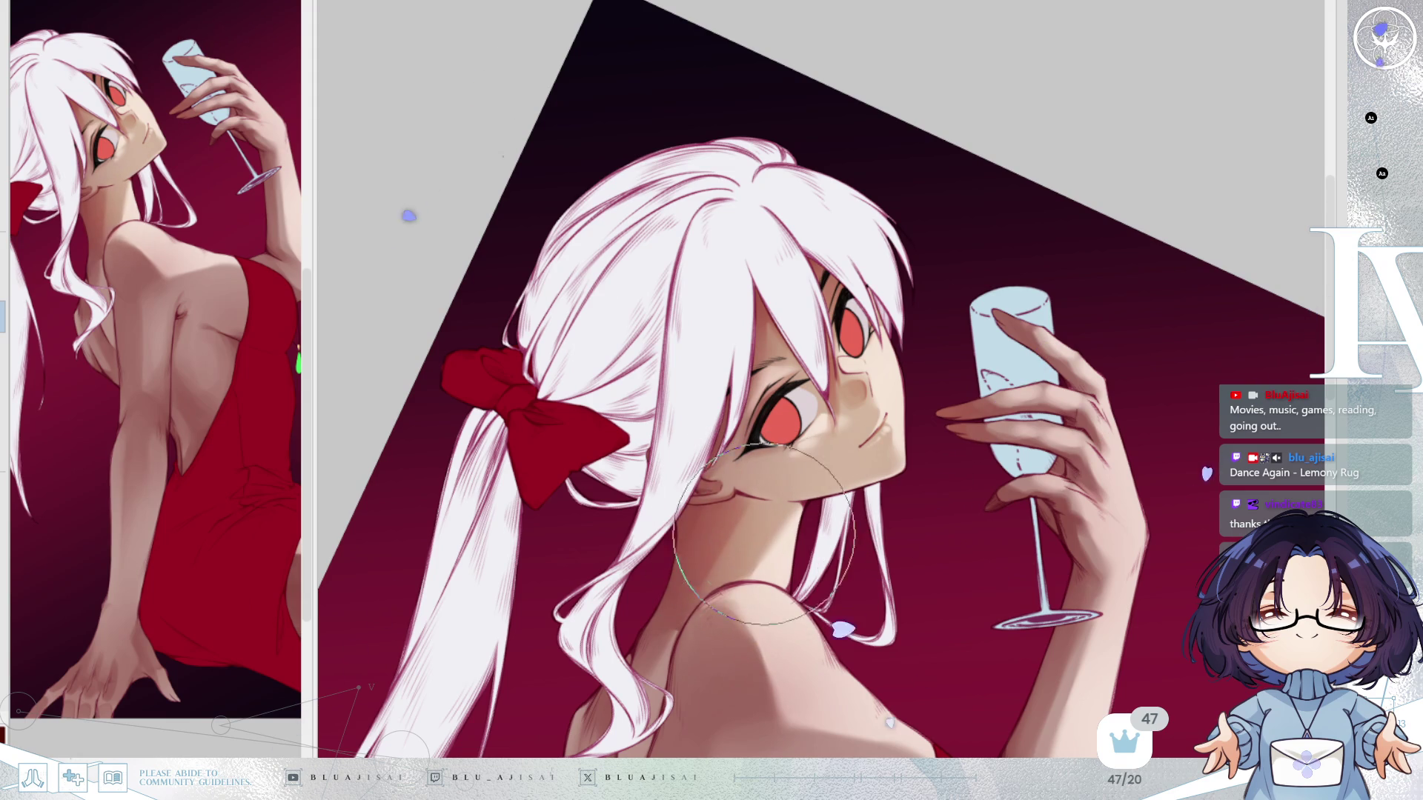
mouse_move(737, 593)
mouse_down()
mouse_move(792, 378)
mouse_move(793, 444)
mouse_move(841, 415)
mouse_move(907, 536)
mouse_up()
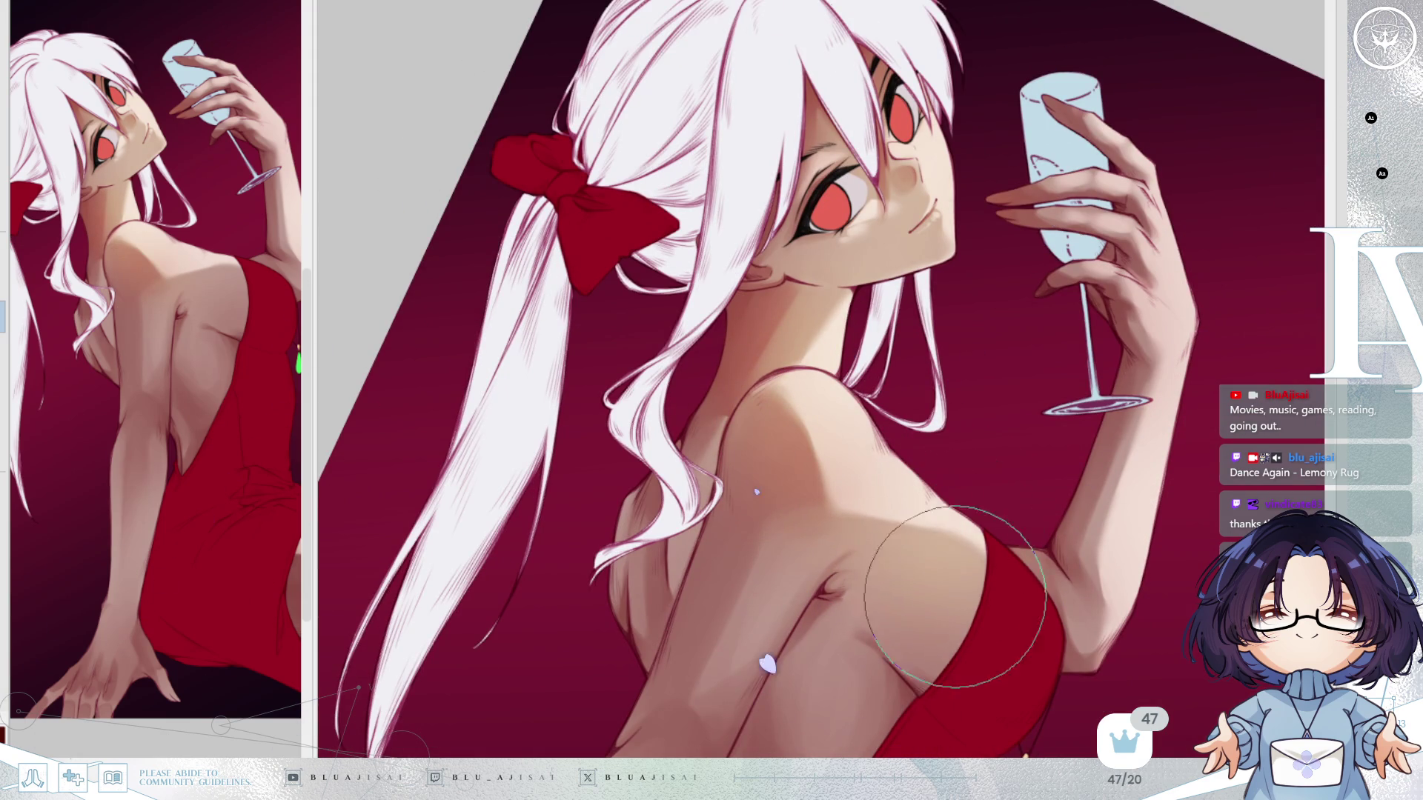
key(h)
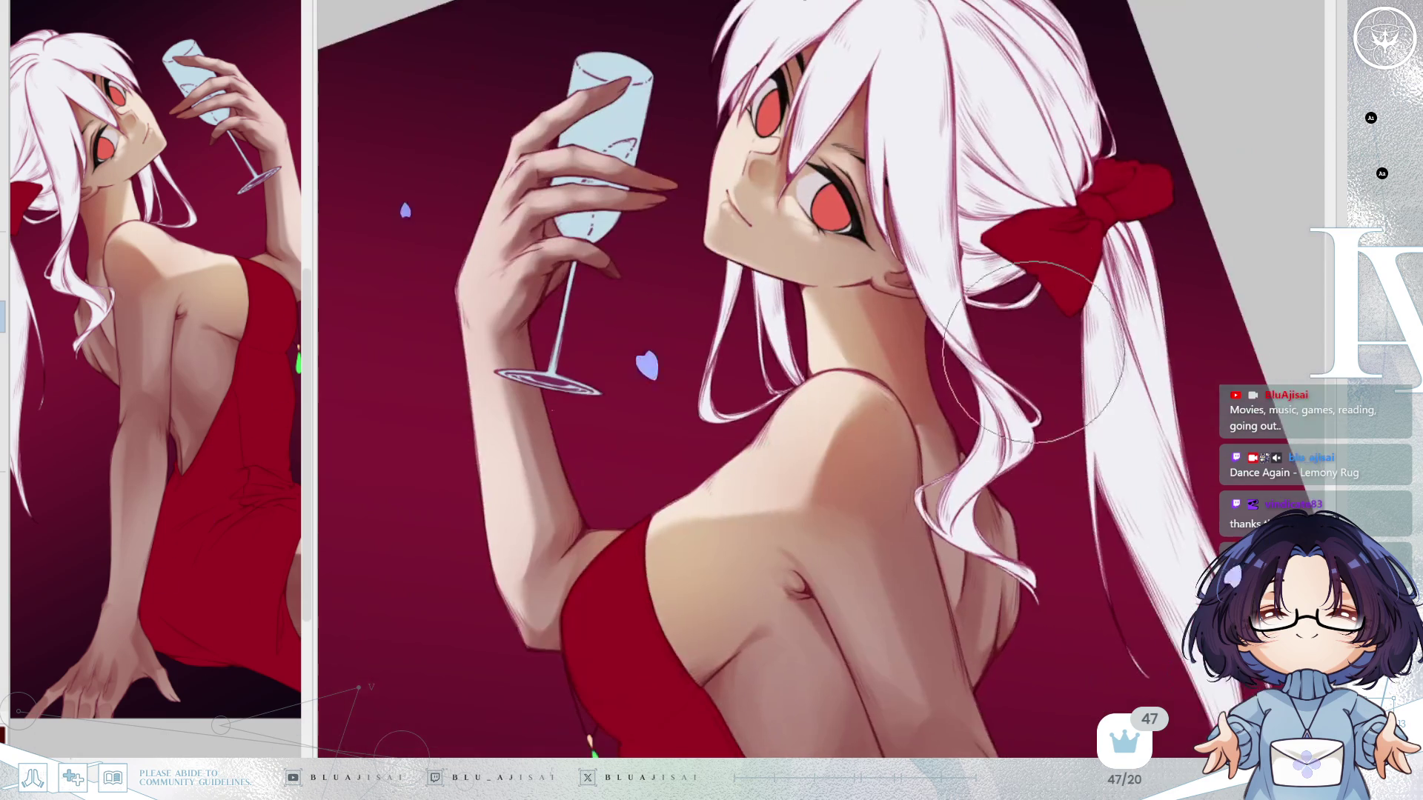
Look over the hand holding the glass and the shoulder, then zoom out slightly.
drag(948, 356, 1107, 434)
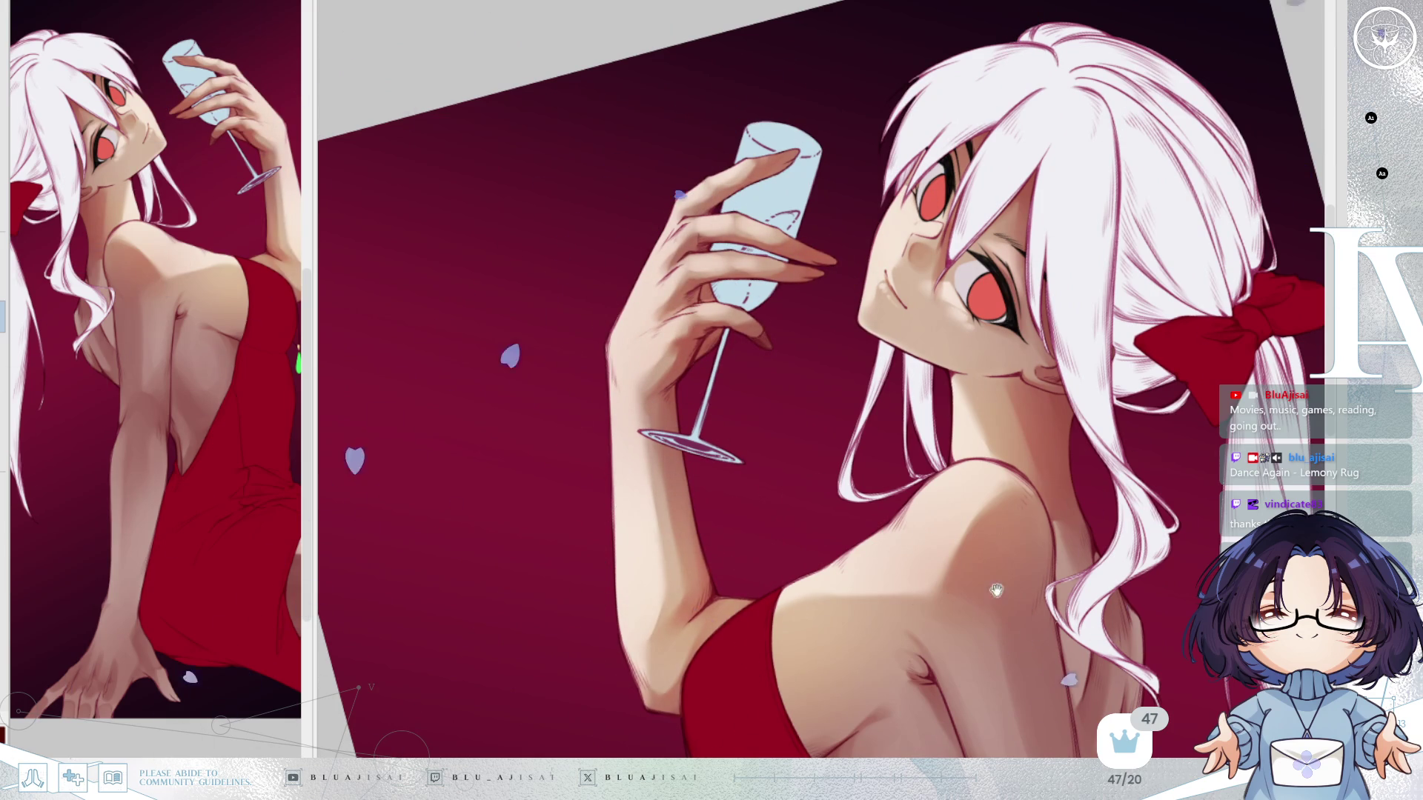
drag(990, 559, 1026, 439)
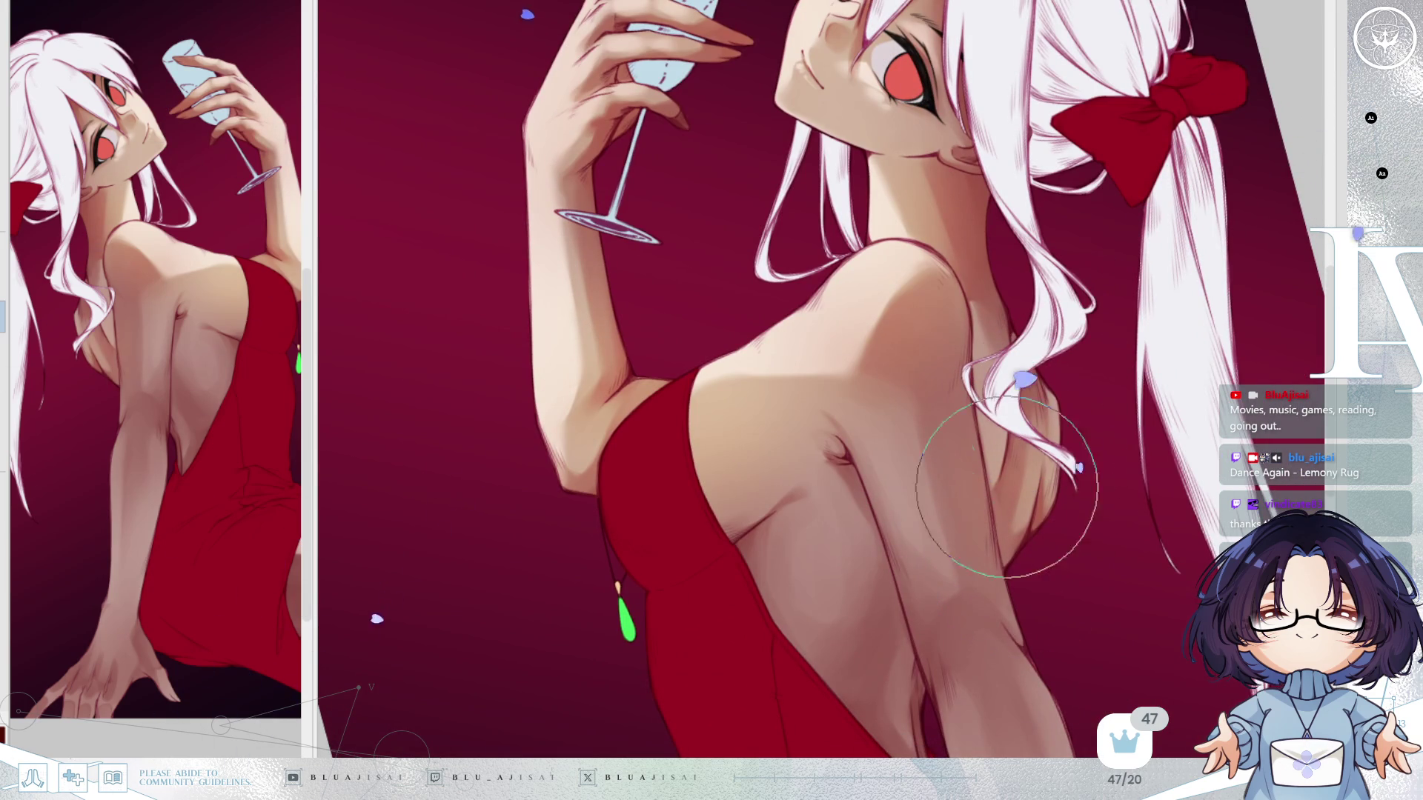
scroll(896, 613, down, 3)
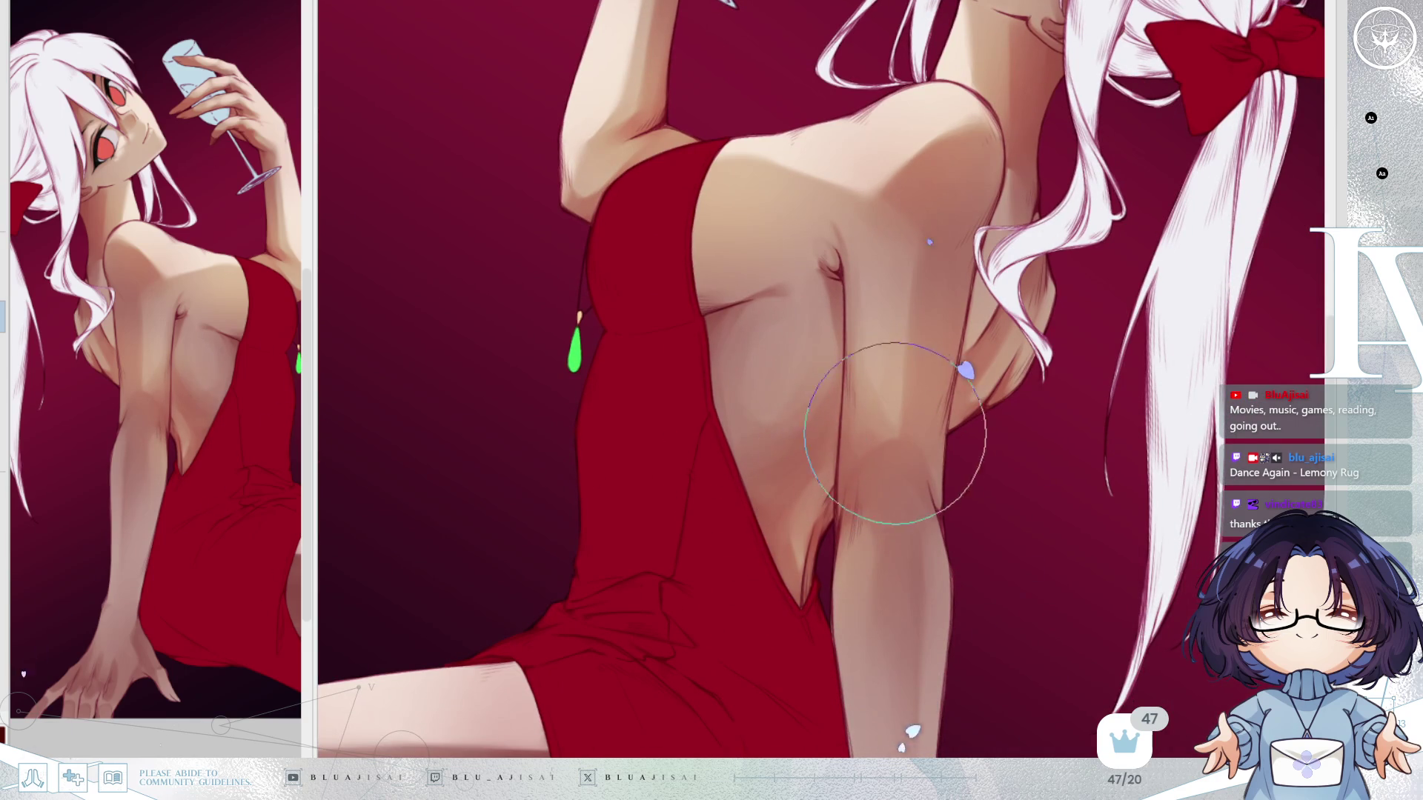
scroll(908, 644, down, 4)
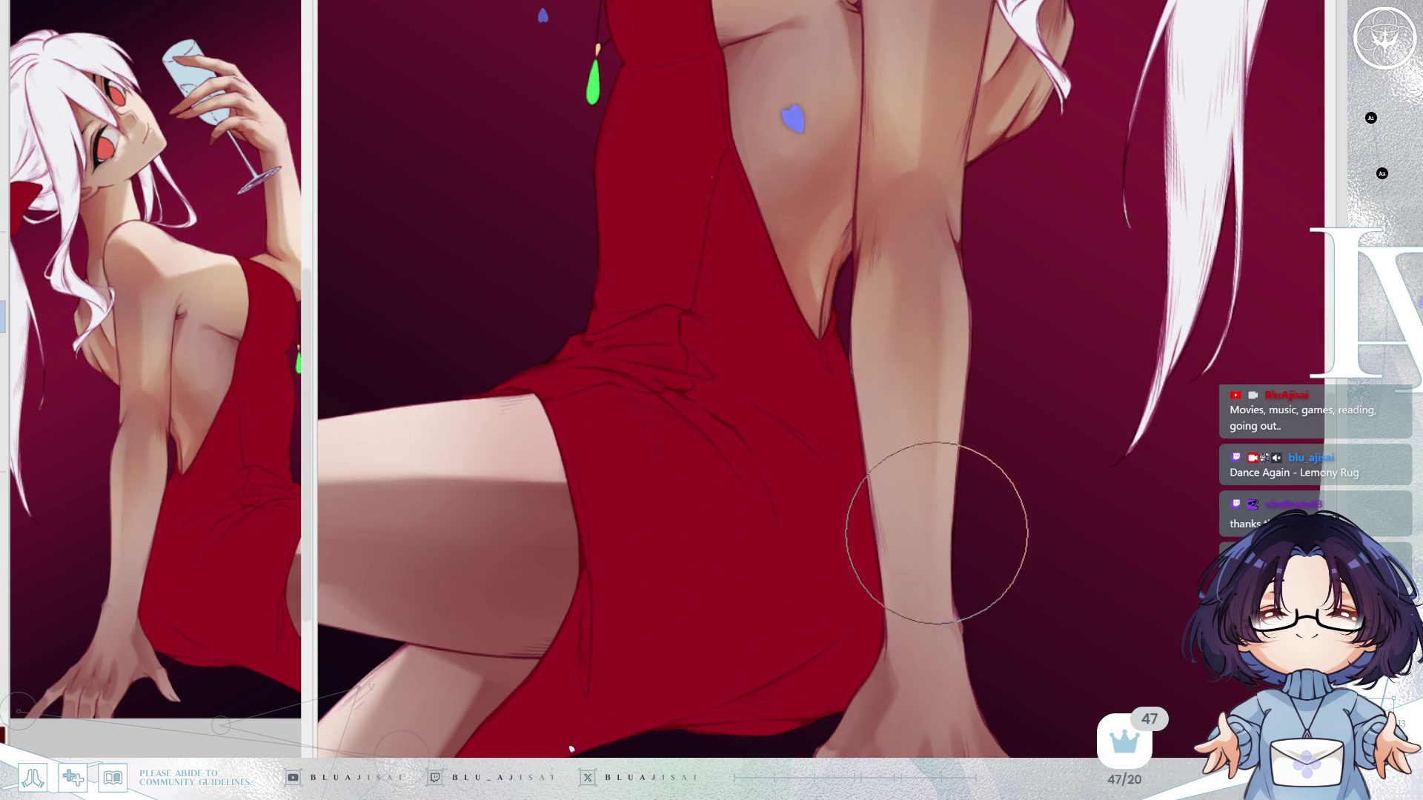
mouse_move(947, 694)
mouse_down()
mouse_move(998, 461)
mouse_move(982, 468)
mouse_up()
scroll(982, 469, up, 2)
scroll(955, 461, down, 2)
scroll(956, 461, down, 1)
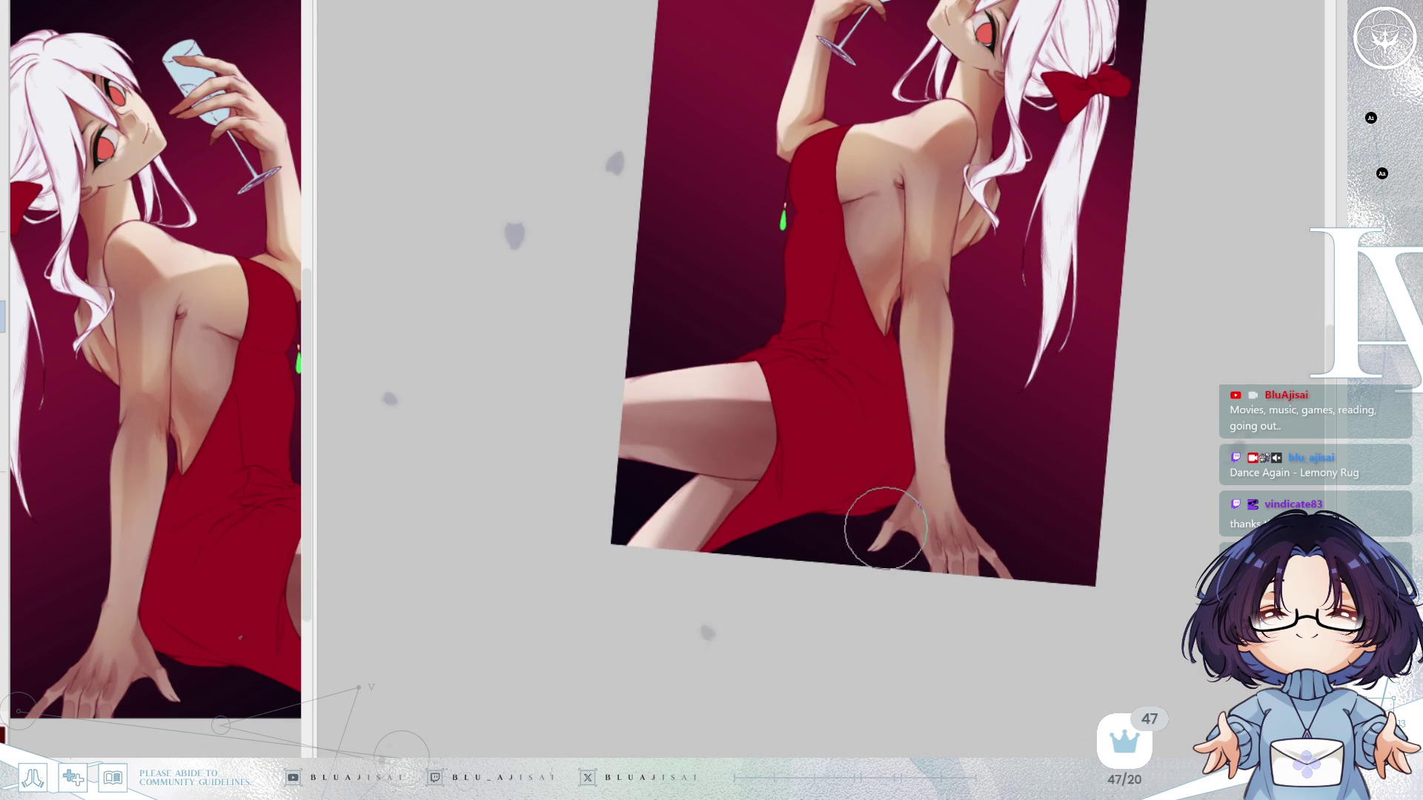
Tilt and pan across the arm, hand and back, then reset the view upright and unmirrored.
mouse_move(995, 555)
mouse_down()
mouse_move(906, 344)
mouse_move(859, 415)
mouse_up()
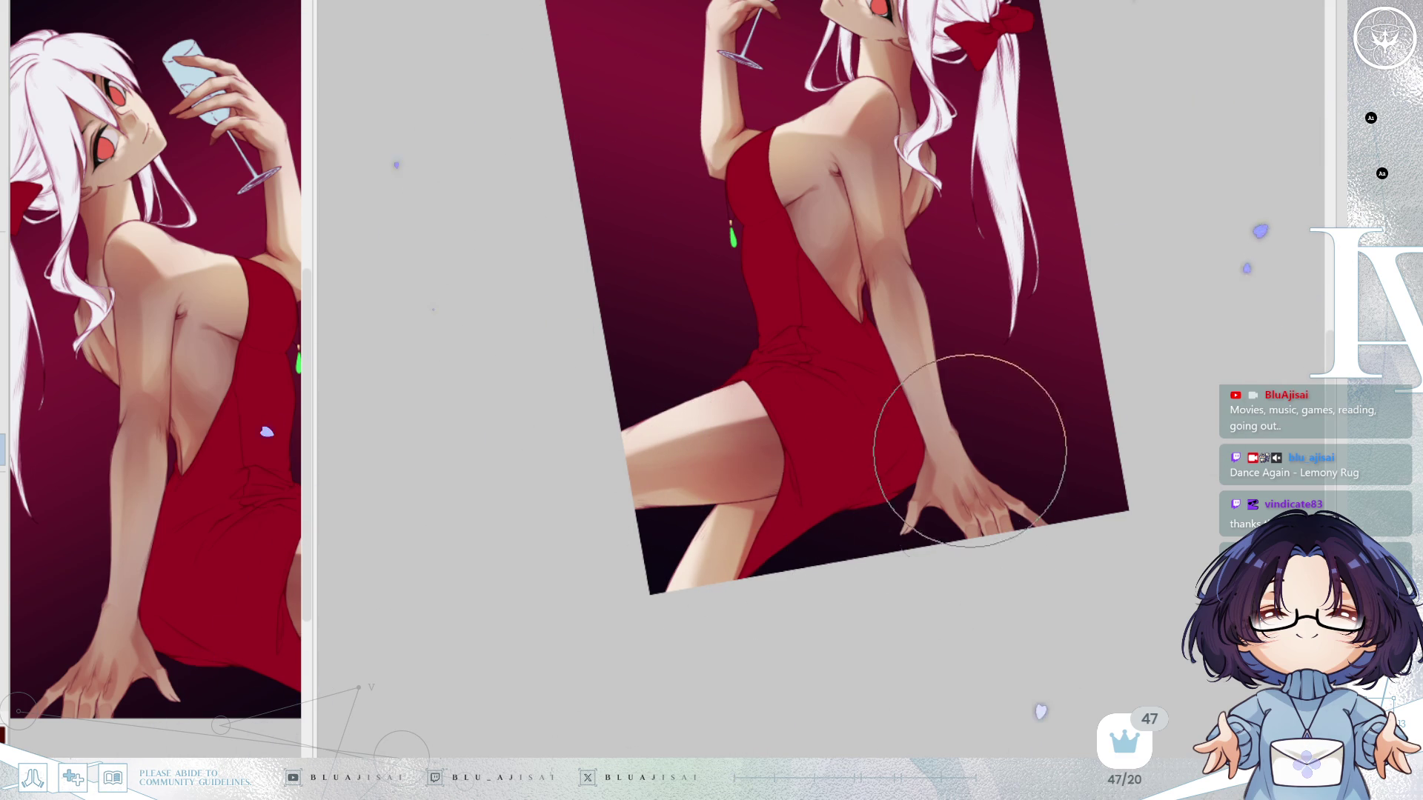
mouse_move(925, 323)
mouse_down()
mouse_move(907, 605)
mouse_move(900, 555)
mouse_up()
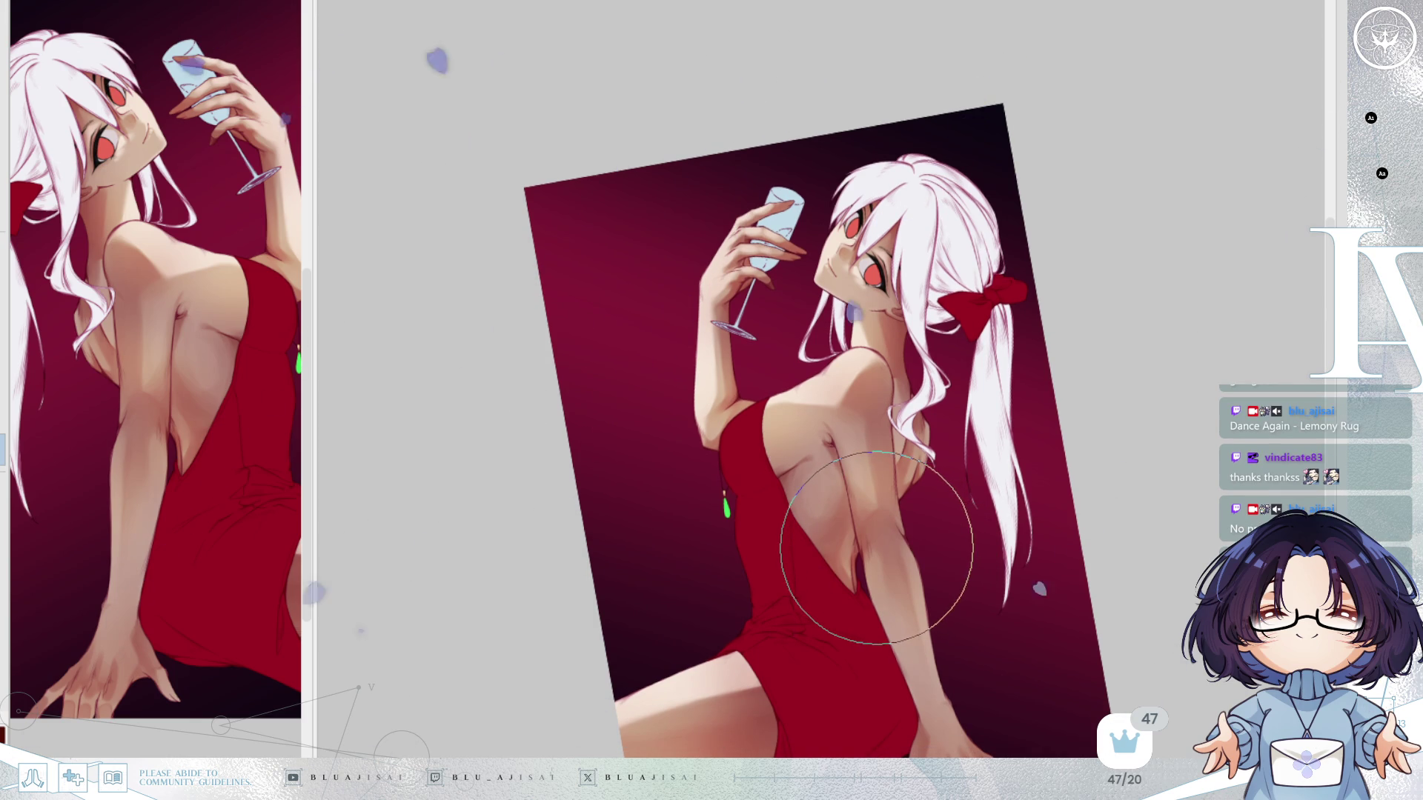
drag(876, 547, 873, 583)
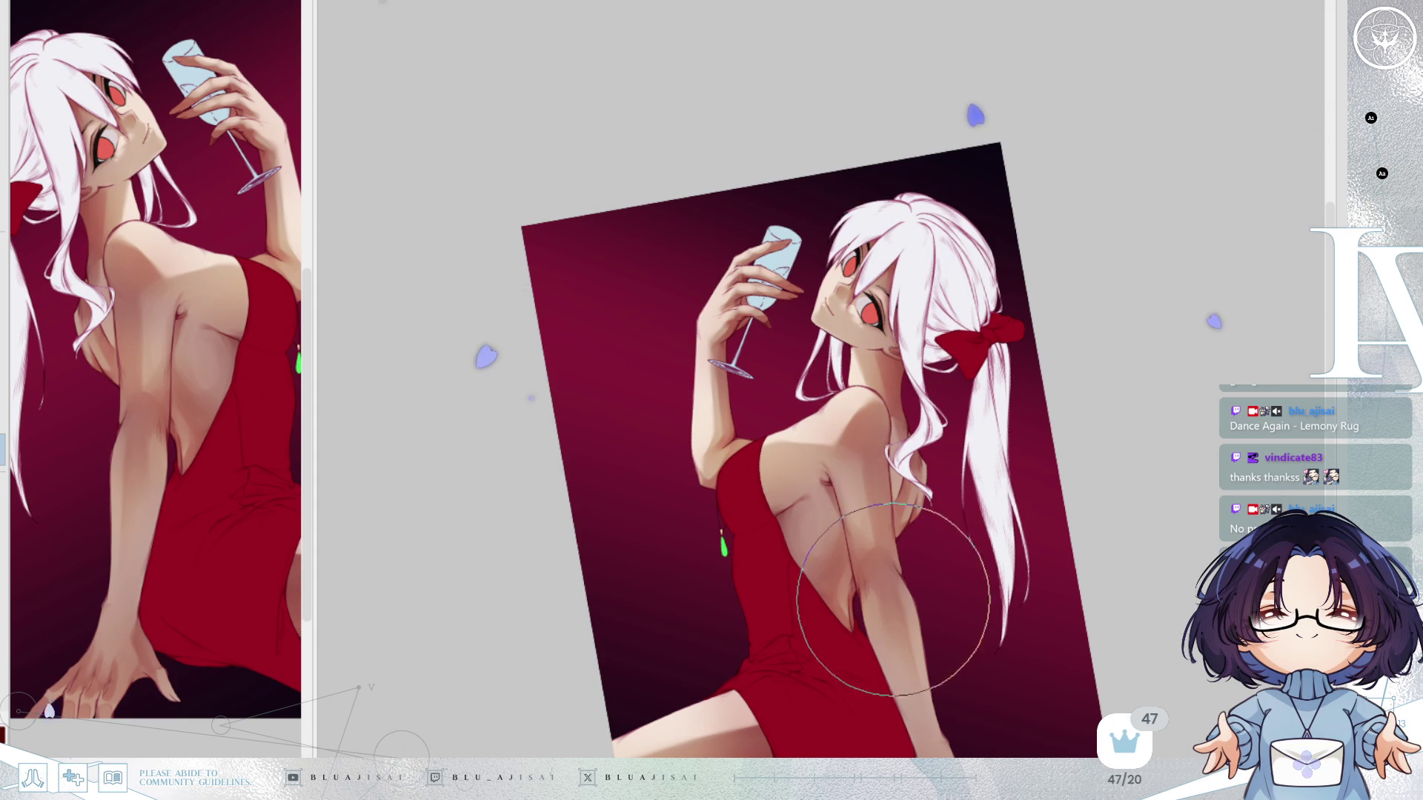
scroll(912, 629, down, 3)
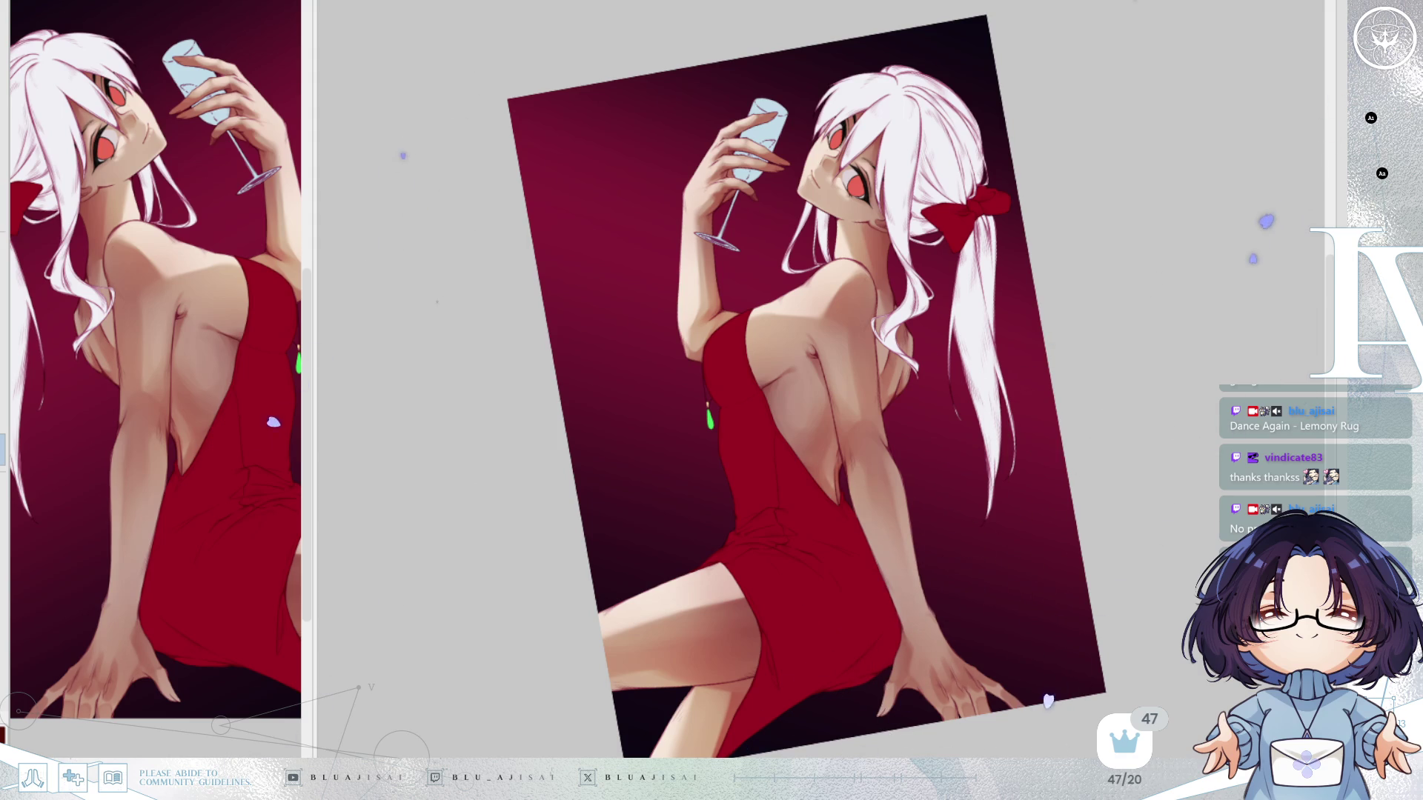
key(ctrl+0)
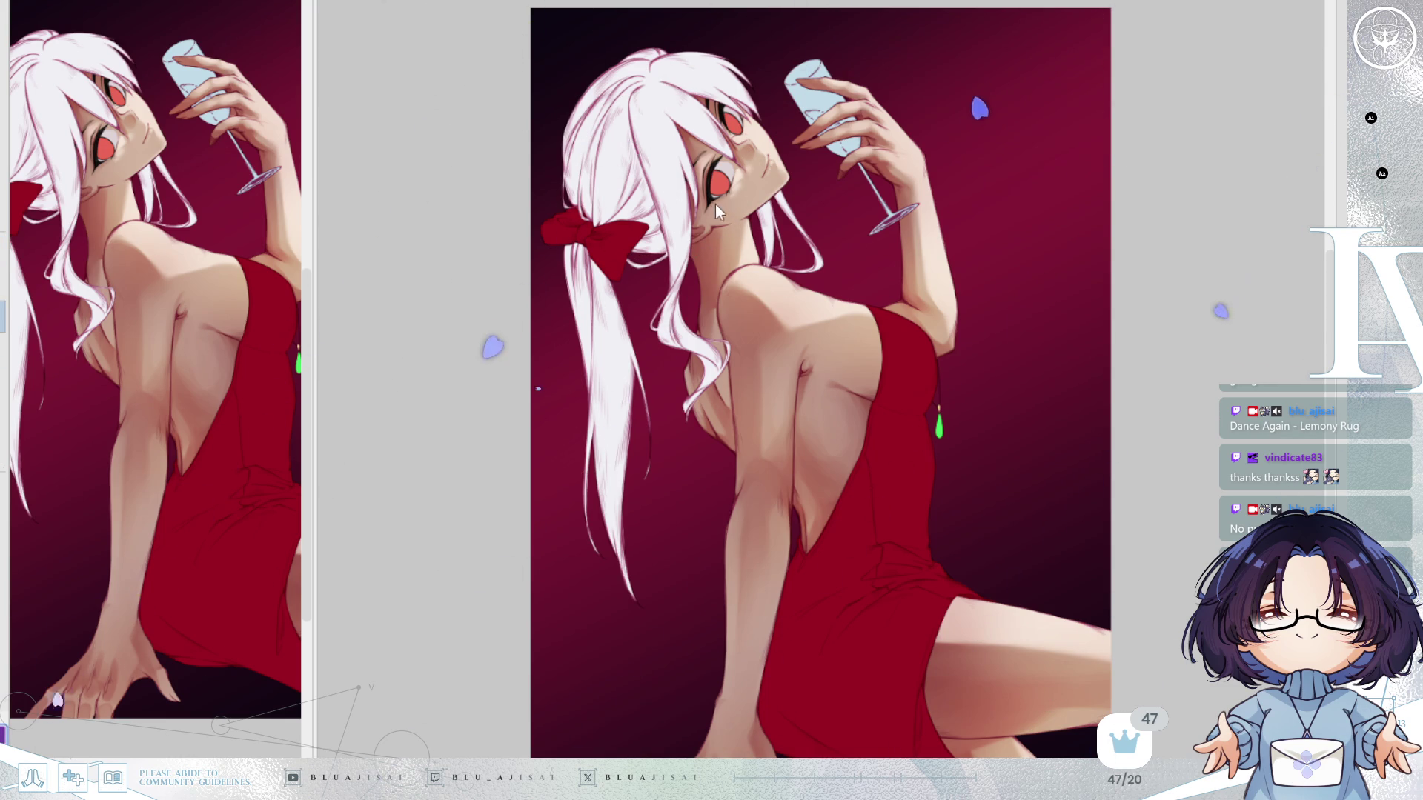
scroll(741, 137, up, 2)
Frame the dress and thigh in a tilted close-up and enlarge the brush.
scroll(762, 603, down, 8)
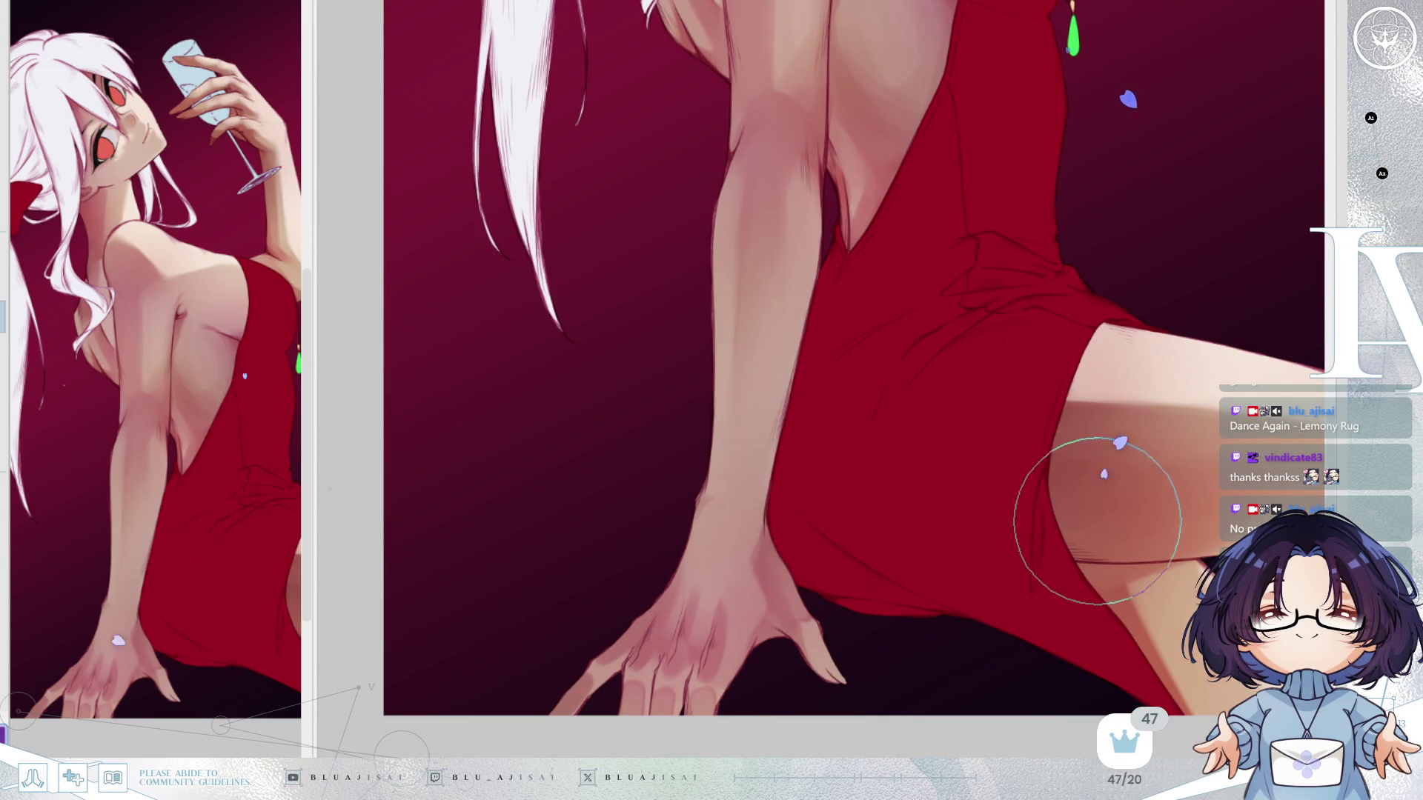
scroll(1023, 445, right, 2)
drag(1012, 440, 835, 381)
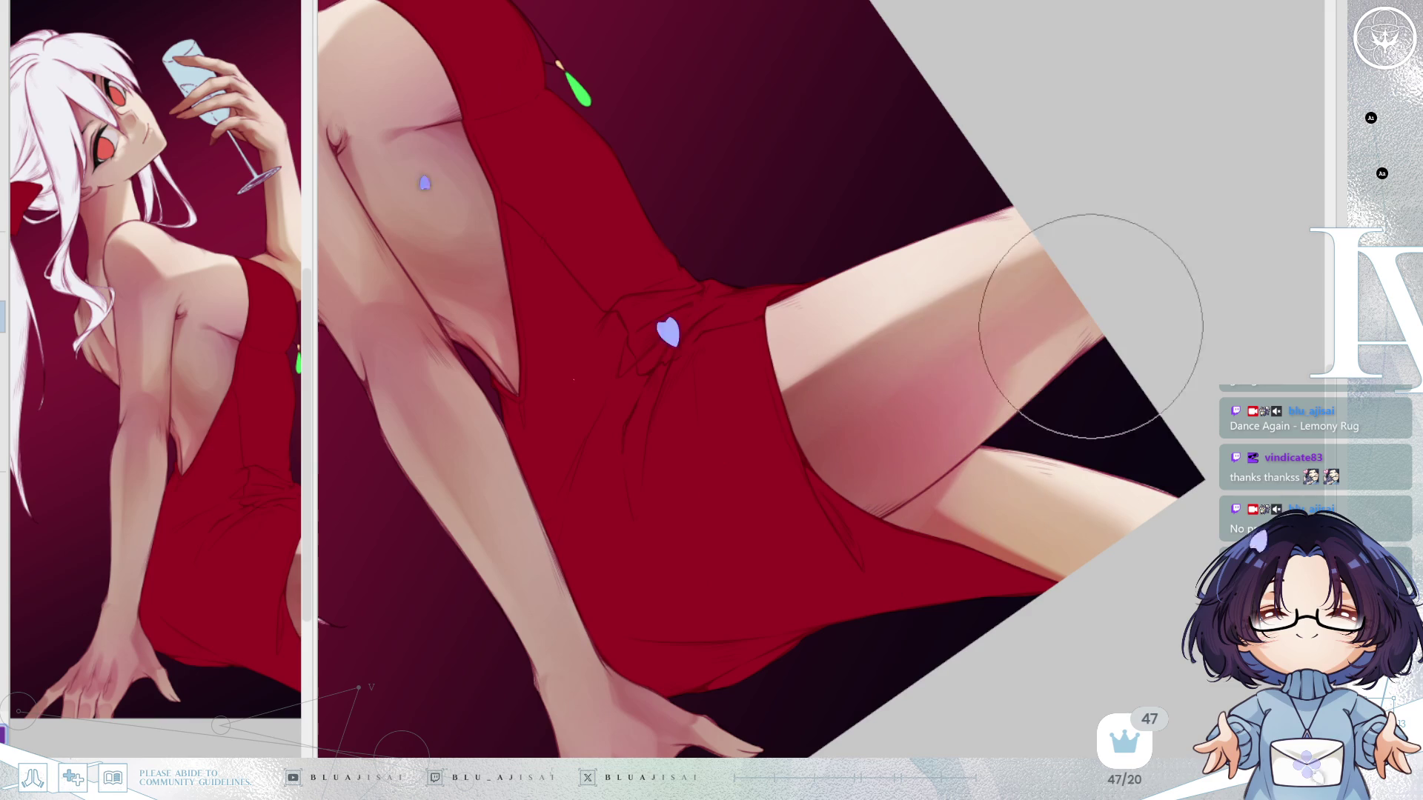
mouse_move(984, 556)
mouse_down()
mouse_move(1222, 549)
mouse_move(557, 443)
mouse_up()
key(bracketright)
key(bracketright)
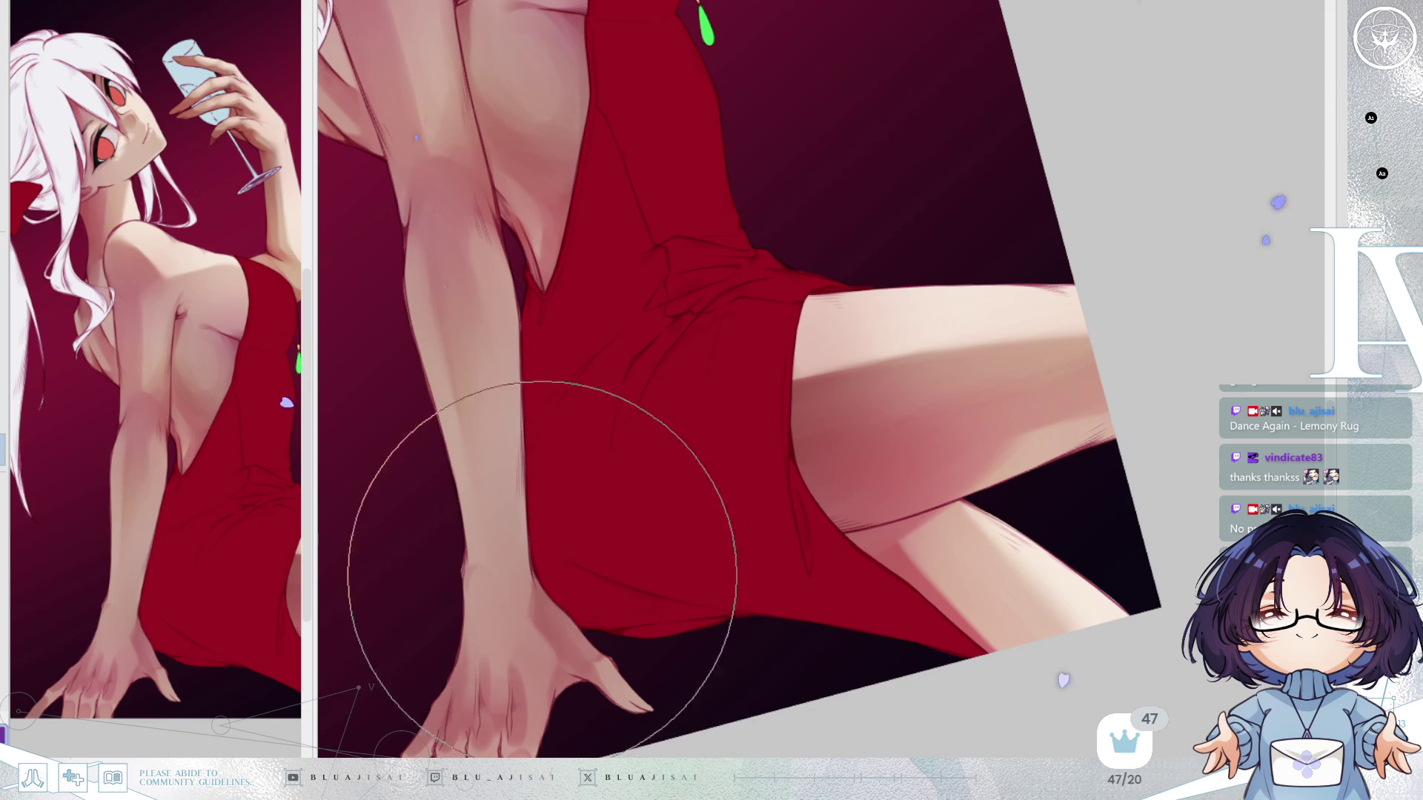
mouse_move(508, 635)
mouse_down()
mouse_move(692, 482)
mouse_move(523, 603)
mouse_up()
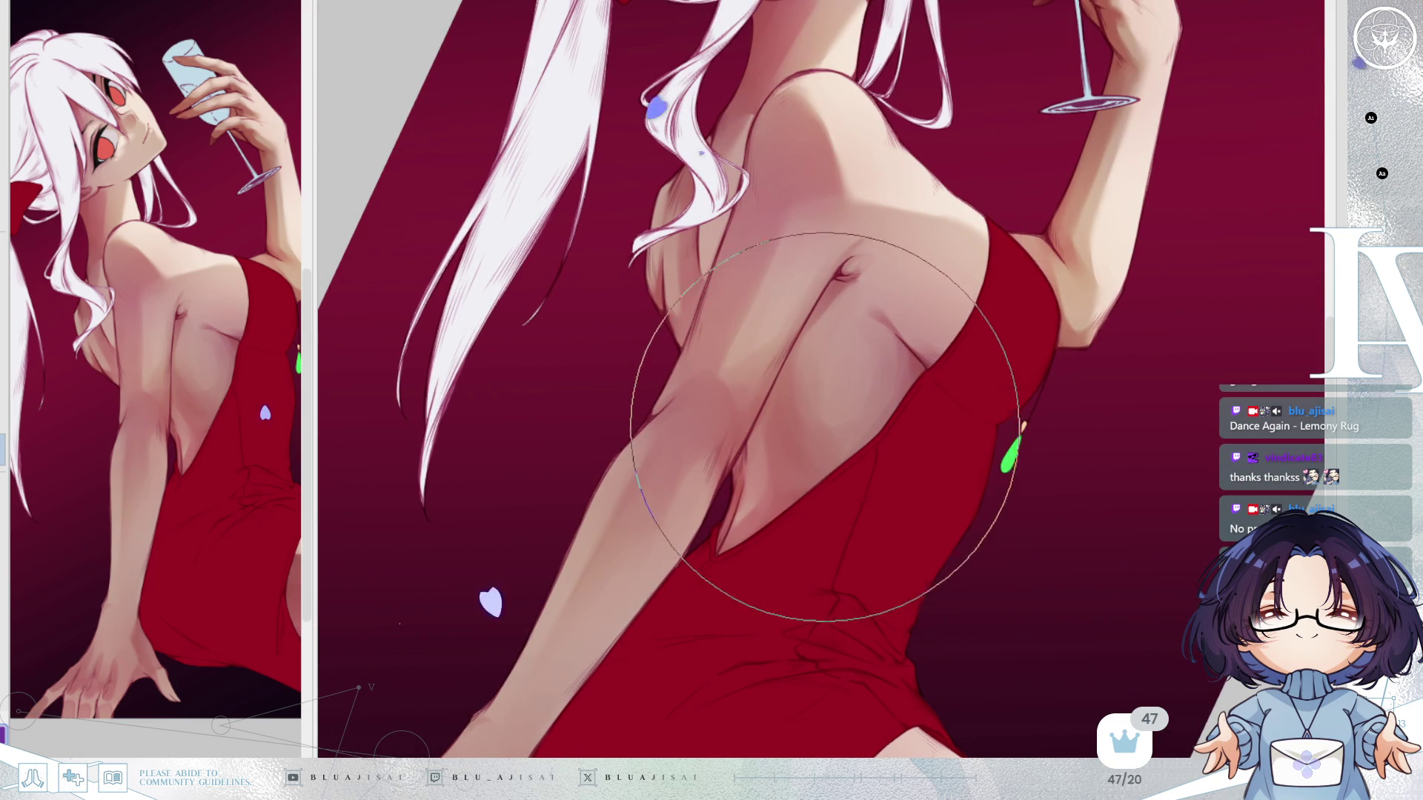
Move up to a close-up of the shoulder, face, bow and glass, and shrink the brush.
drag(832, 444, 833, 615)
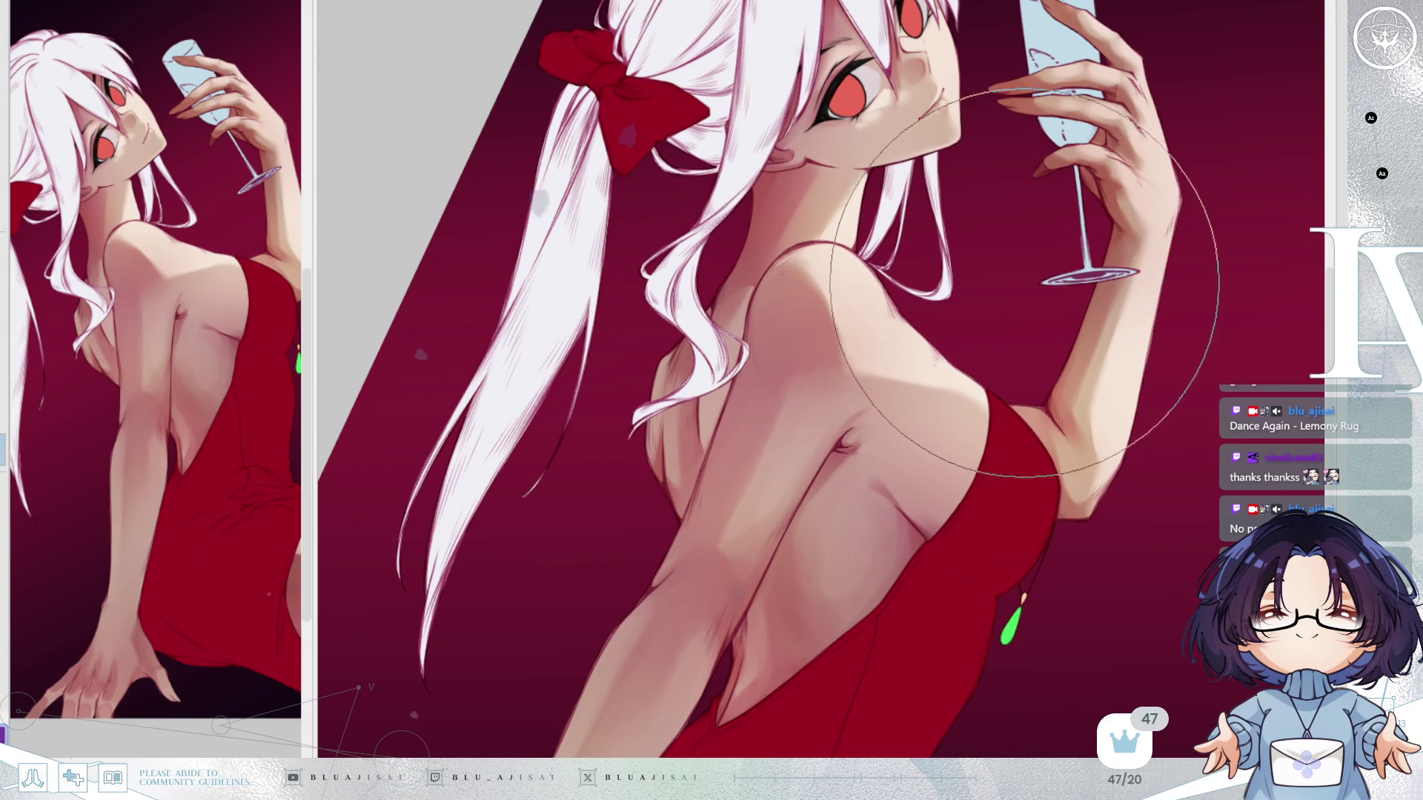
drag(919, 318, 845, 504)
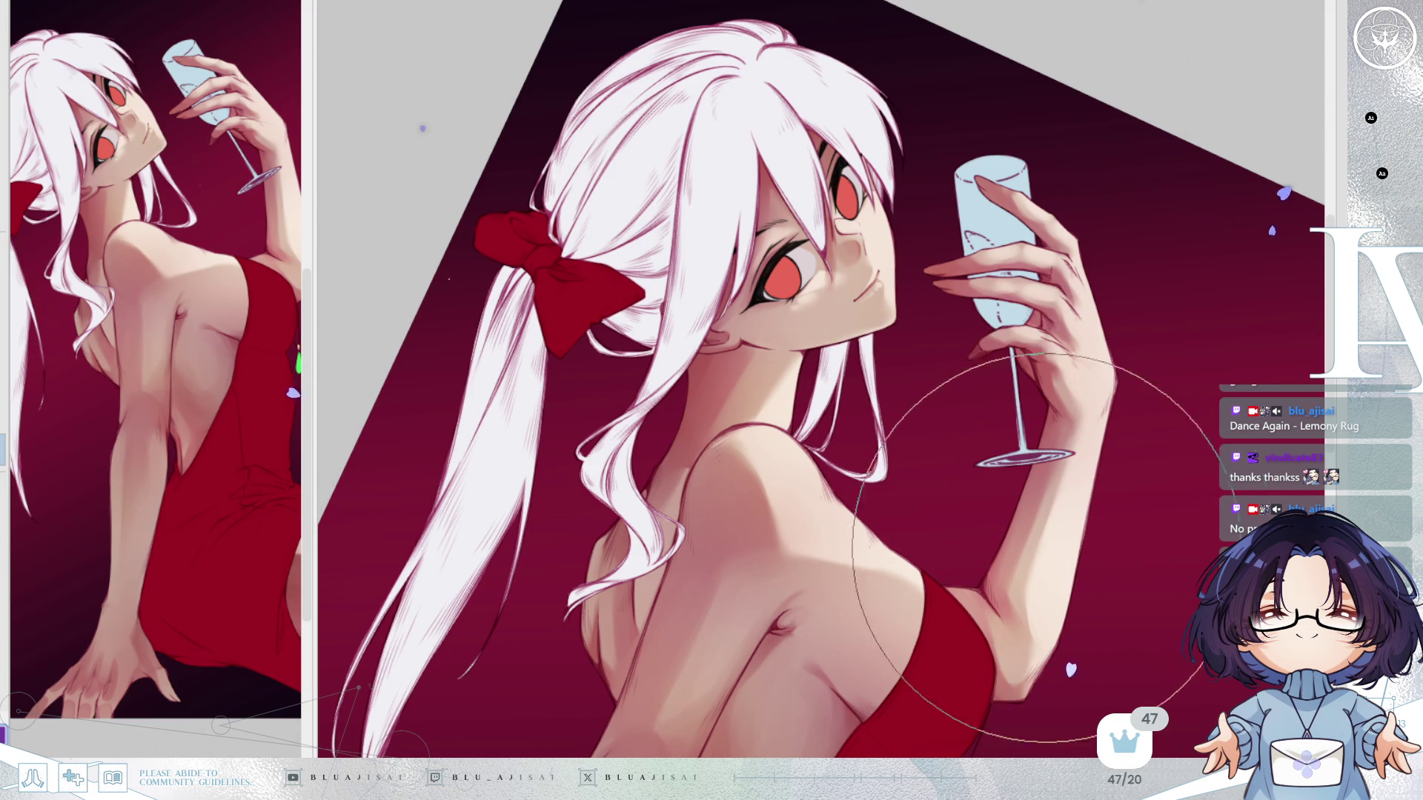
key(bracketleft)
key(bracketleft)
key(bracketleft)
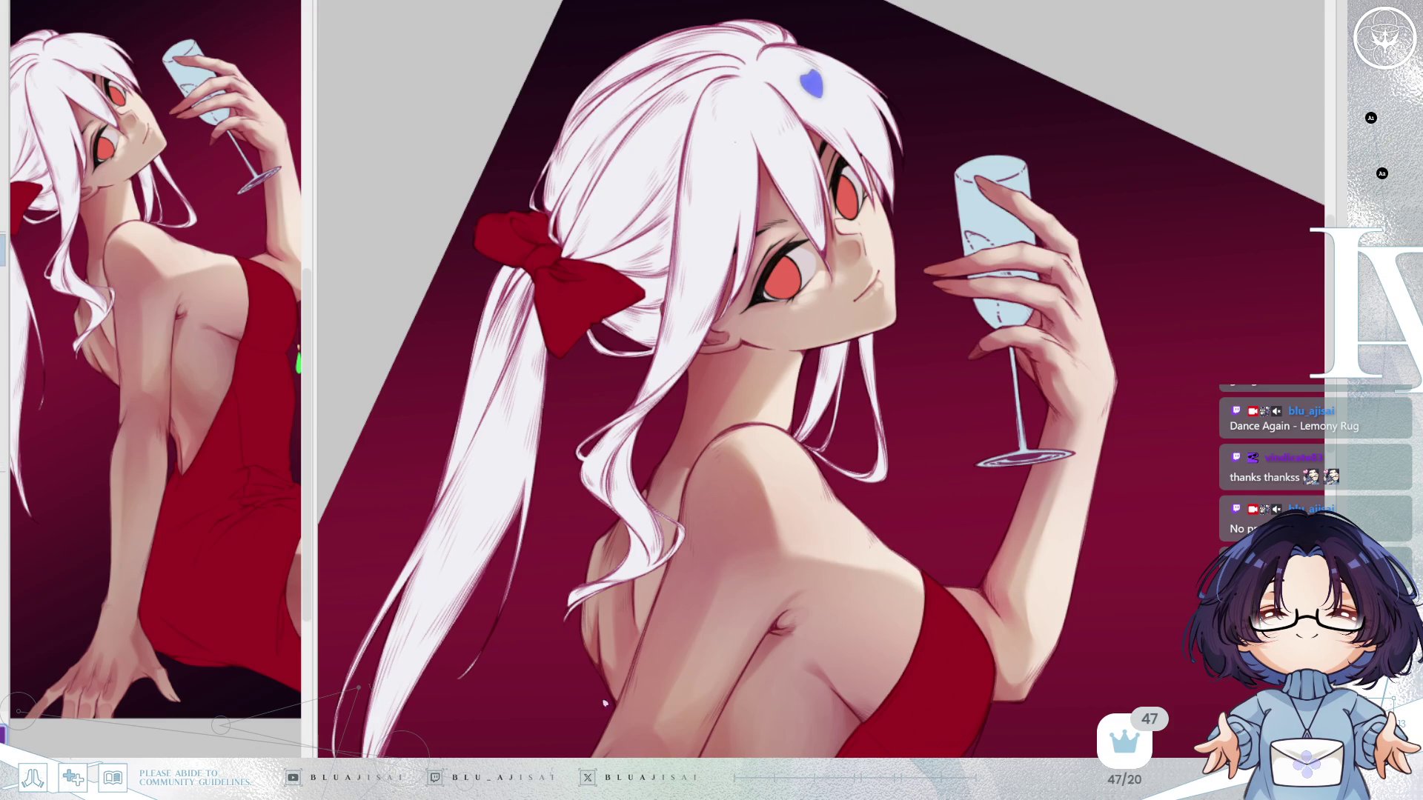
Shrink the brush and paint red eyeshadow and shading around both eyes, thickening the inner lash line.
scroll(794, 435, up, 6)
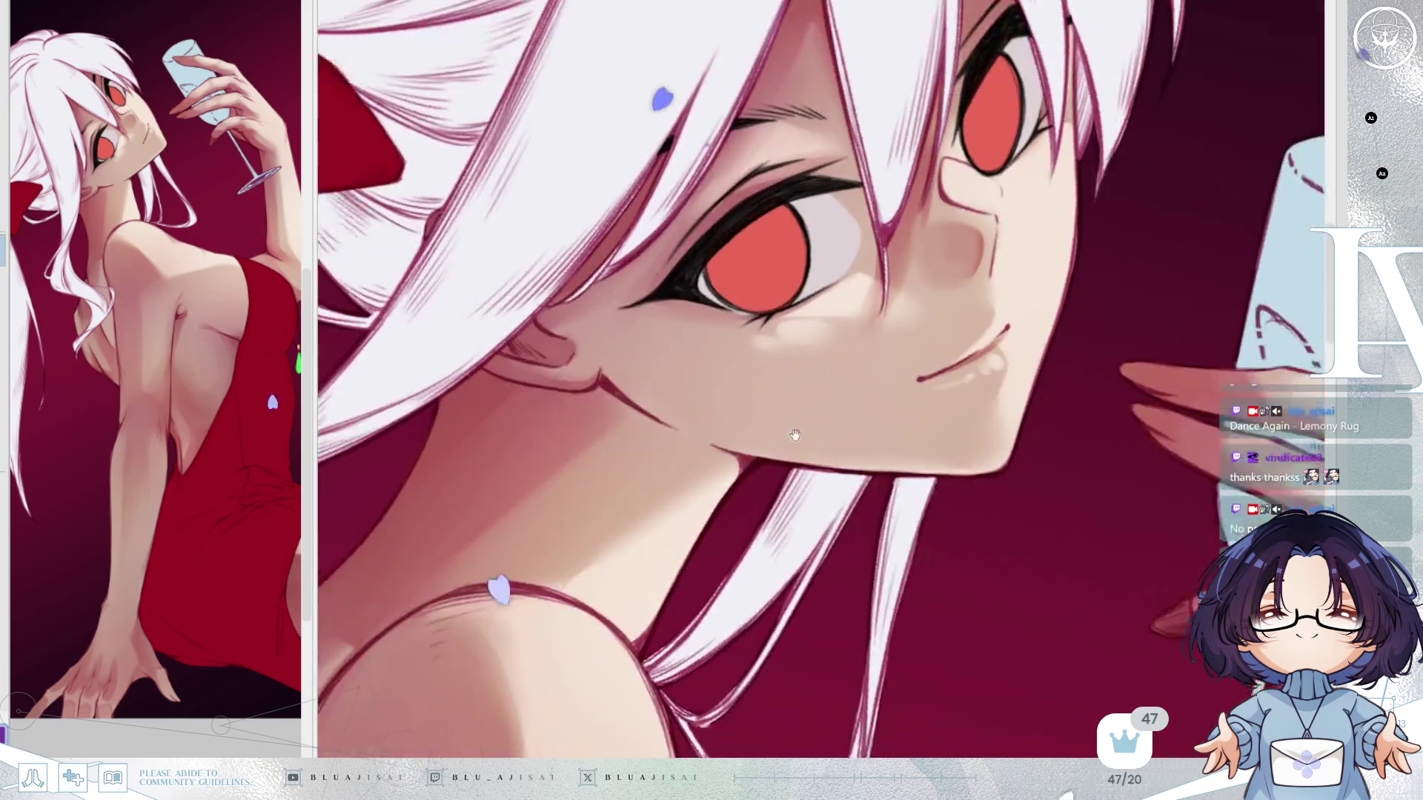
drag(794, 435, 1149, 408)
mouse_move(555, 97)
mouse_down()
mouse_move(556, 415)
mouse_move(430, 349)
mouse_move(215, 337)
mouse_up()
key(bracketleft)
key(bracketleft)
key(bracketleft)
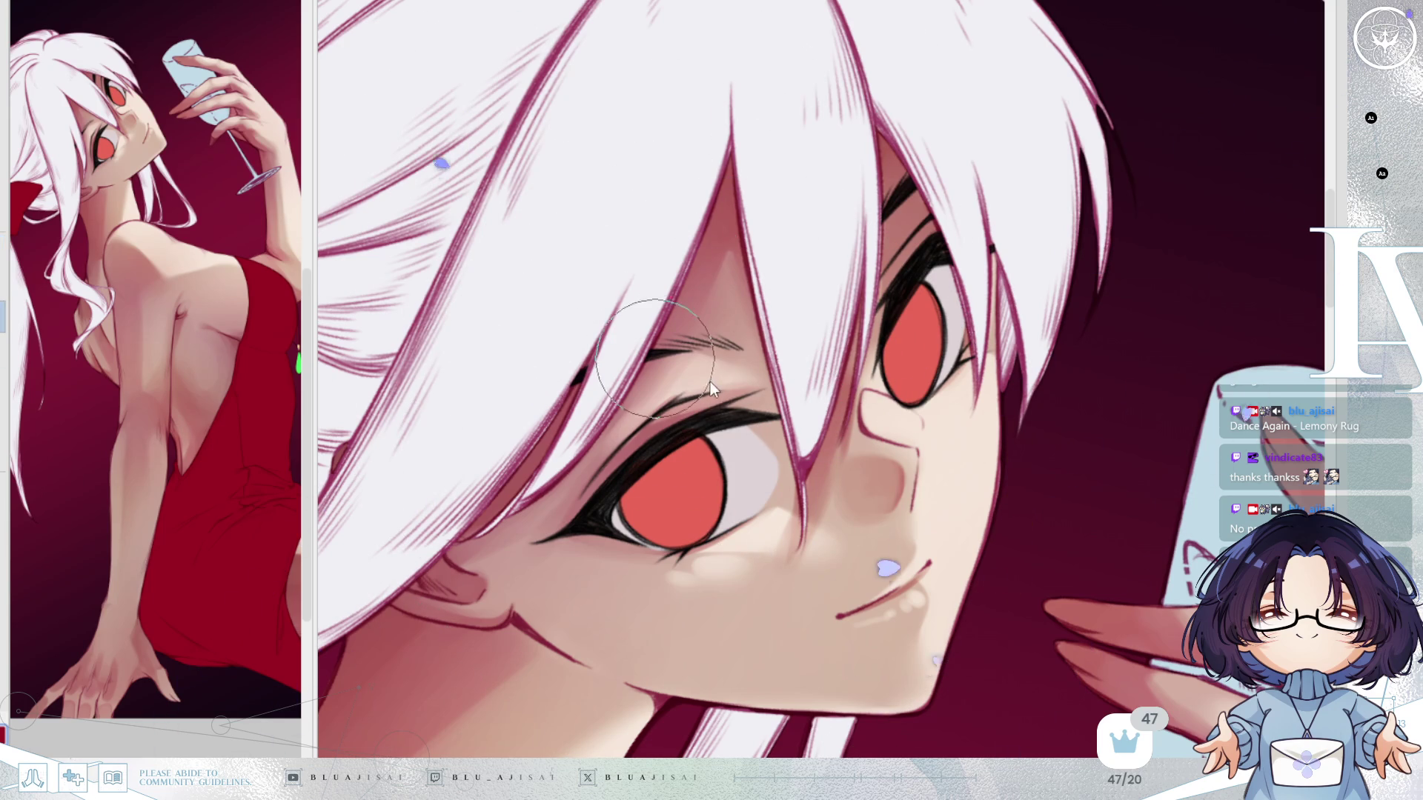
drag(554, 524, 528, 585)
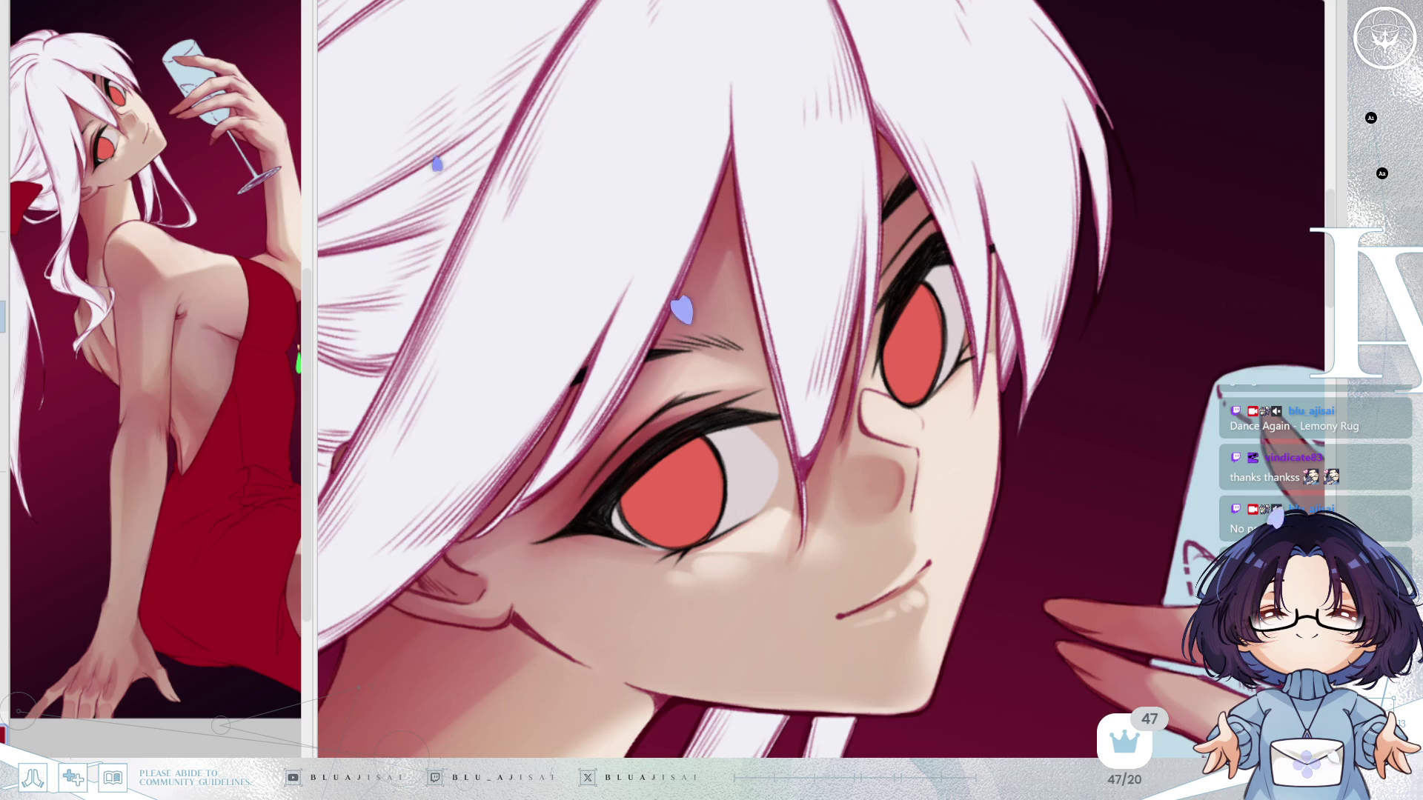
mouse_move(552, 519)
mouse_down()
mouse_move(593, 459)
mouse_move(525, 531)
mouse_move(638, 429)
mouse_move(592, 444)
mouse_up()
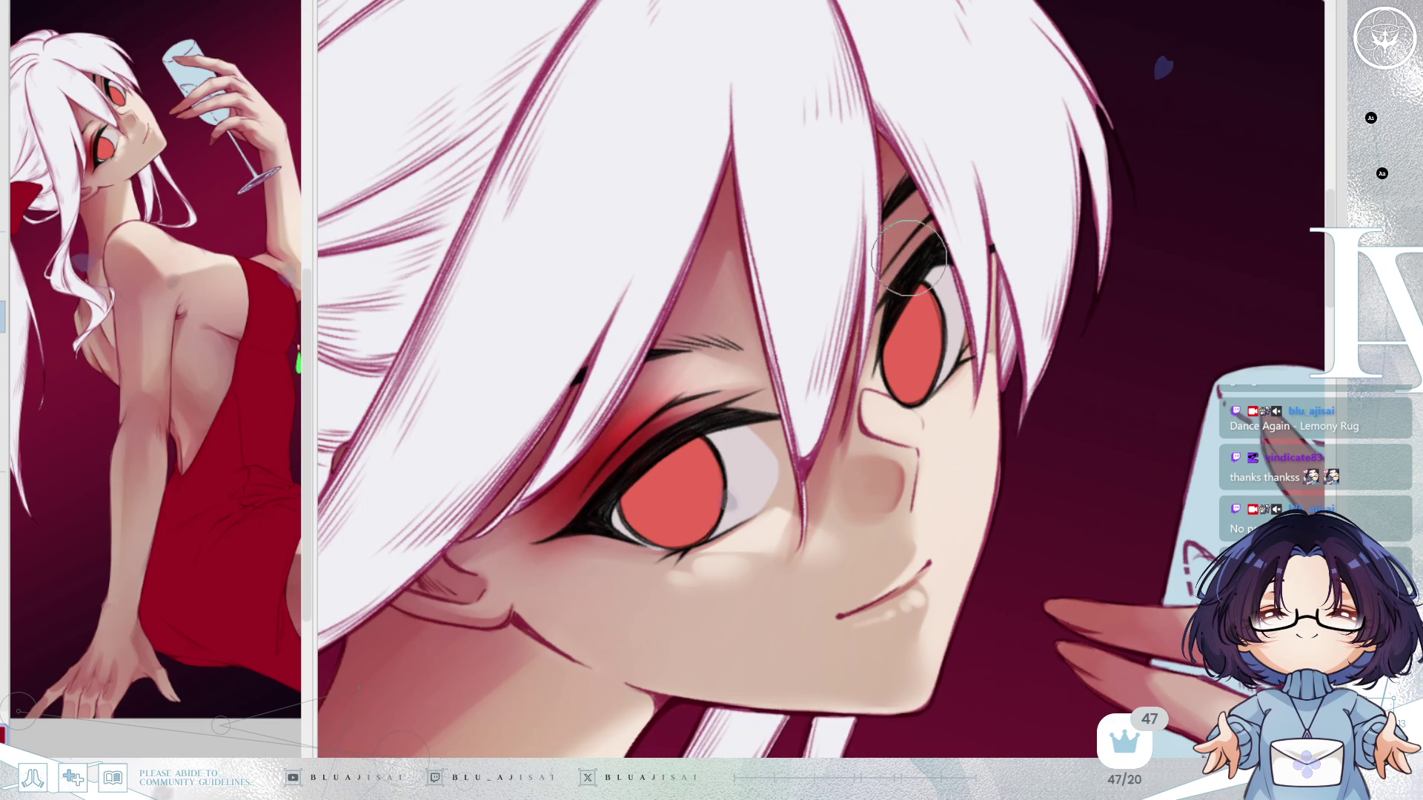
mouse_move(899, 266)
mouse_down()
mouse_move(915, 222)
mouse_move(890, 289)
mouse_up()
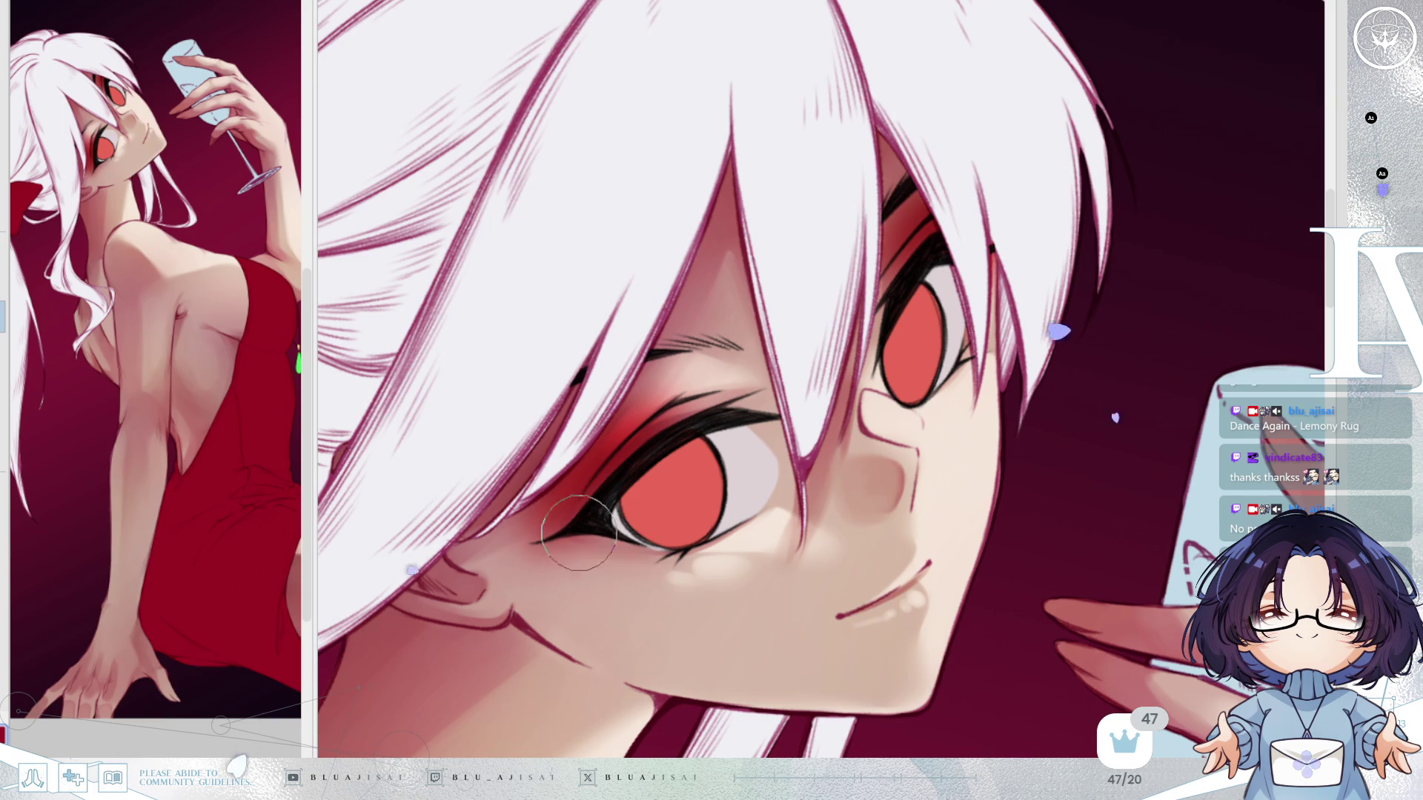
drag(980, 333, 992, 266)
drag(607, 536, 574, 546)
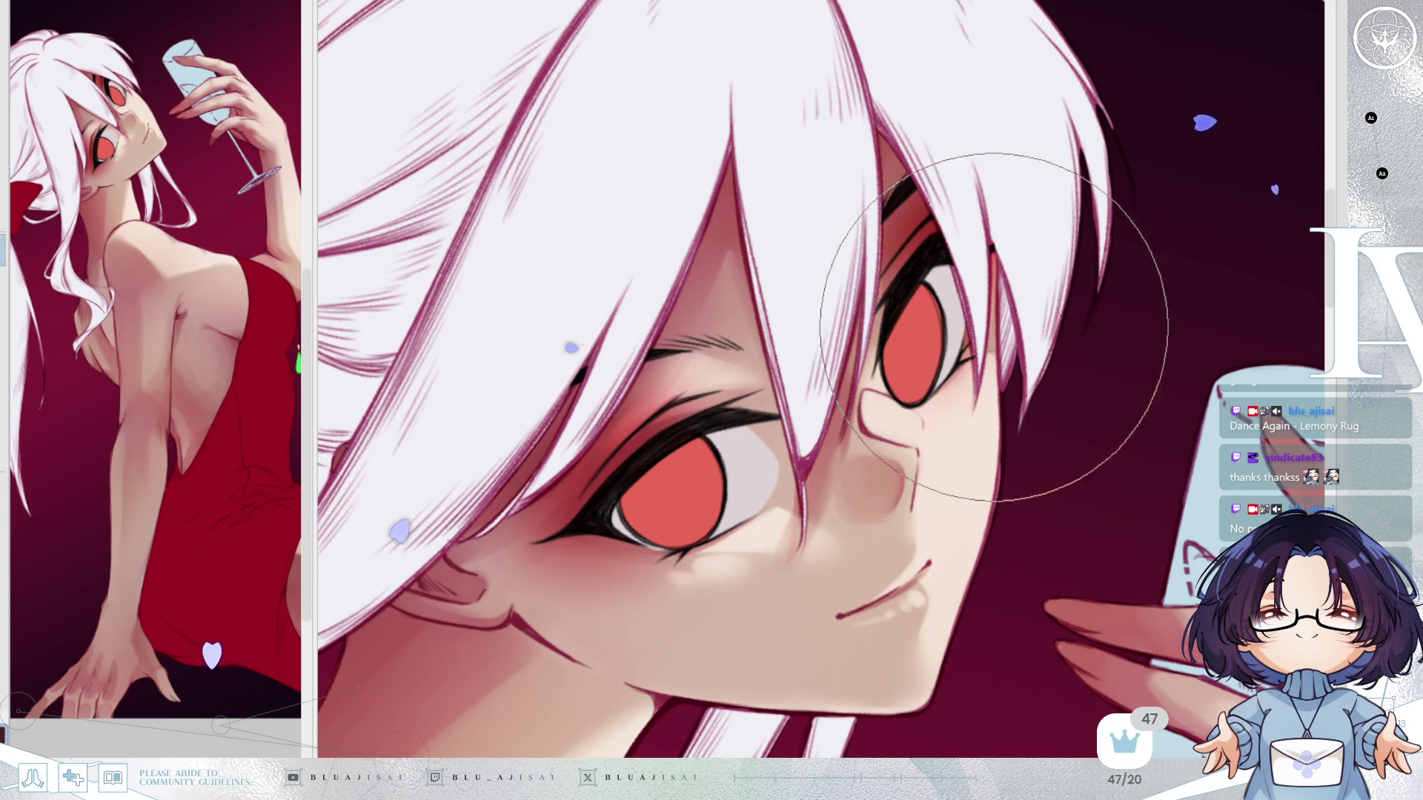
Pan between the red hair bow and the face to centre the eye, then rotate counterclockwise.
mouse_move(125, 351)
mouse_down()
mouse_move(452, 215)
mouse_move(643, 210)
mouse_up()
drag(991, 10, 850, 417)
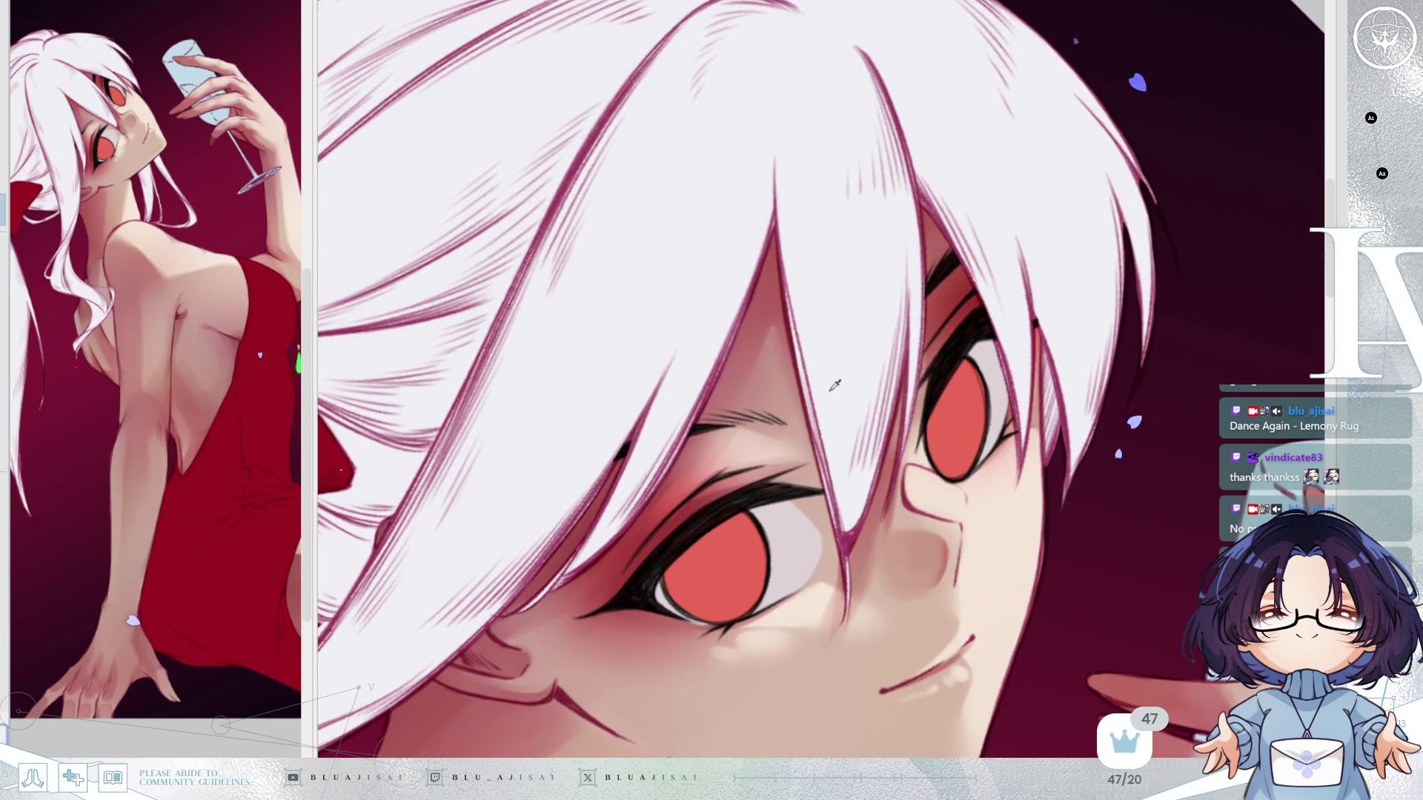
drag(736, 380, 647, 346)
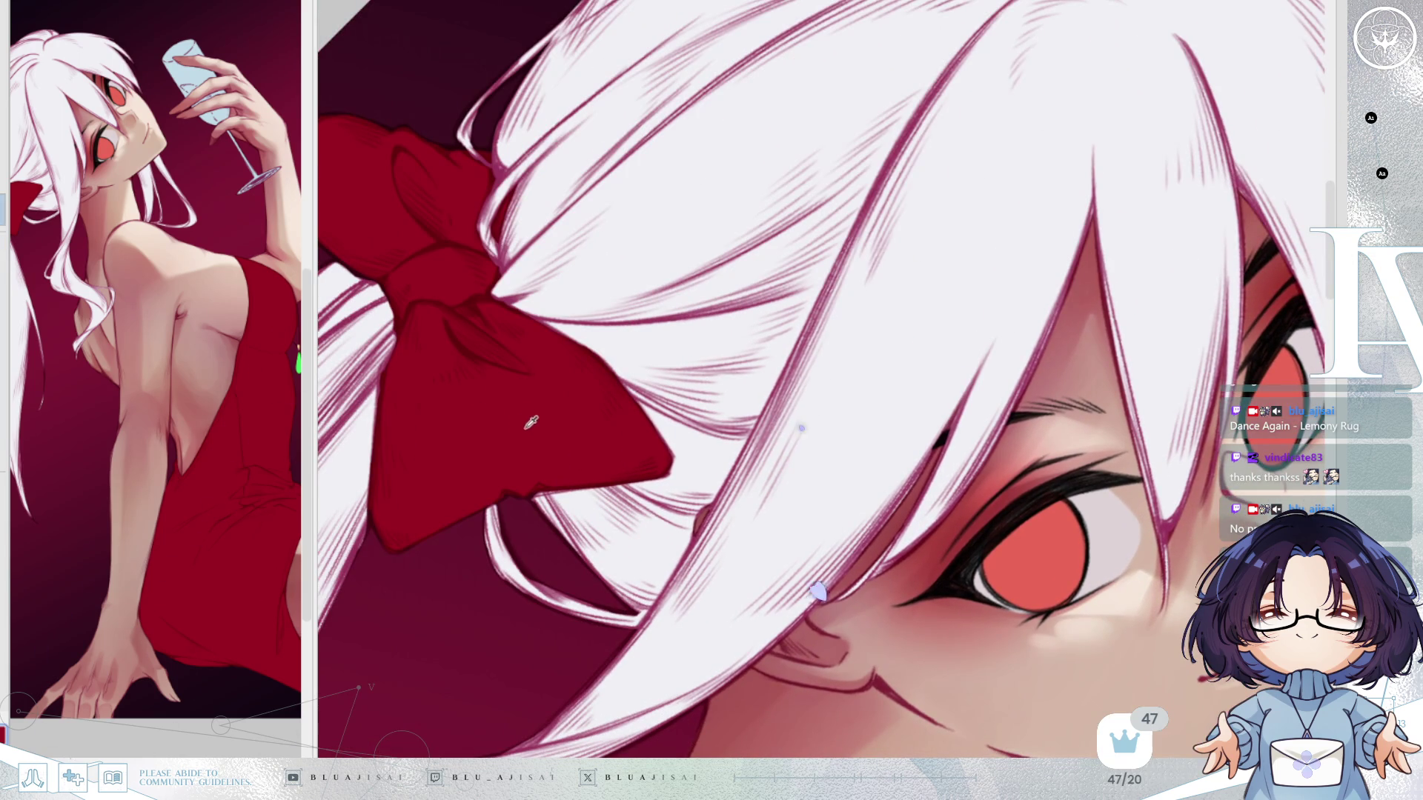
drag(1002, 450, 730, 256)
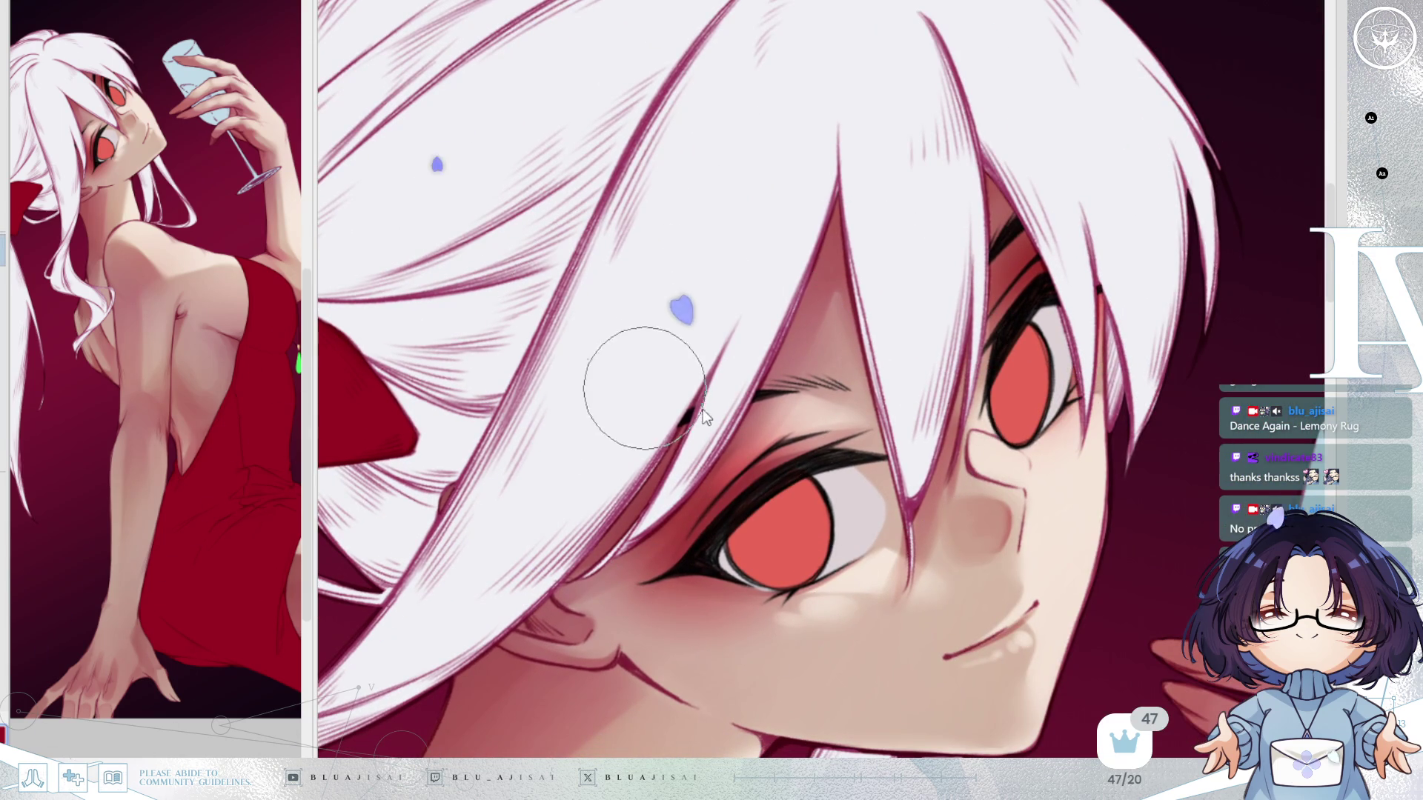
drag(773, 375, 729, 400)
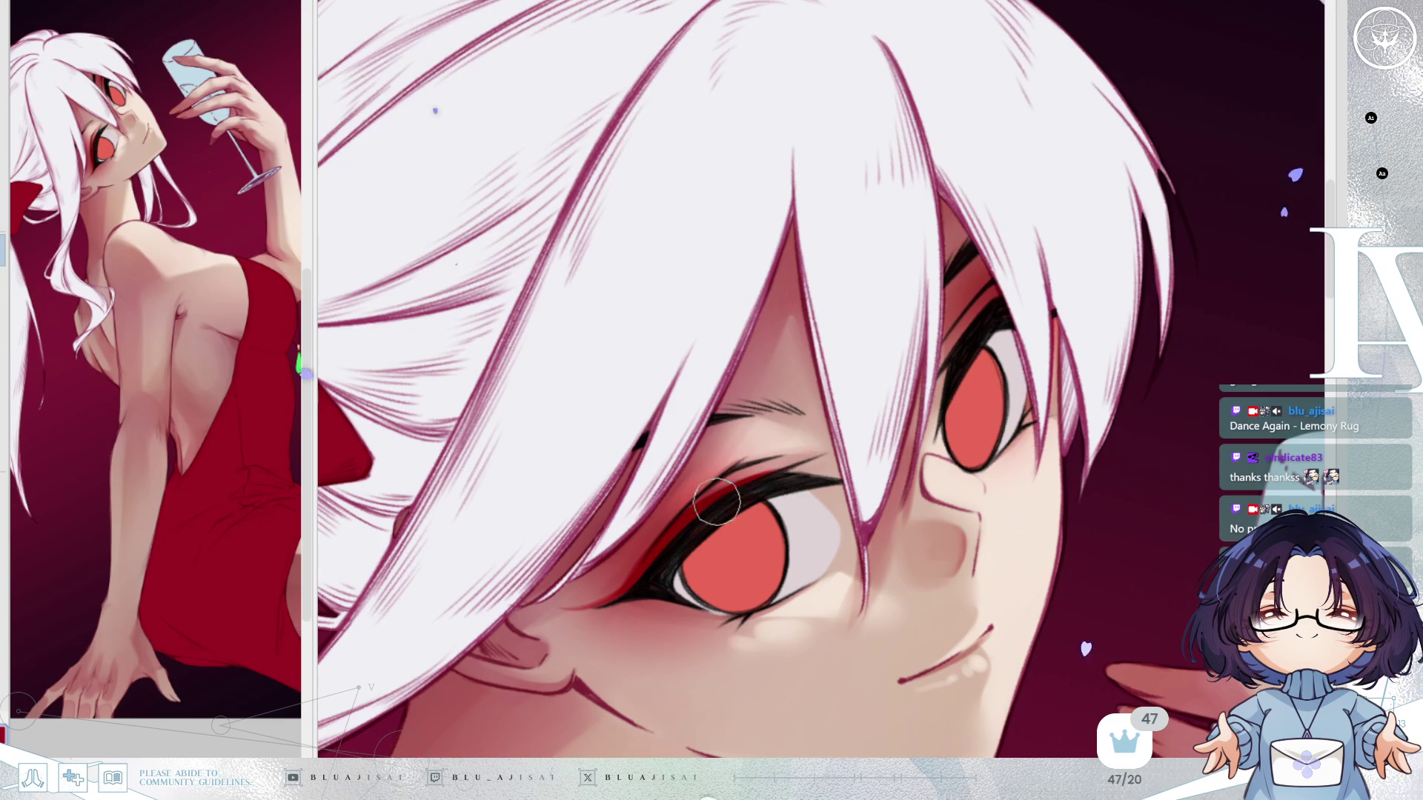
key(Delete)
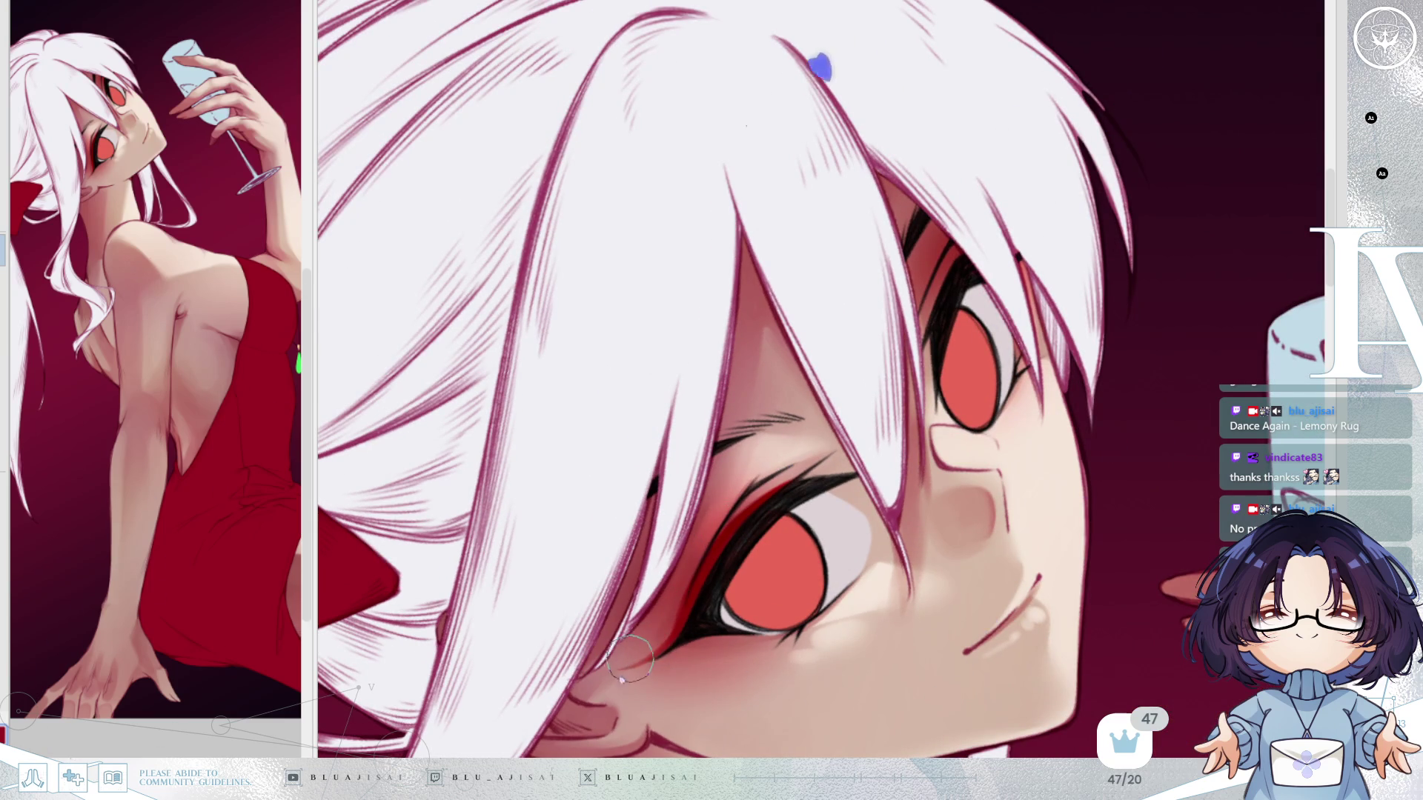
Level the eyes and extend the red eyeliner above the right eye.
key(End)
key(End)
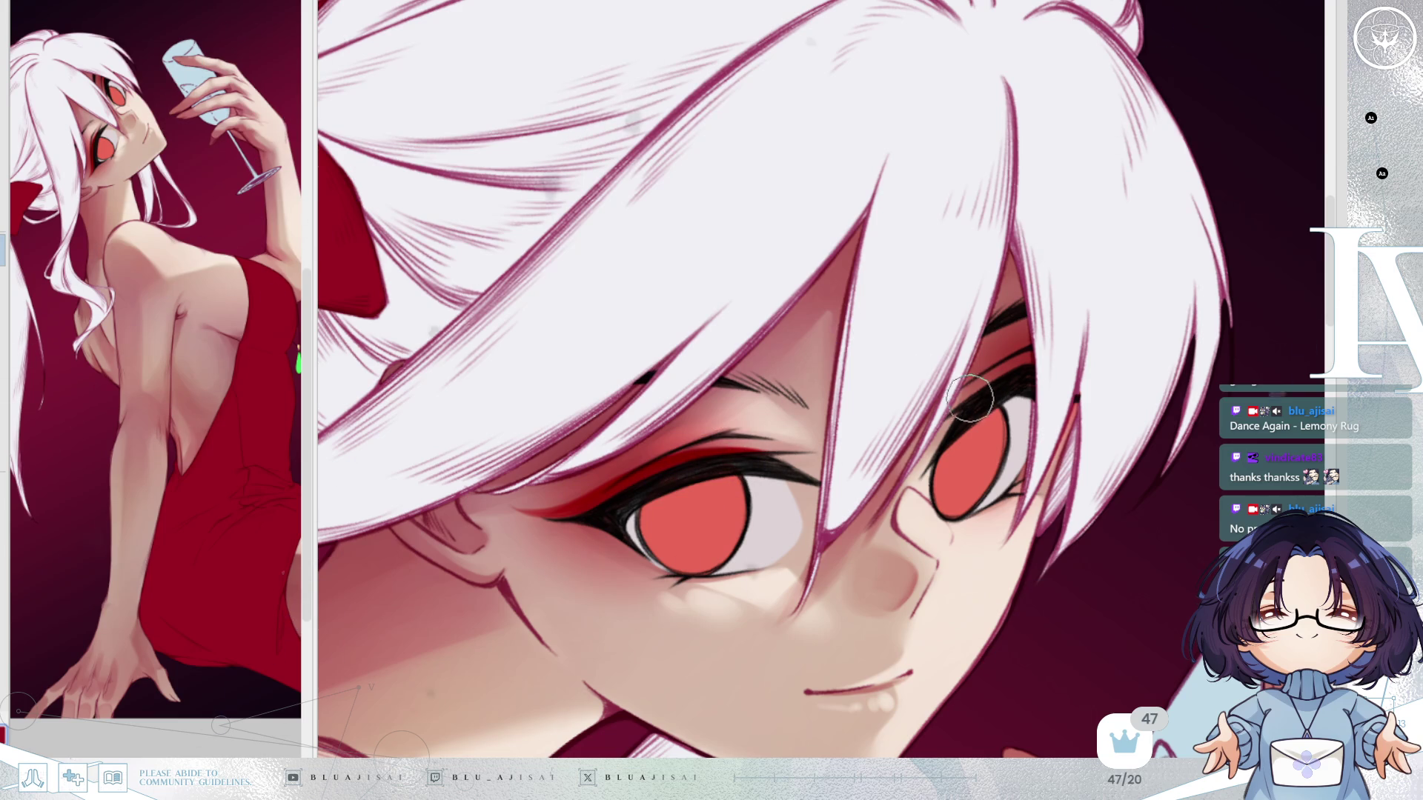
drag(964, 389, 1043, 358)
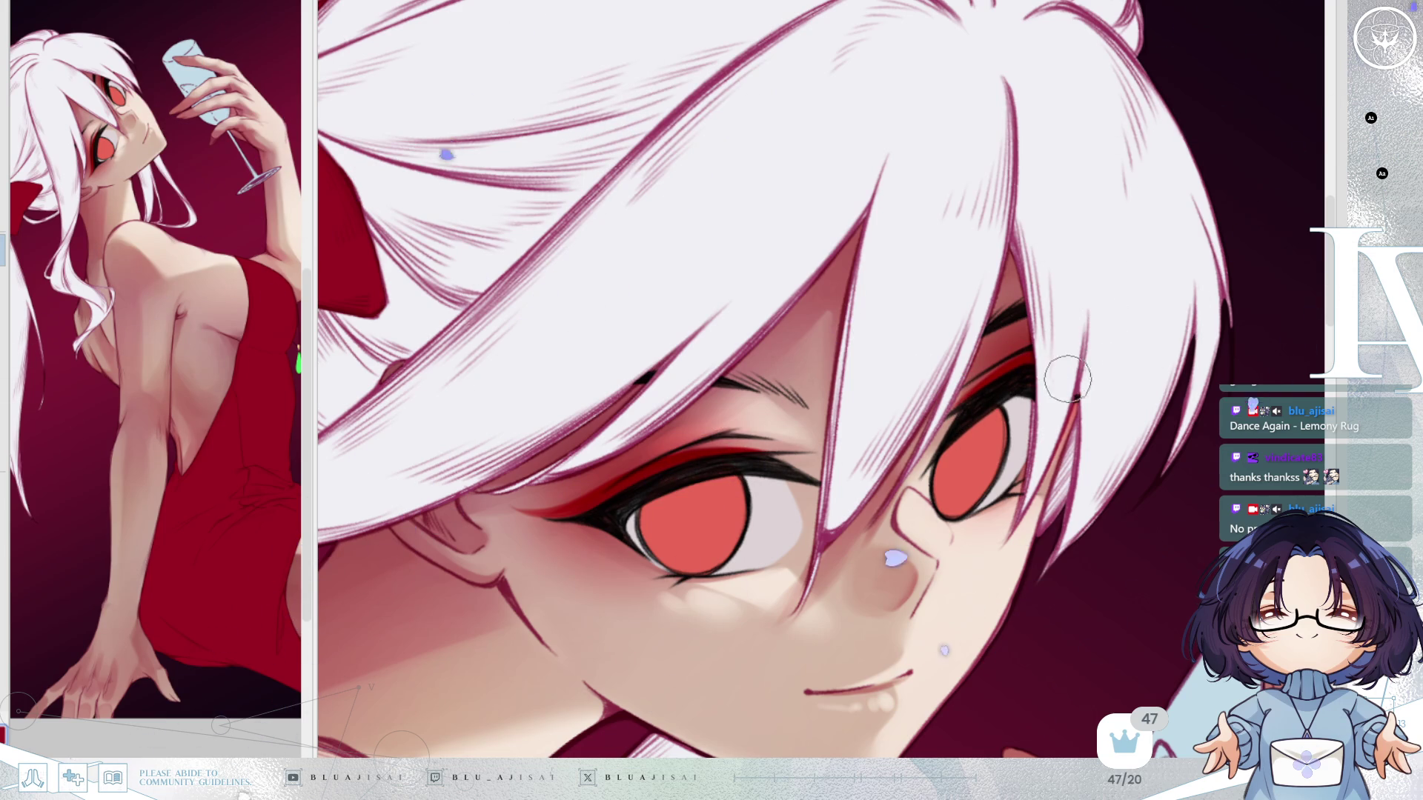
scroll(1059, 363, down, 2)
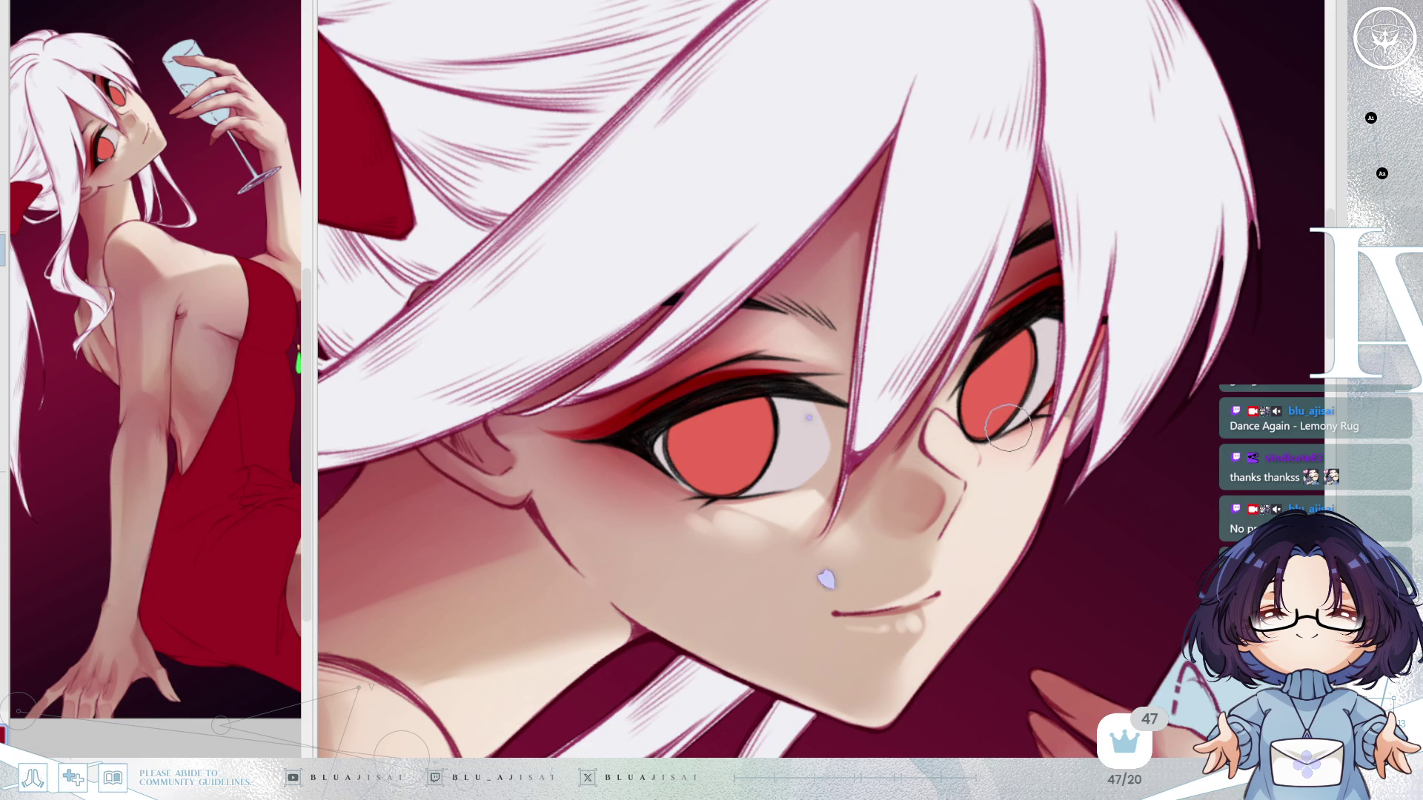
Angle the view toward the other eye and paint gold sparkle speckles beside it.
key(minus)
key(minus)
key(minus)
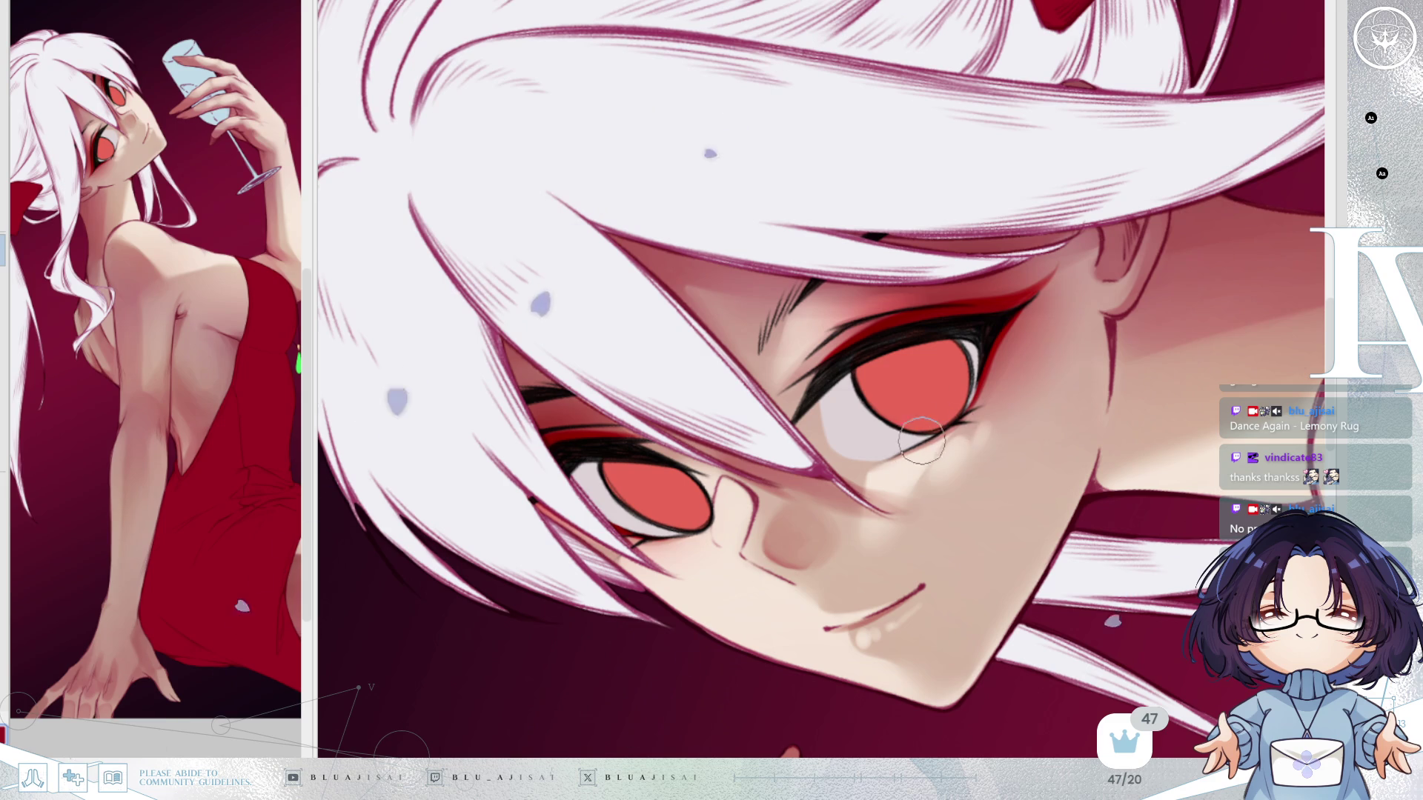
drag(963, 400, 864, 333)
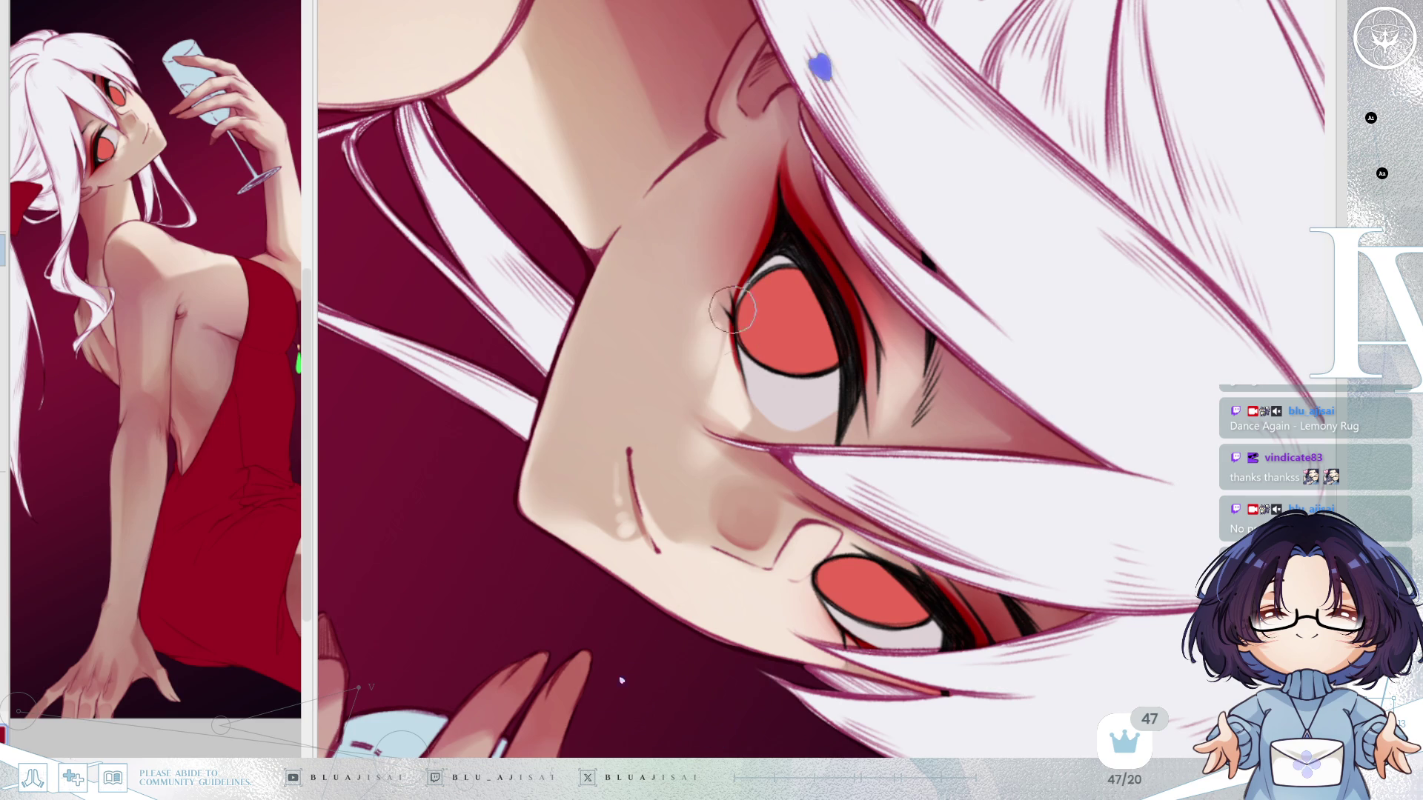
key(minus)
key(minus)
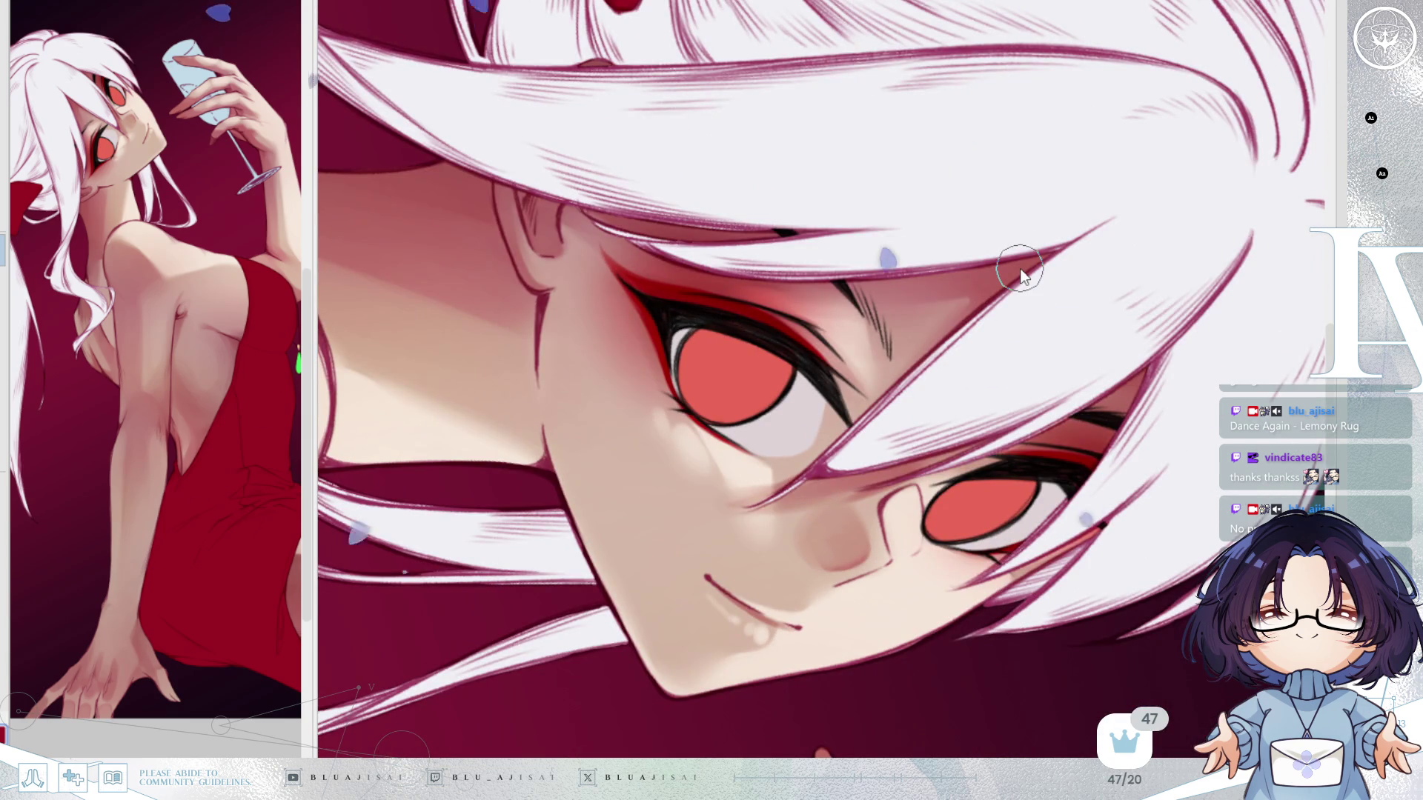
key(asciicircum)
key(minus)
key(minus)
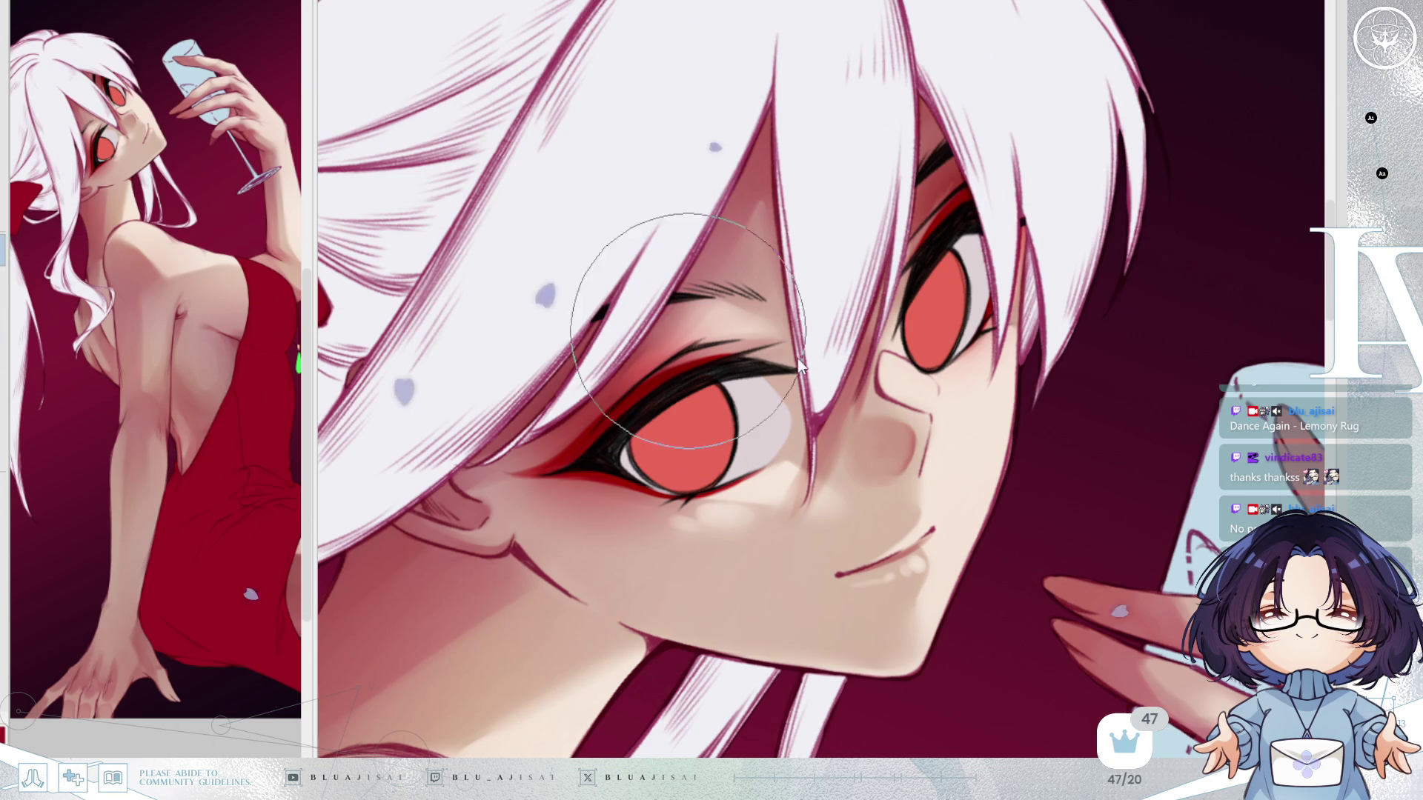
mouse_move(637, 400)
mouse_down()
mouse_move(570, 444)
mouse_move(658, 353)
mouse_up()
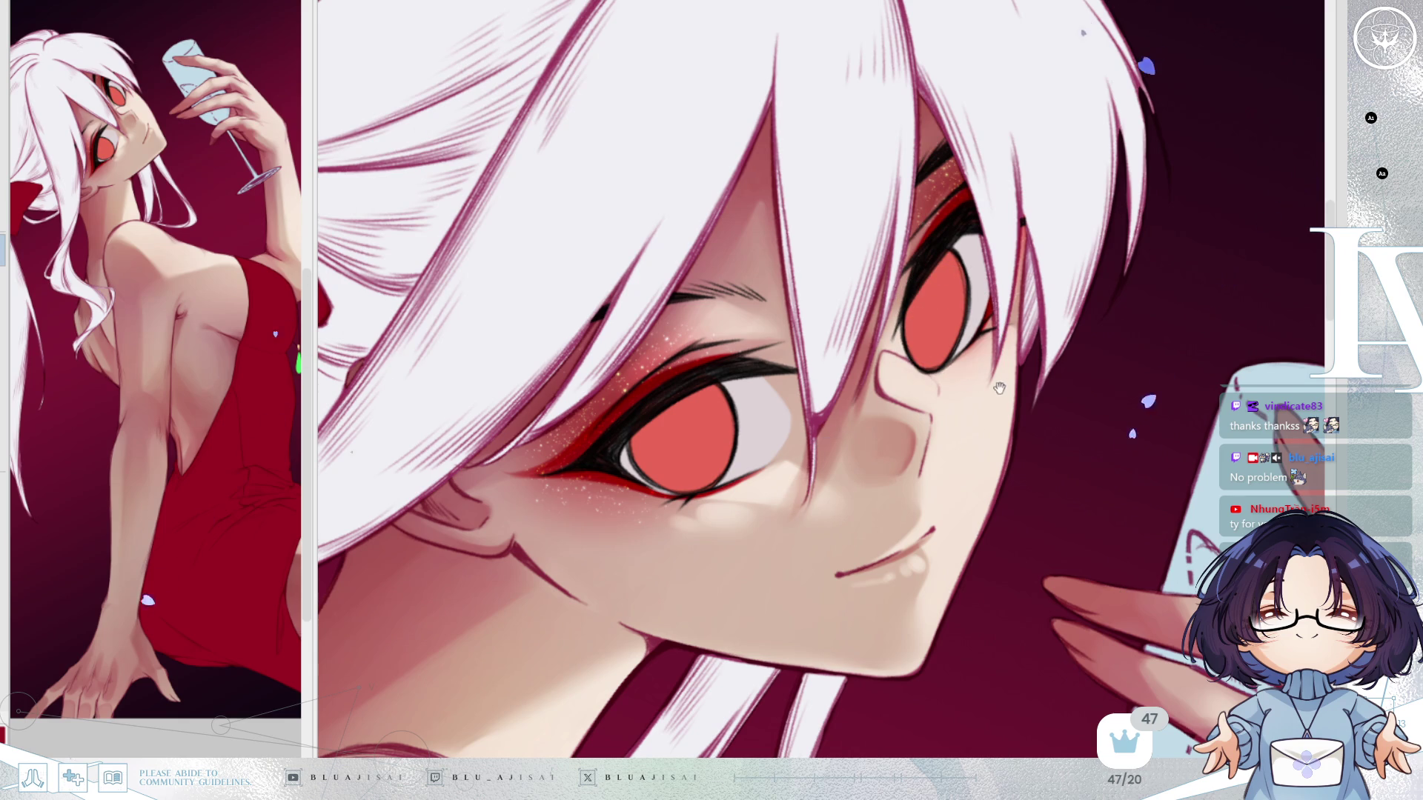
Shift the view slightly down over the far eye's glitter-dusted red upper lid.
drag(996, 383, 992, 400)
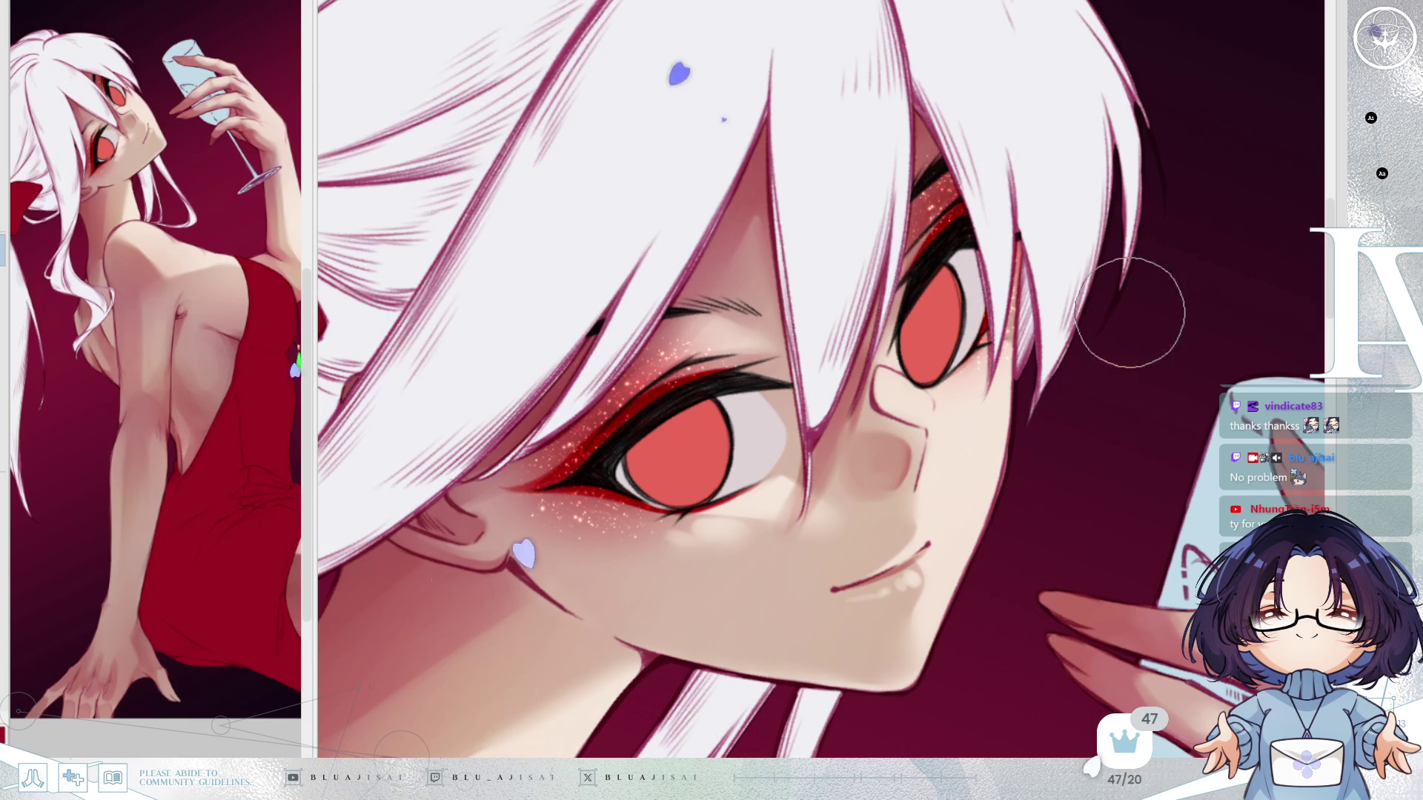
Frame the face and build fuller lips with overlapping deep red strokes, then rotate to inspect.
scroll(1104, 378, down, 1)
scroll(1106, 434, down, 2)
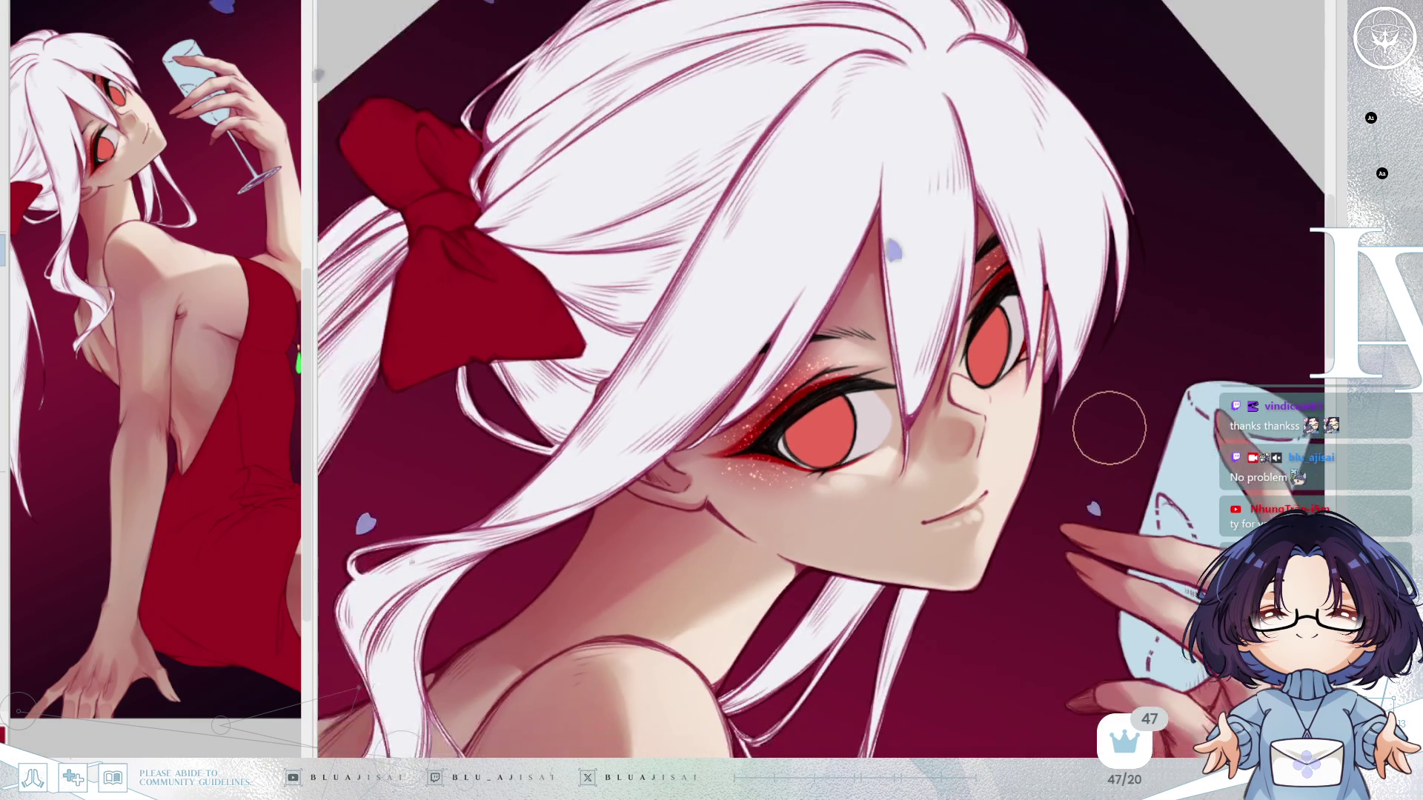
key(Delete)
key(Delete)
drag(1095, 443, 992, 557)
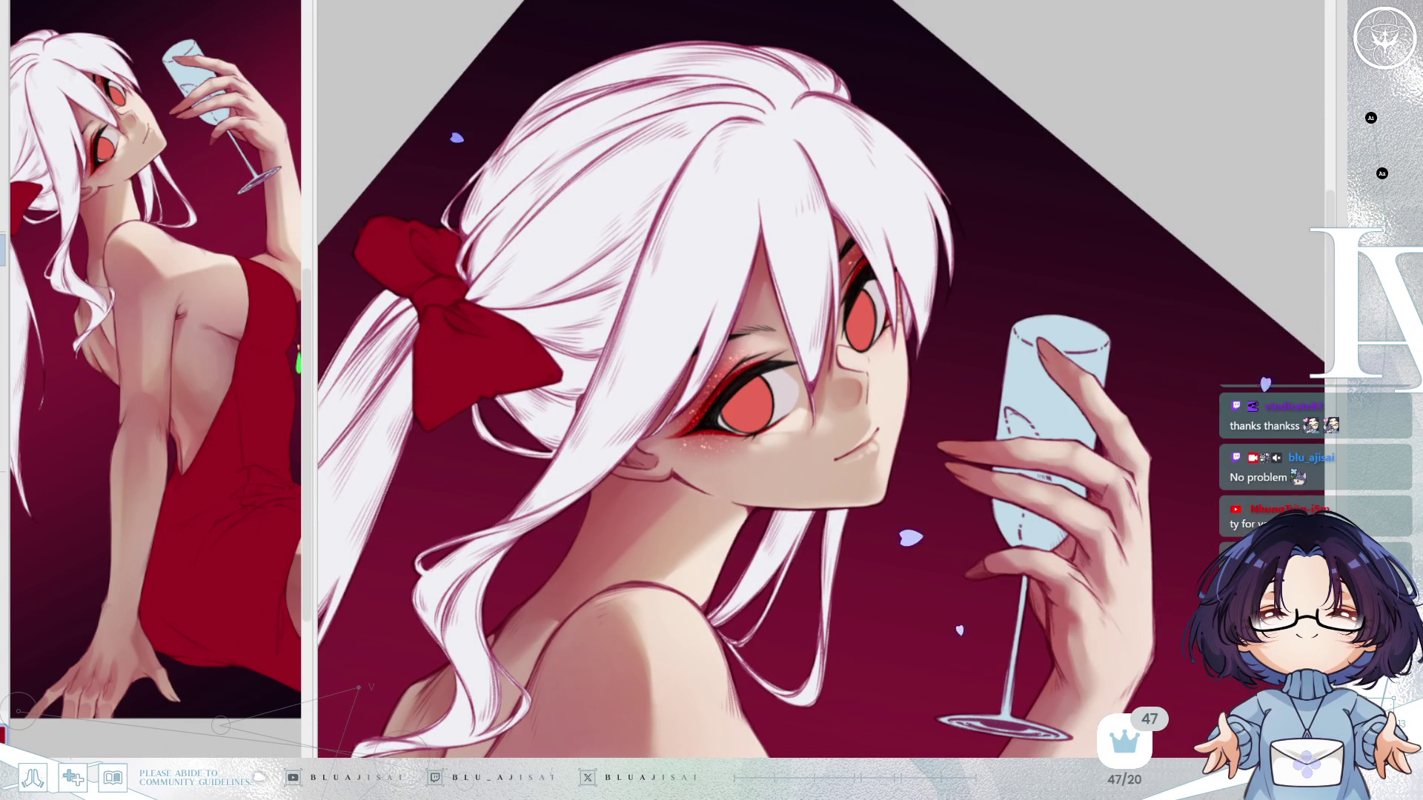
scroll(852, 510, up, 5)
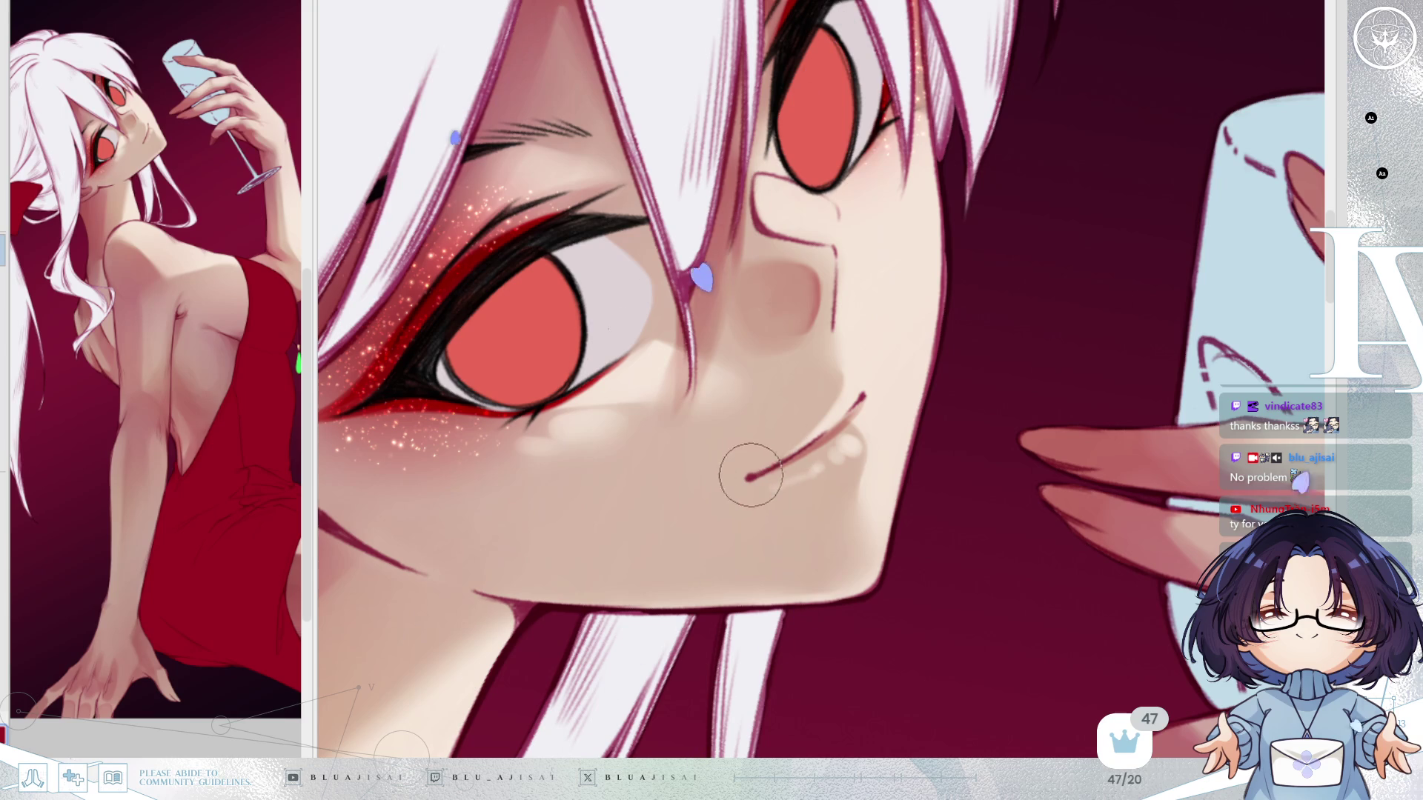
drag(749, 470, 821, 428)
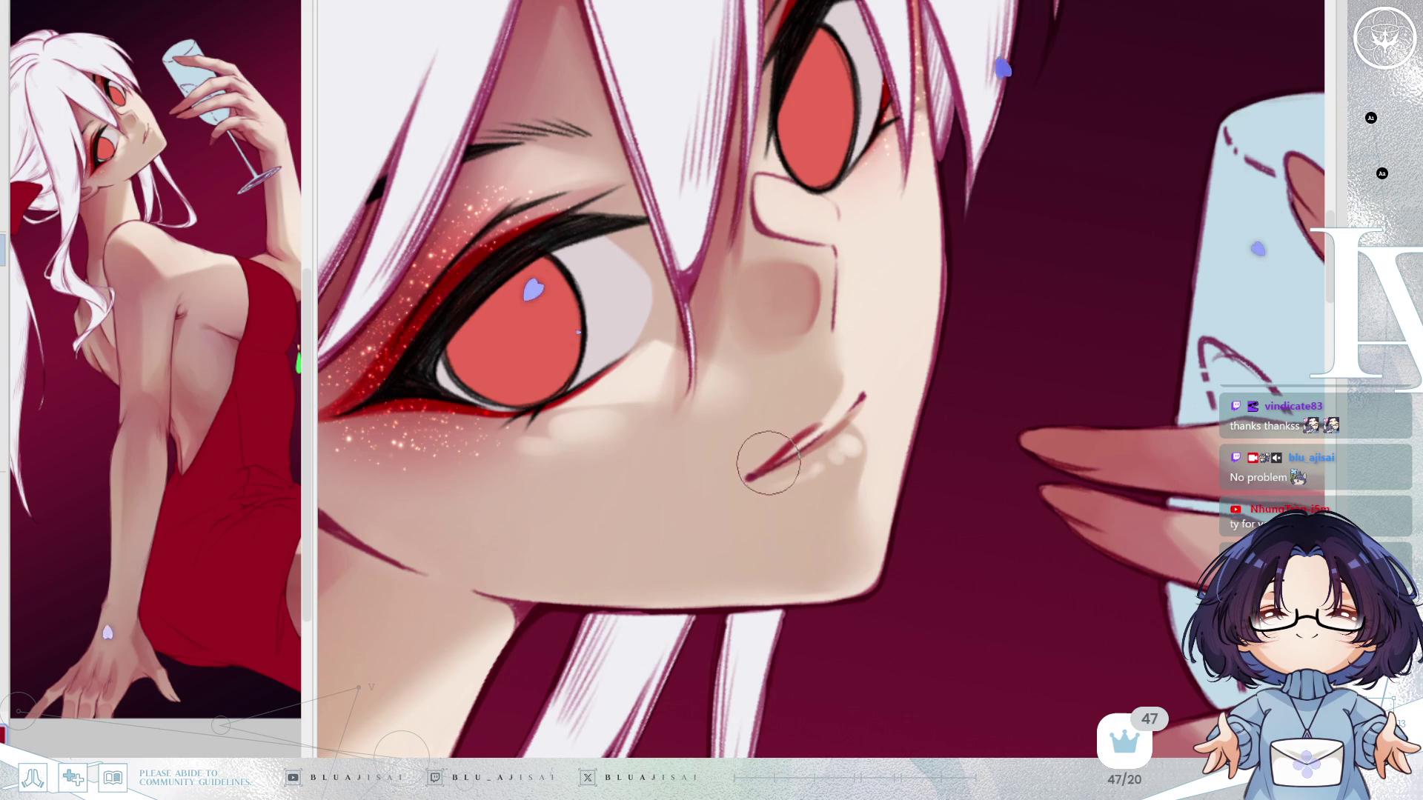
drag(749, 471, 826, 424)
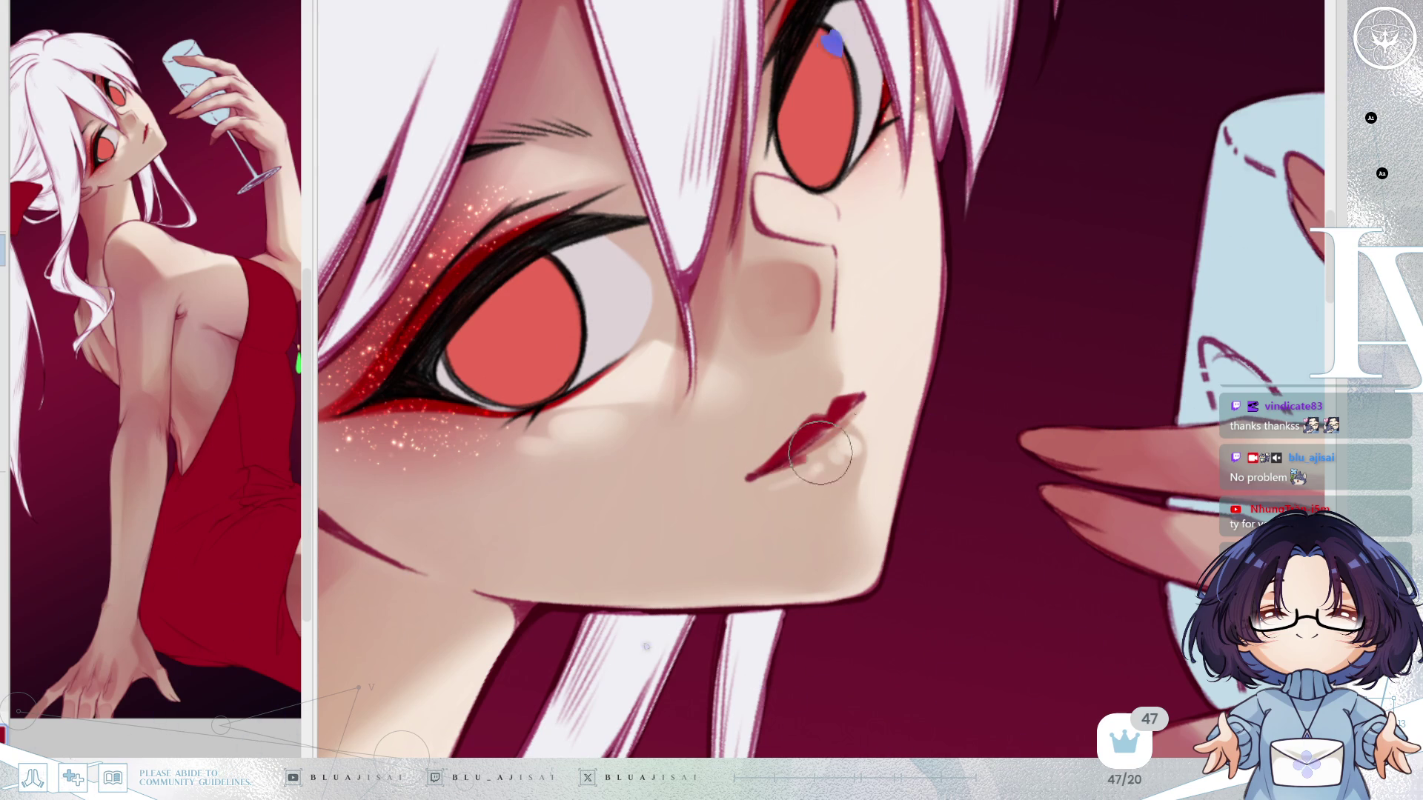
mouse_move(757, 474)
mouse_down()
mouse_move(832, 460)
mouse_move(852, 438)
mouse_move(815, 433)
mouse_move(851, 407)
mouse_move(846, 447)
mouse_up()
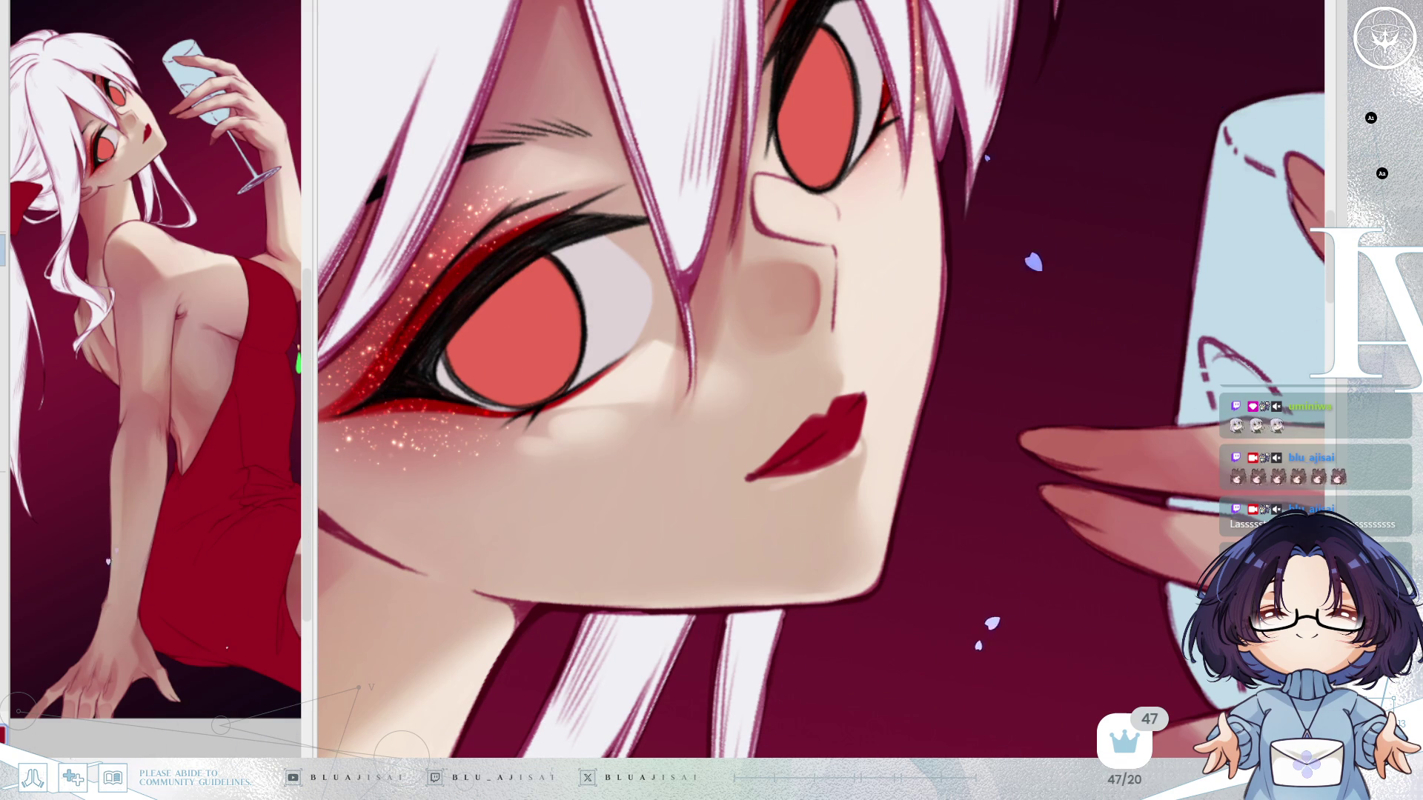
mouse_move(843, 366)
mouse_down()
mouse_move(1022, 152)
mouse_move(1022, 209)
mouse_move(810, 426)
mouse_up()
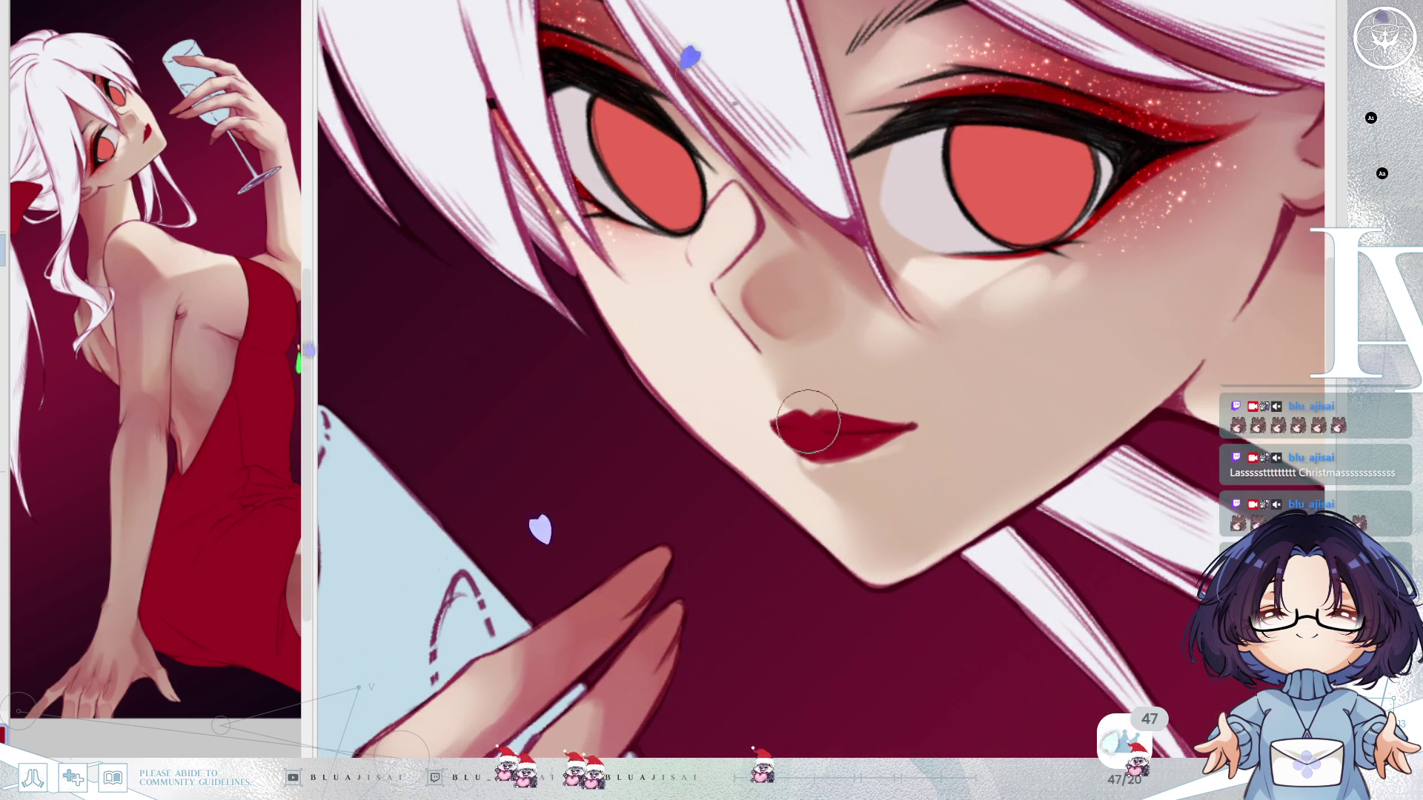
drag(1124, 321, 1057, 340)
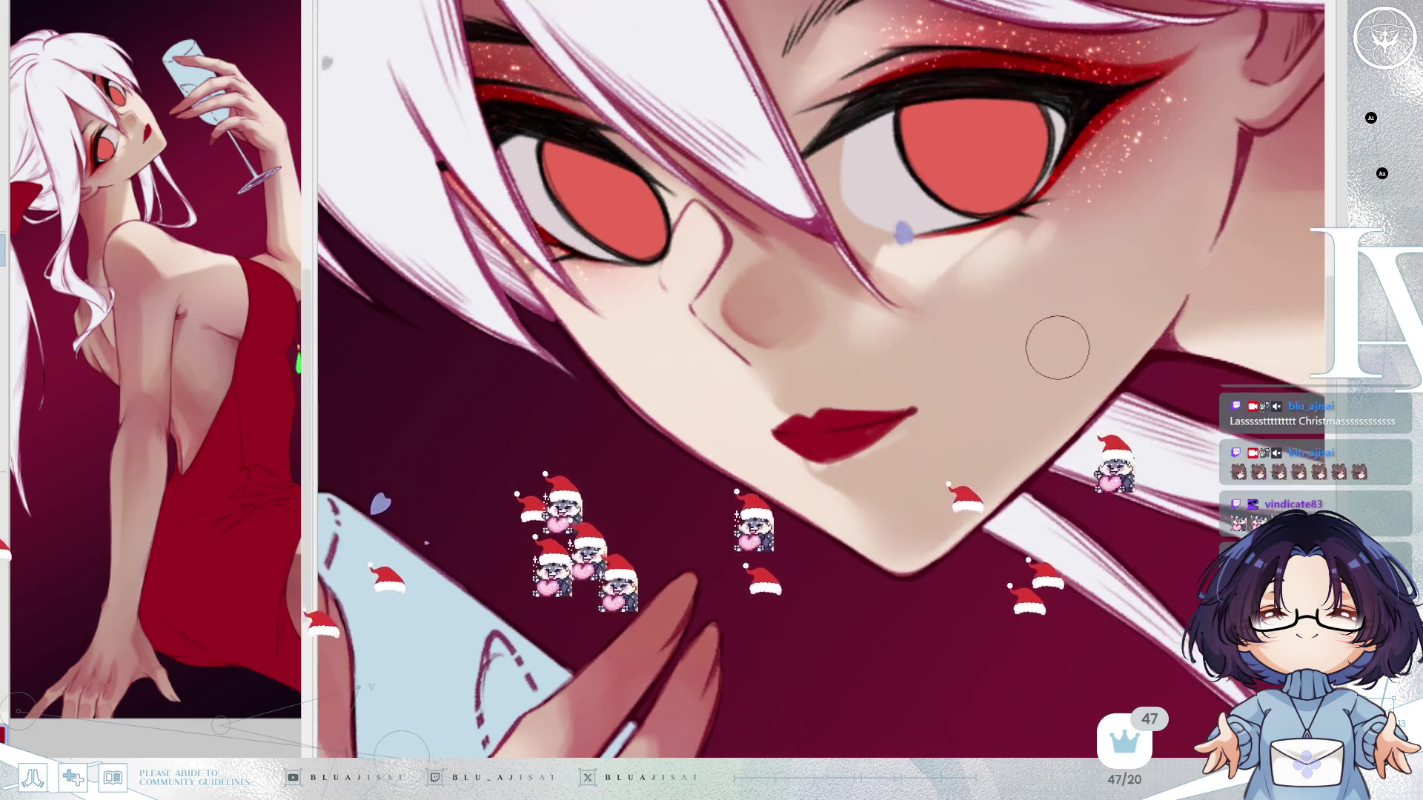
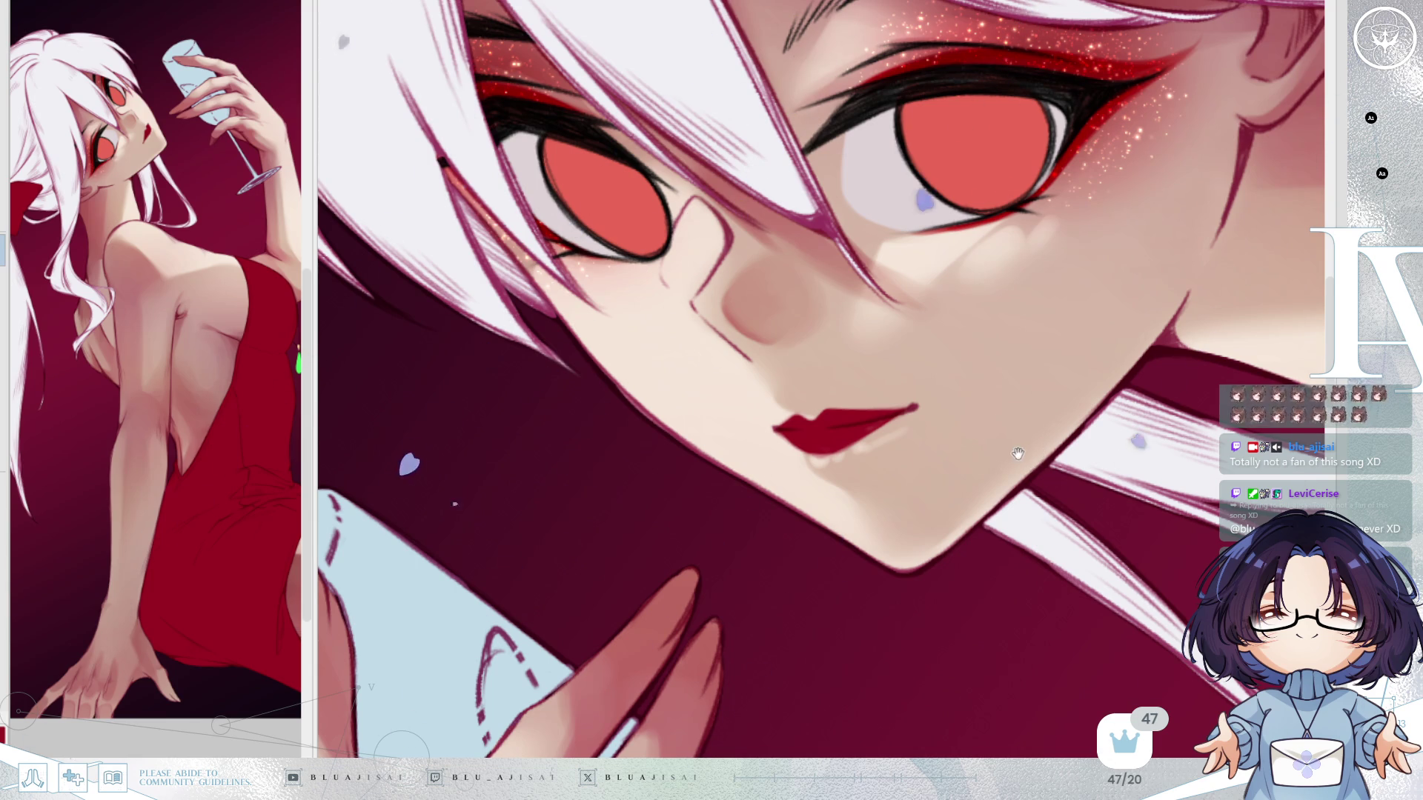
Level the face, shrink the brush, and blend a soft gradient into the lower lip's left side.
drag(1015, 442, 1009, 457)
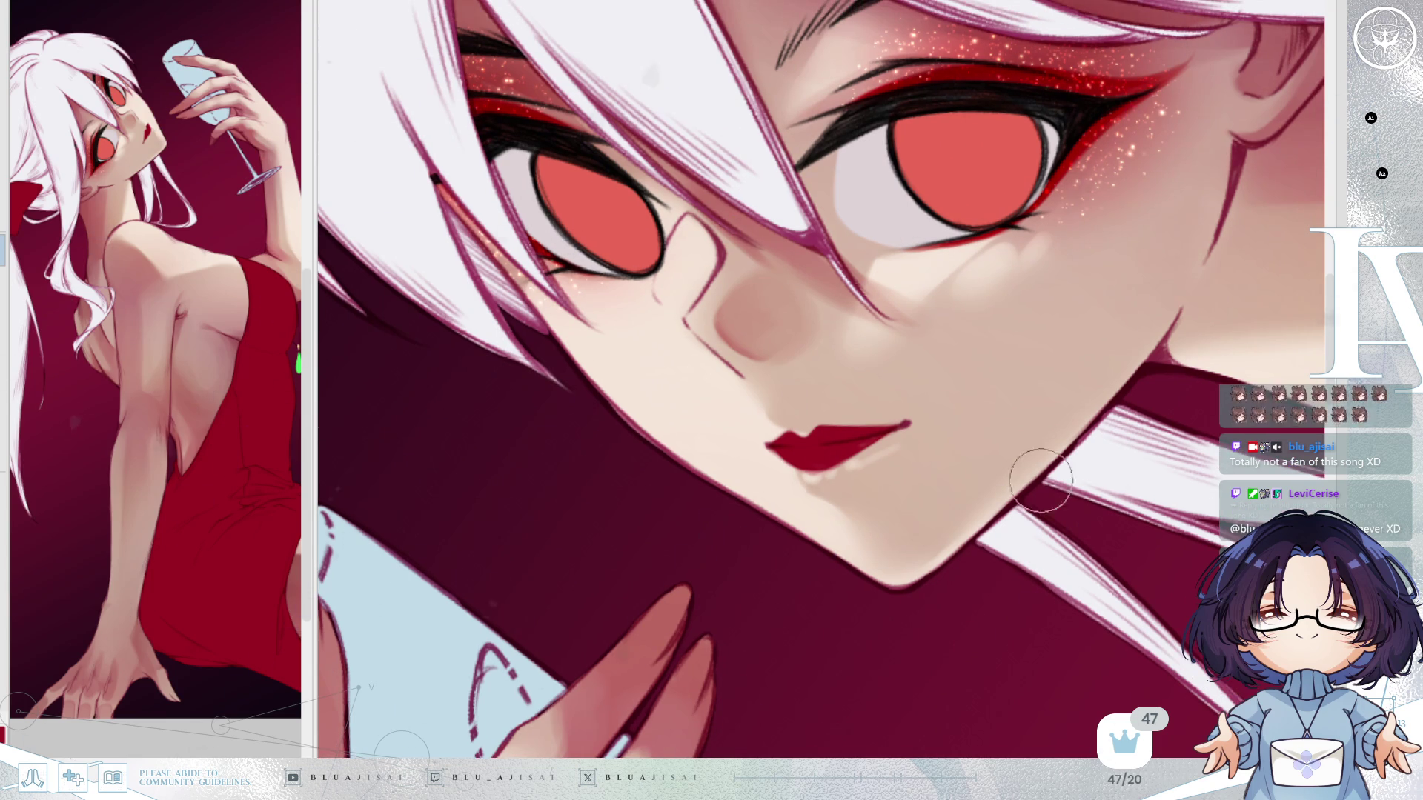
drag(926, 474, 826, 404)
drag(825, 238, 815, 390)
key(bracketleft)
key(bracketleft)
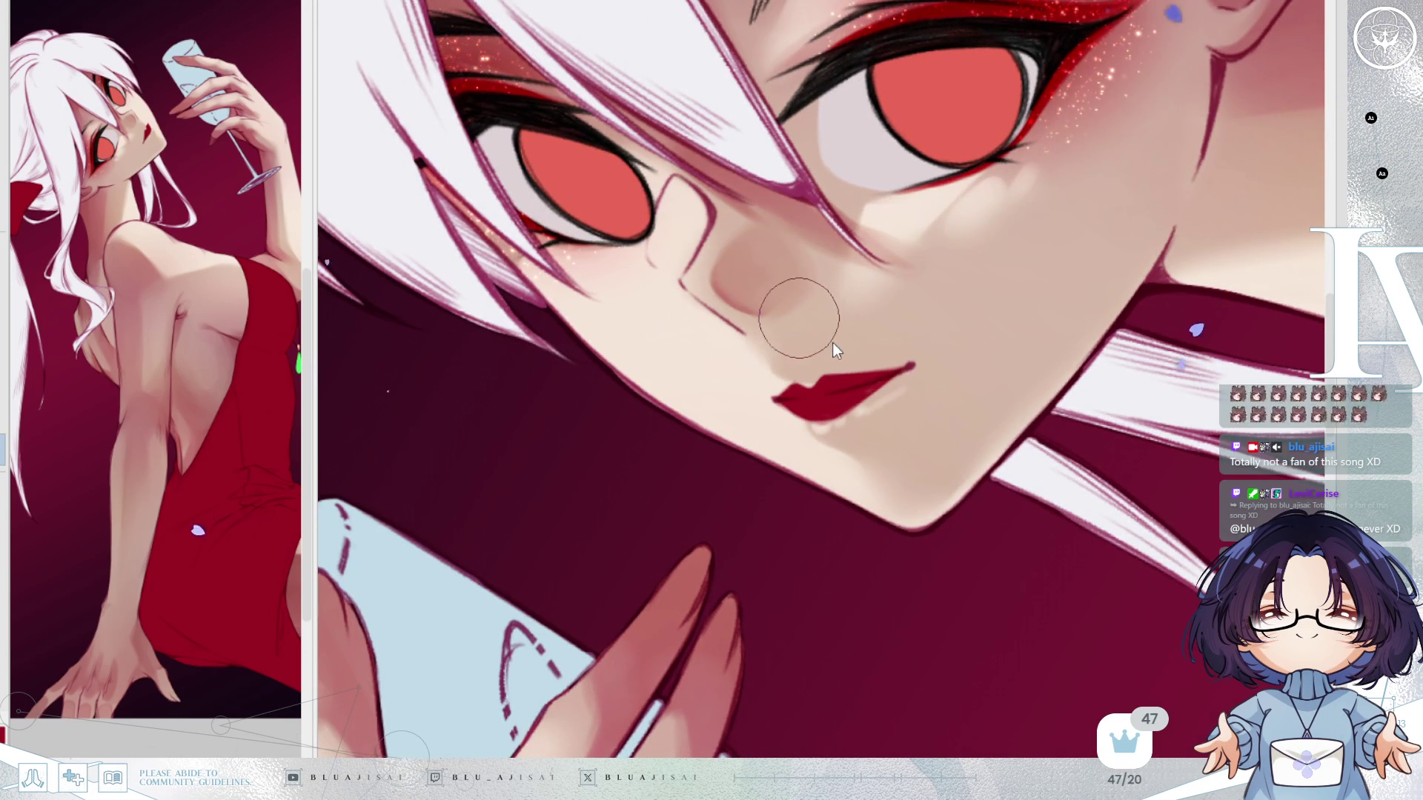
scroll(784, 409, up, 2)
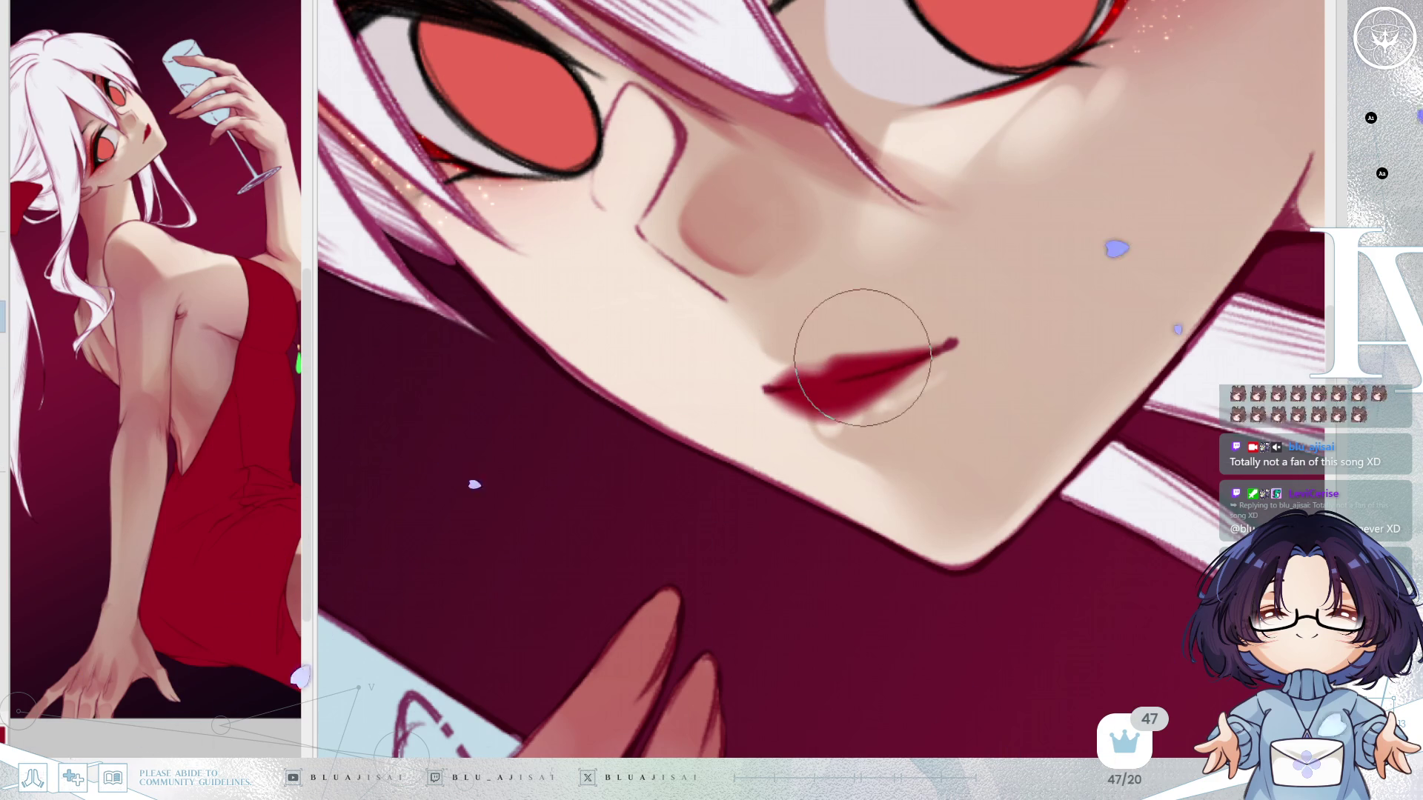
mouse_move(801, 380)
mouse_down()
mouse_move(878, 392)
mouse_move(811, 370)
mouse_move(810, 403)
mouse_move(838, 400)
mouse_move(815, 404)
mouse_move(919, 355)
mouse_move(851, 385)
mouse_move(800, 379)
mouse_move(912, 361)
mouse_up()
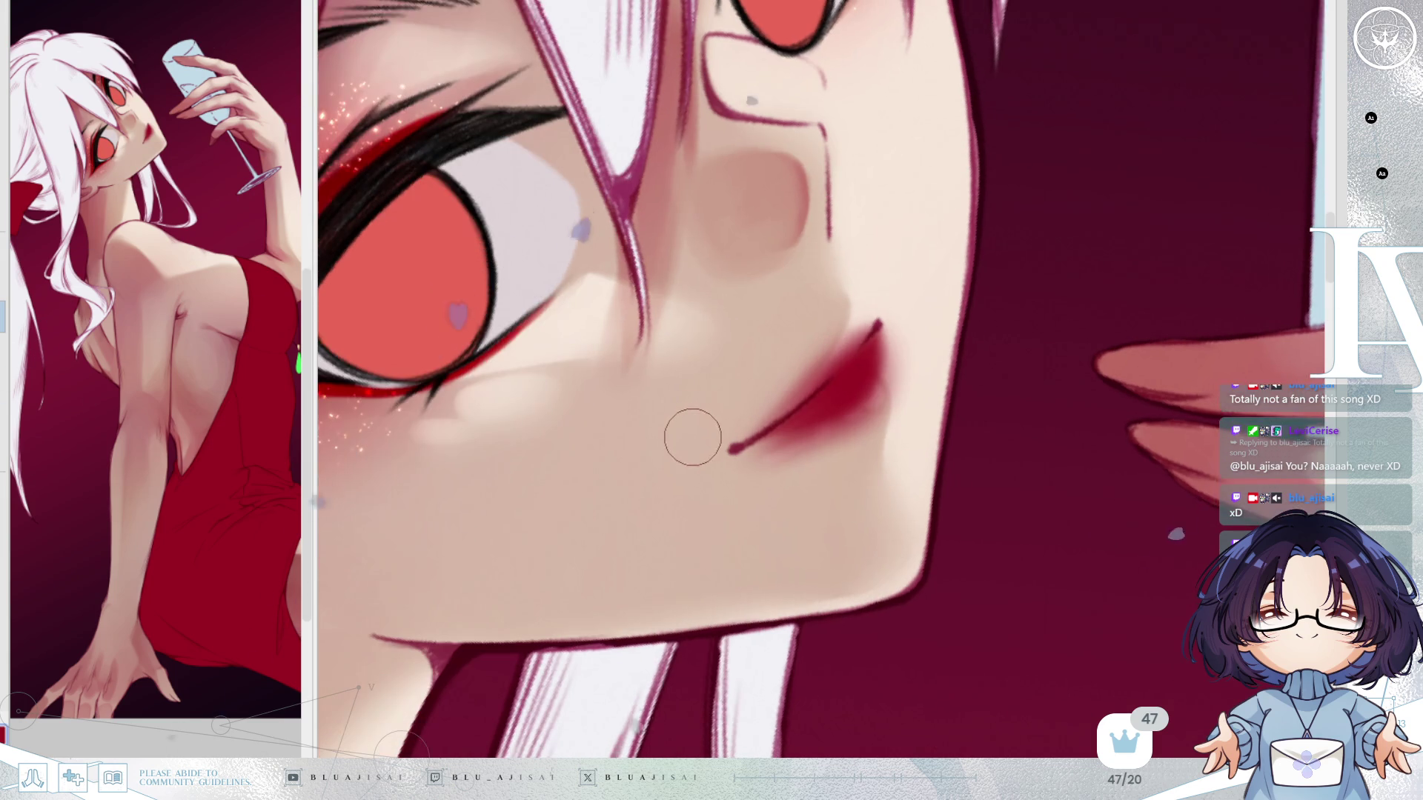
Deepen the saturated red on the lips and blend it along the lower lip.
mouse_move(730, 412)
mouse_down()
mouse_move(810, 387)
mouse_move(820, 407)
mouse_move(800, 426)
mouse_move(820, 422)
mouse_up()
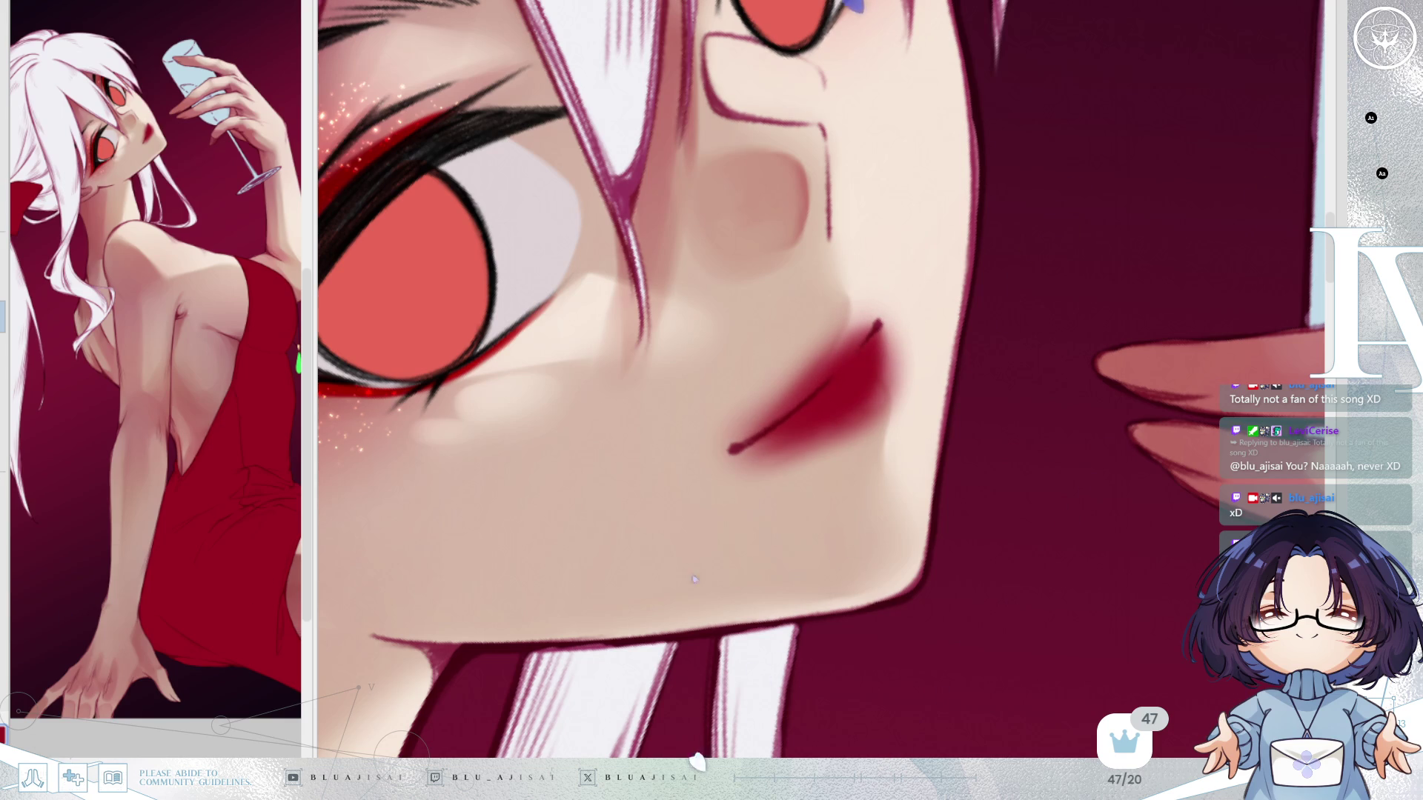
mouse_move(801, 409)
mouse_down()
mouse_move(882, 326)
mouse_move(901, 327)
mouse_up()
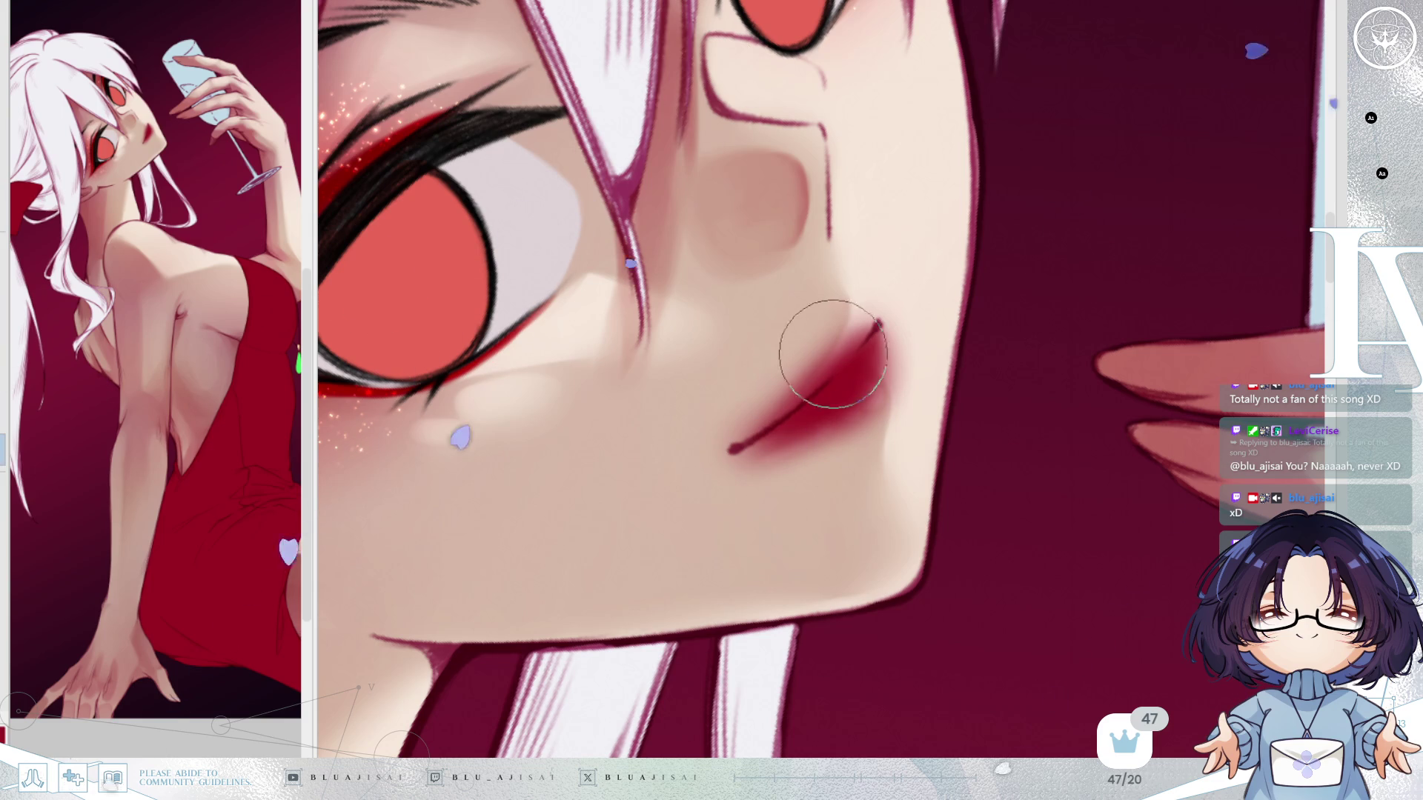
mouse_move(761, 439)
mouse_down()
mouse_move(778, 412)
mouse_move(851, 407)
mouse_move(878, 358)
mouse_move(941, 338)
mouse_move(938, 367)
mouse_up()
drag(964, 452, 963, 478)
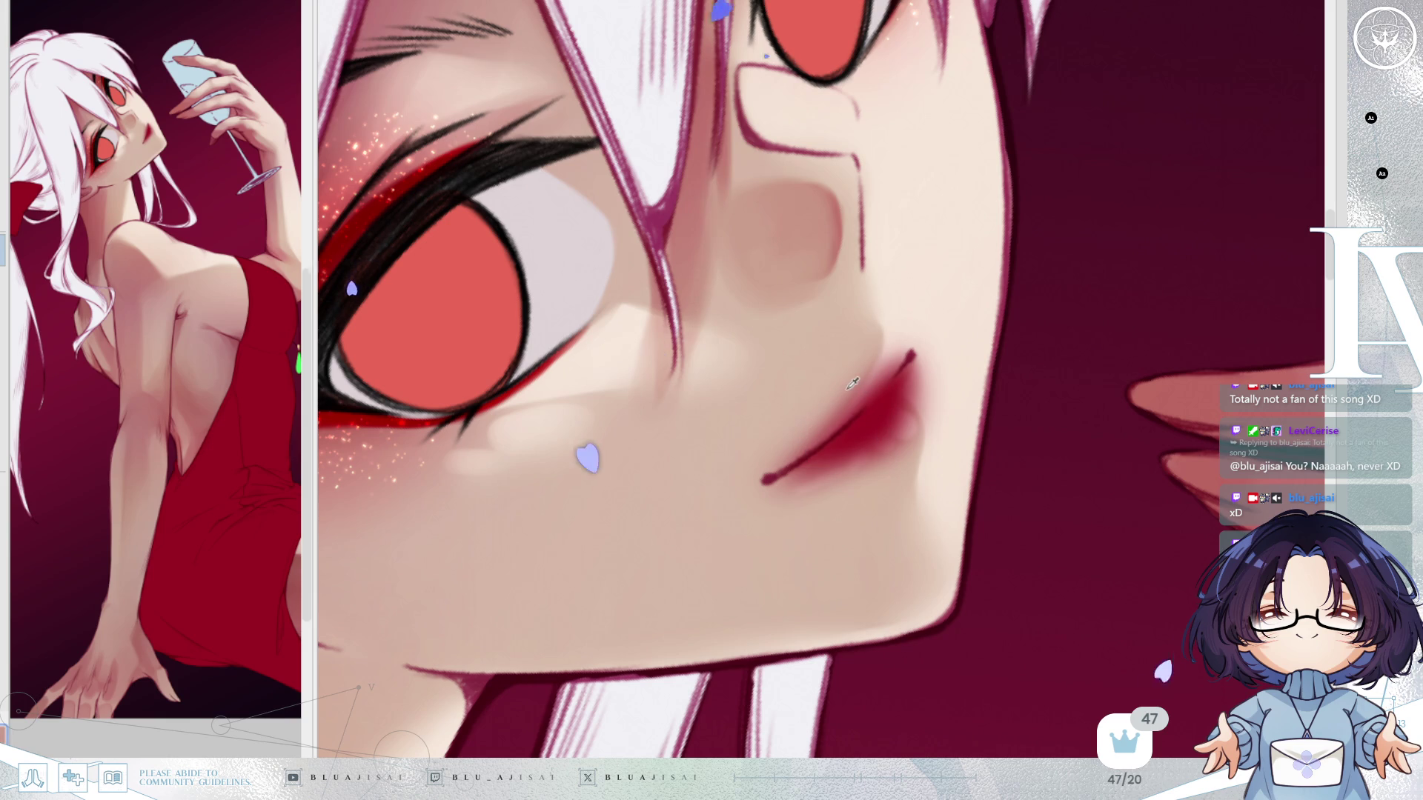
scroll(533, 148, left, 10)
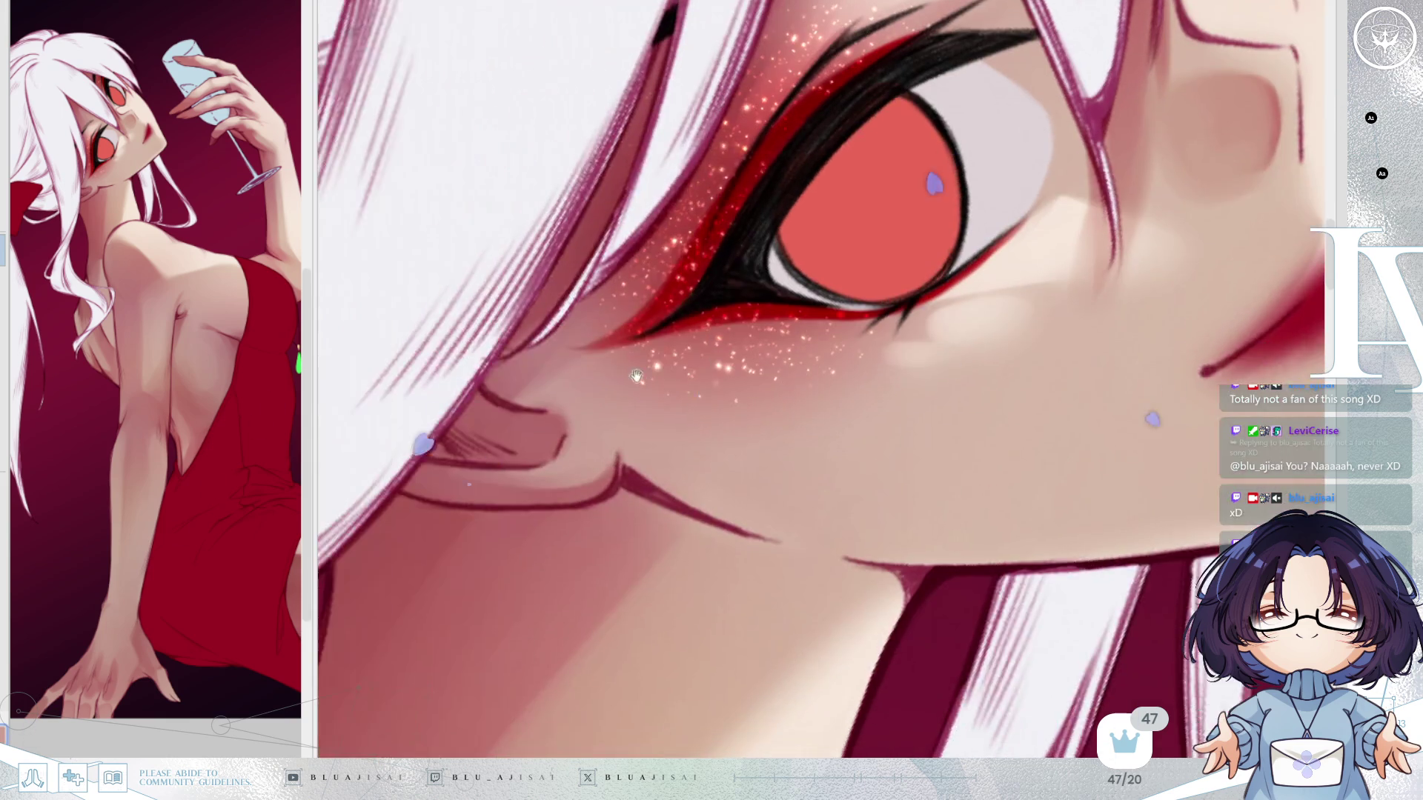
scroll(533, 148, right, 10)
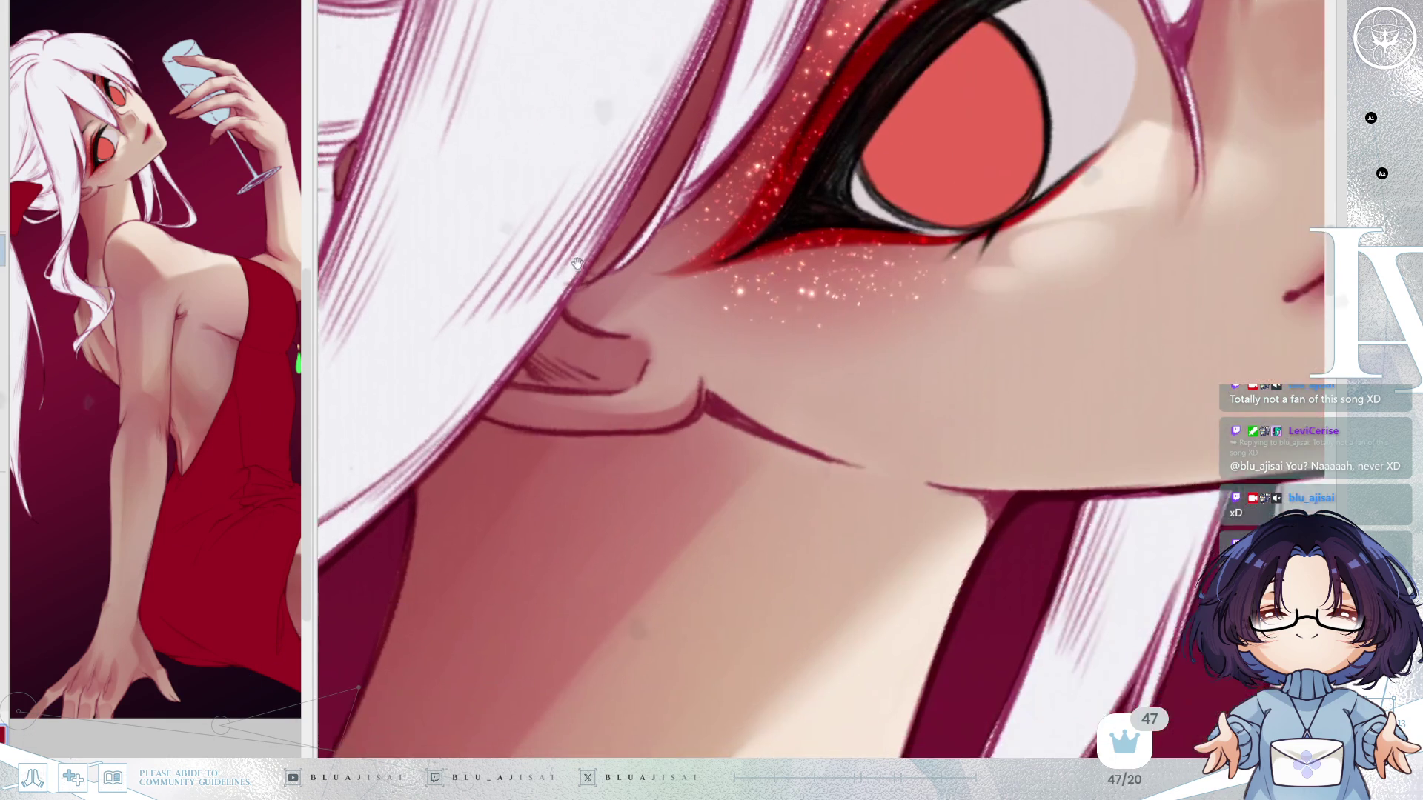
With a smaller brush, sharpen and darken the lip tip and smooth the lower lip's red.
key(bracketleft)
key(bracketleft)
key(bracketleft)
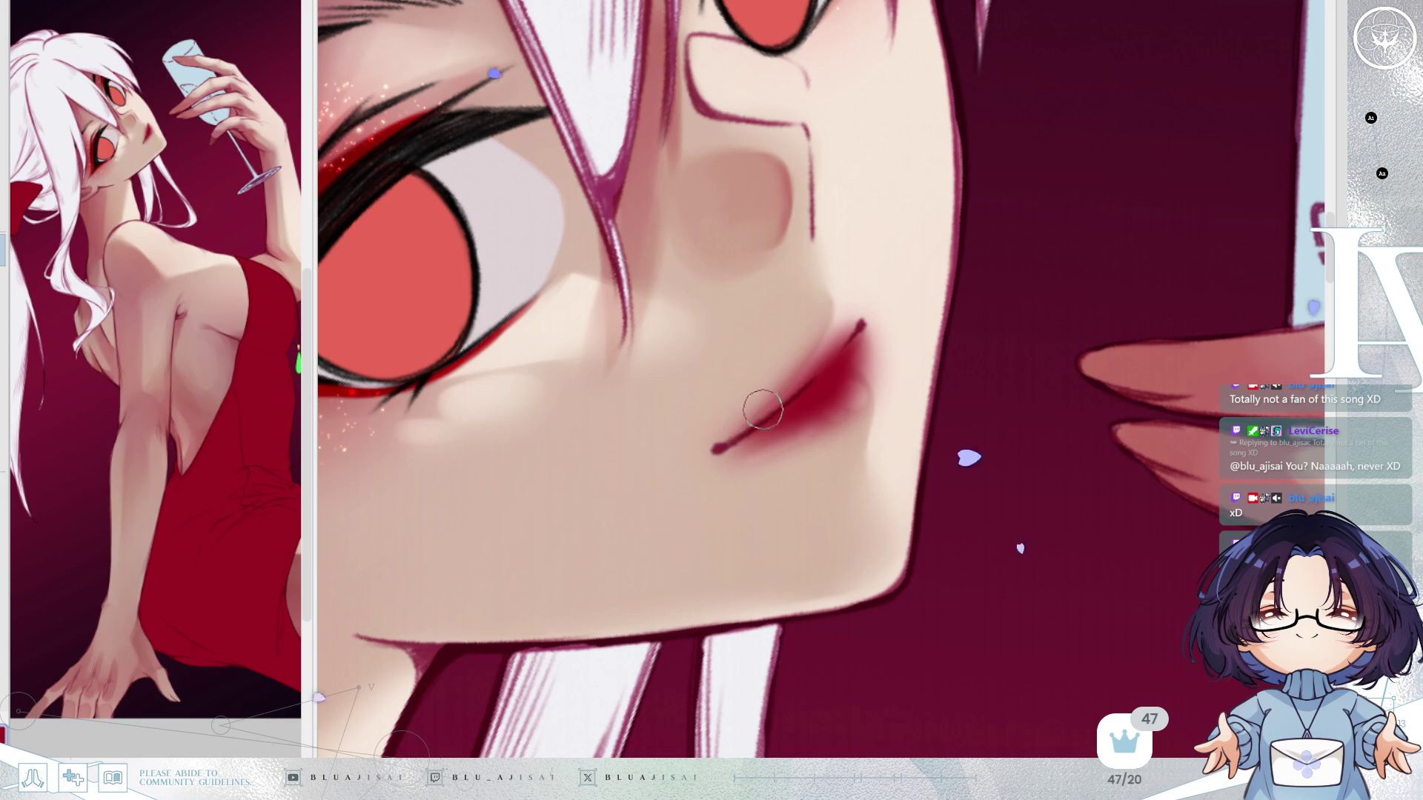
drag(731, 437, 755, 417)
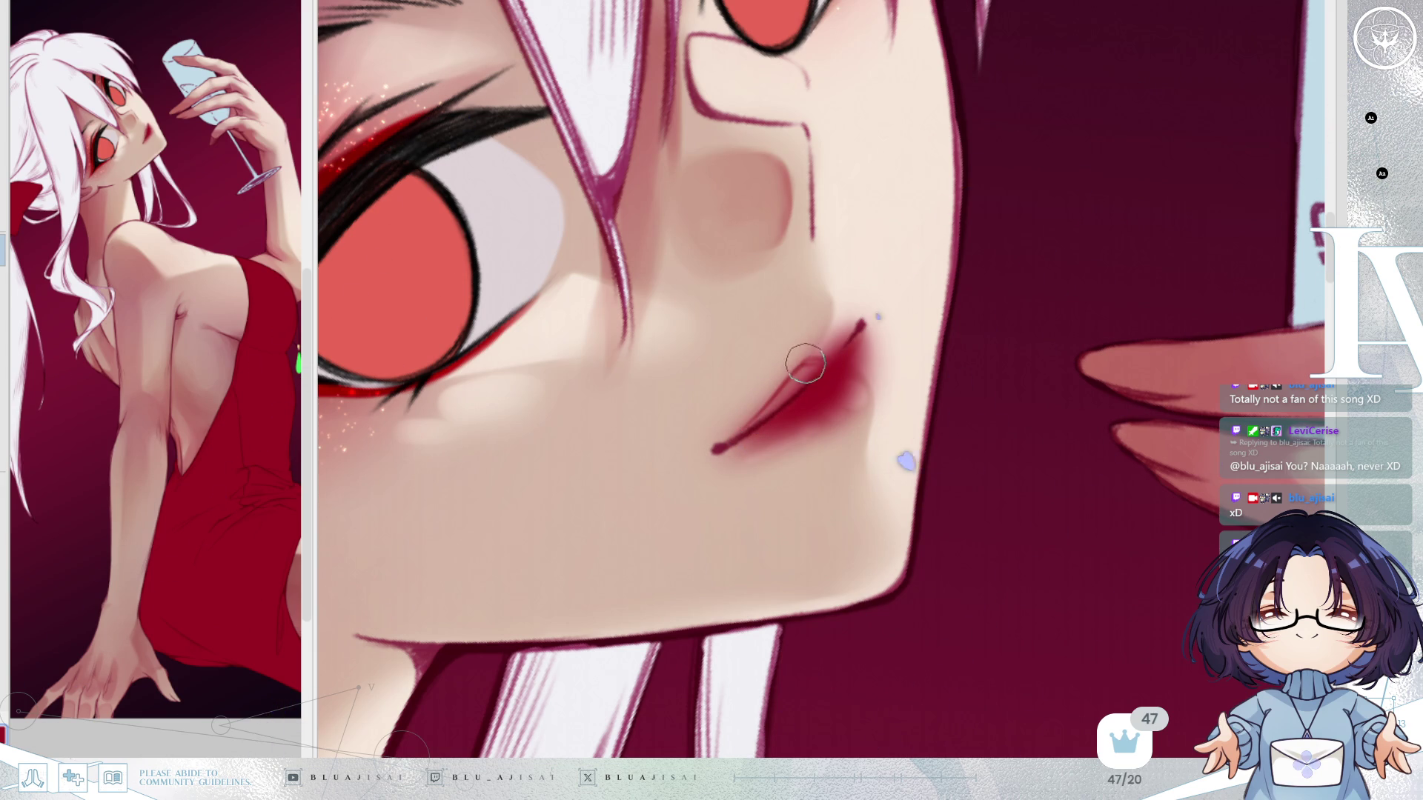
drag(820, 361, 836, 340)
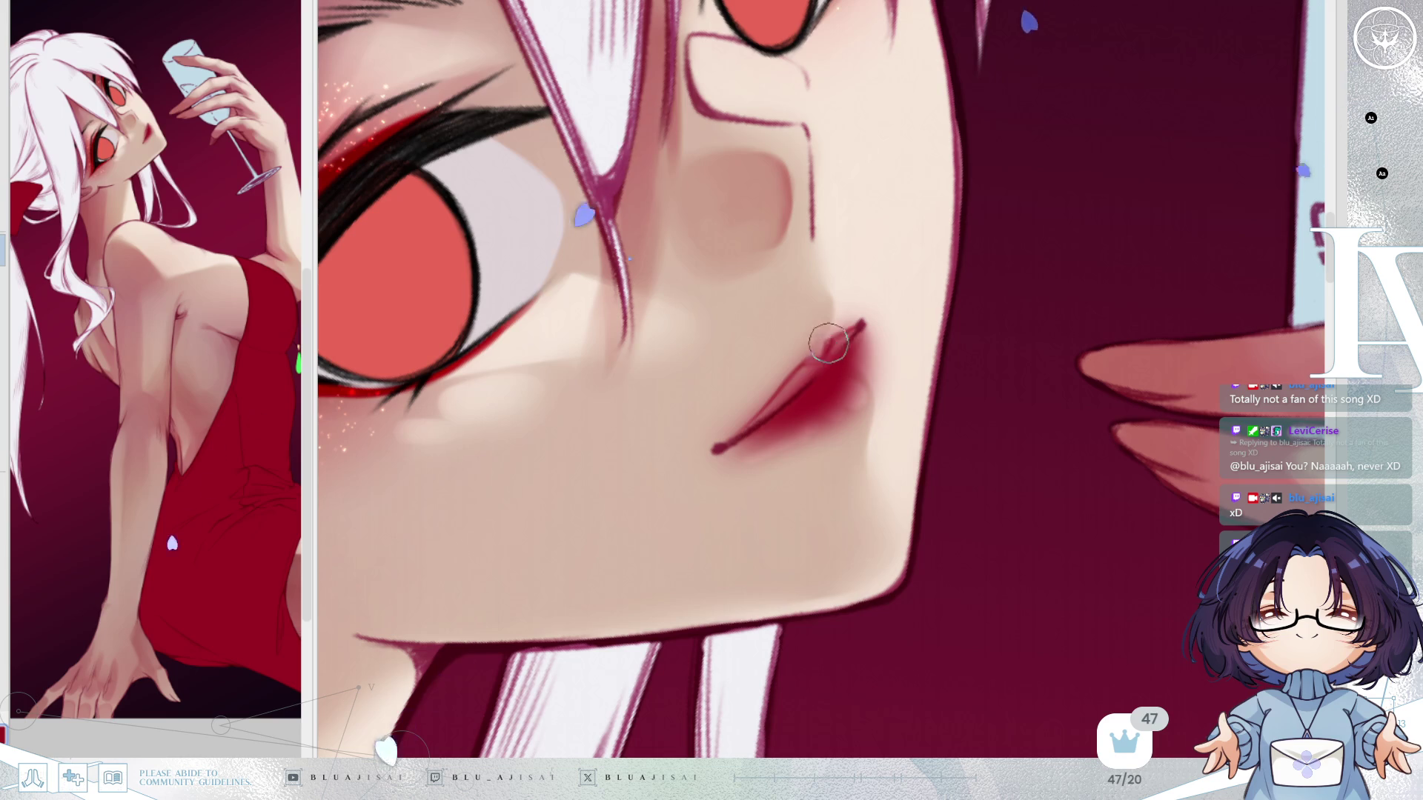
drag(839, 346, 827, 360)
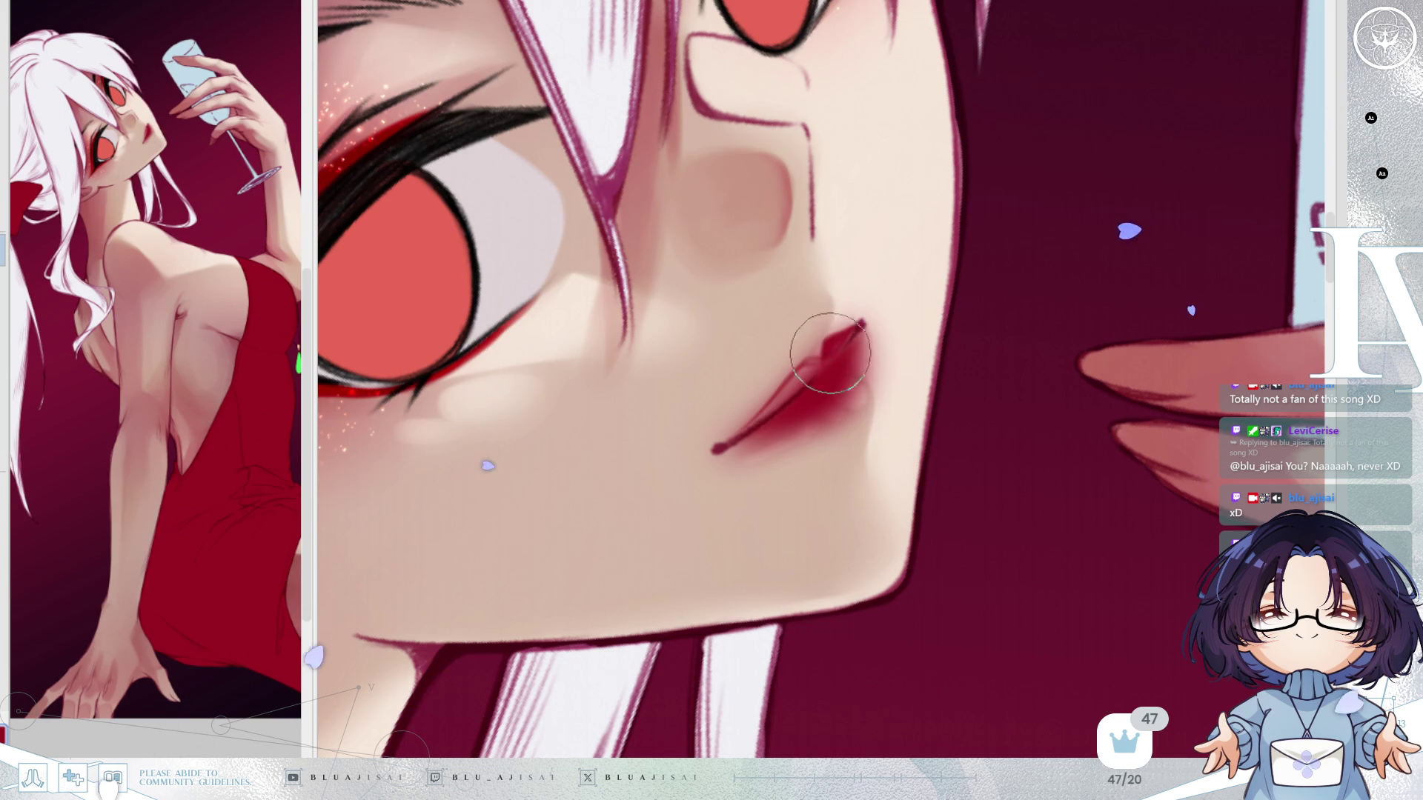
mouse_move(729, 441)
mouse_down()
mouse_move(803, 356)
mouse_move(792, 379)
mouse_up()
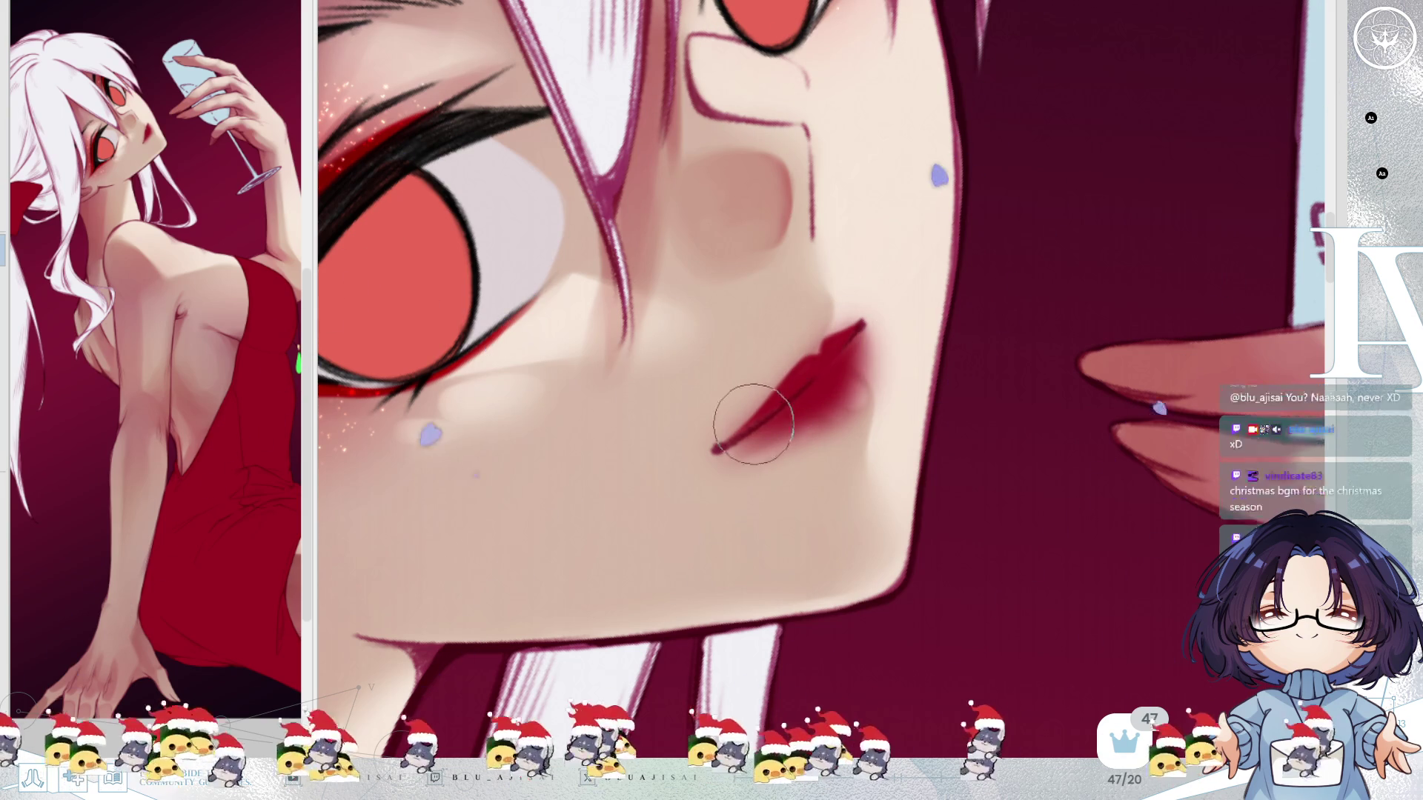
On the mirrored view, notch the upper lip into a cupid's bow and darken the lower lip.
key(h)
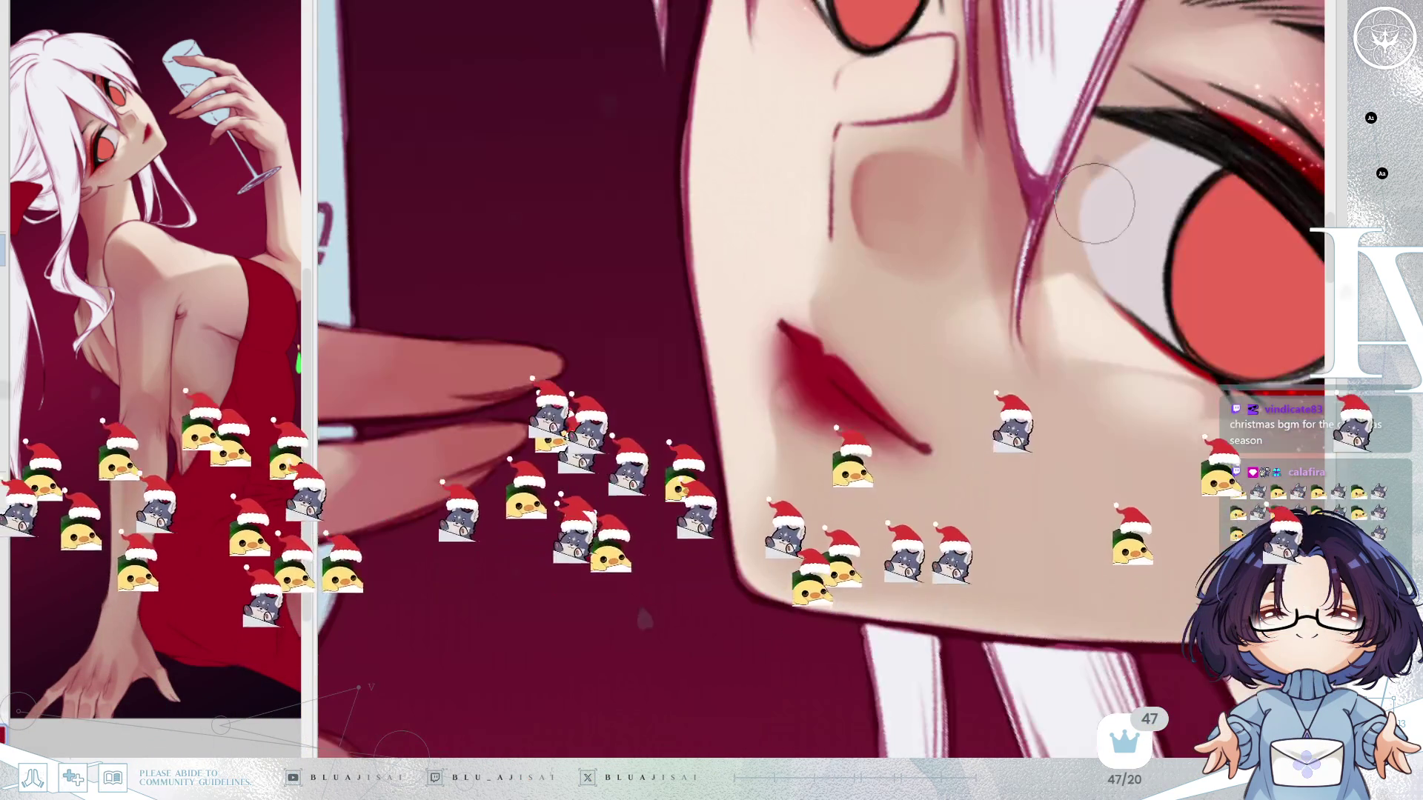
mouse_move(1097, 200)
mouse_down()
mouse_move(896, 359)
mouse_move(911, 348)
mouse_up()
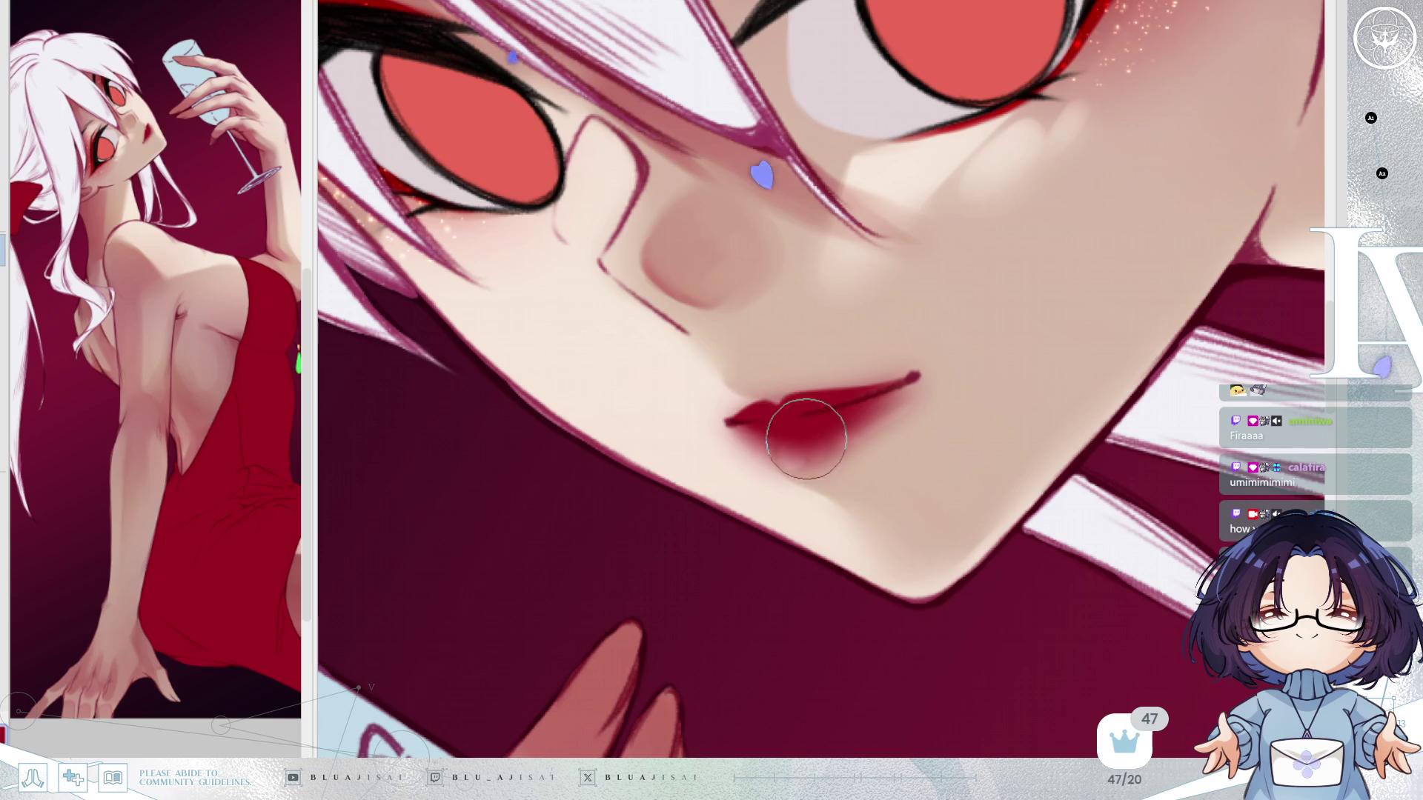
mouse_move(745, 426)
mouse_down()
mouse_move(873, 397)
mouse_move(852, 406)
mouse_up()
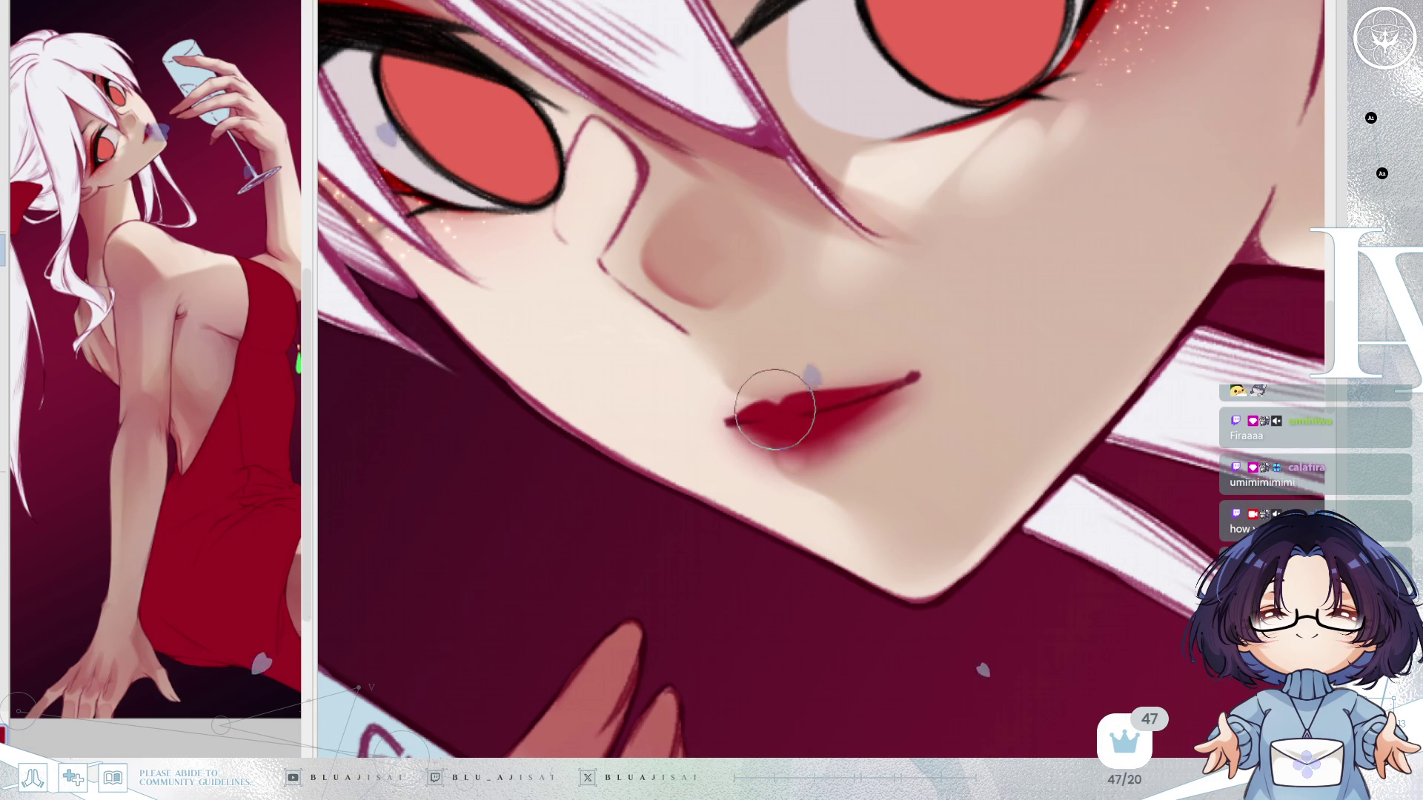
scroll(1059, 315, down, 5)
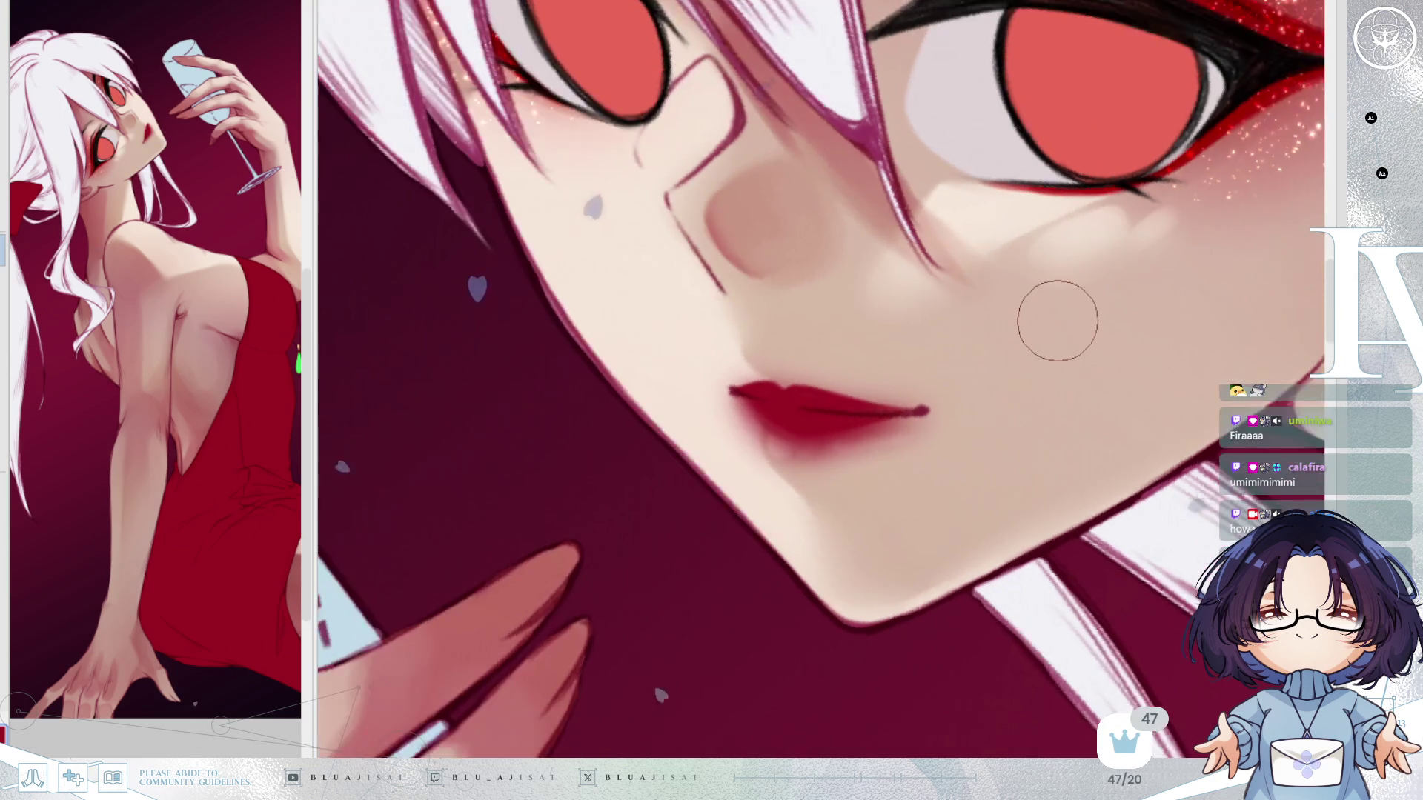
scroll(1061, 312, down, 1)
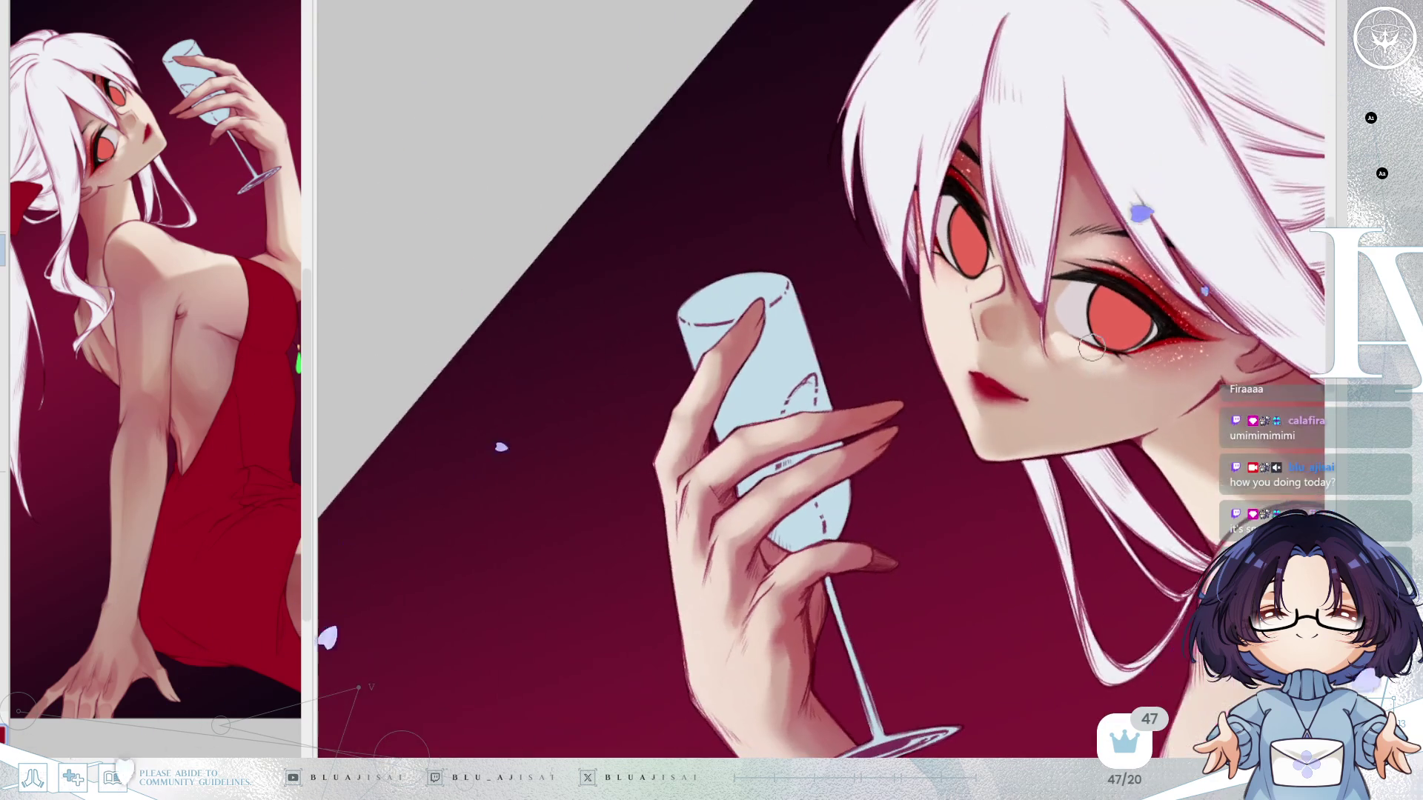
key(h)
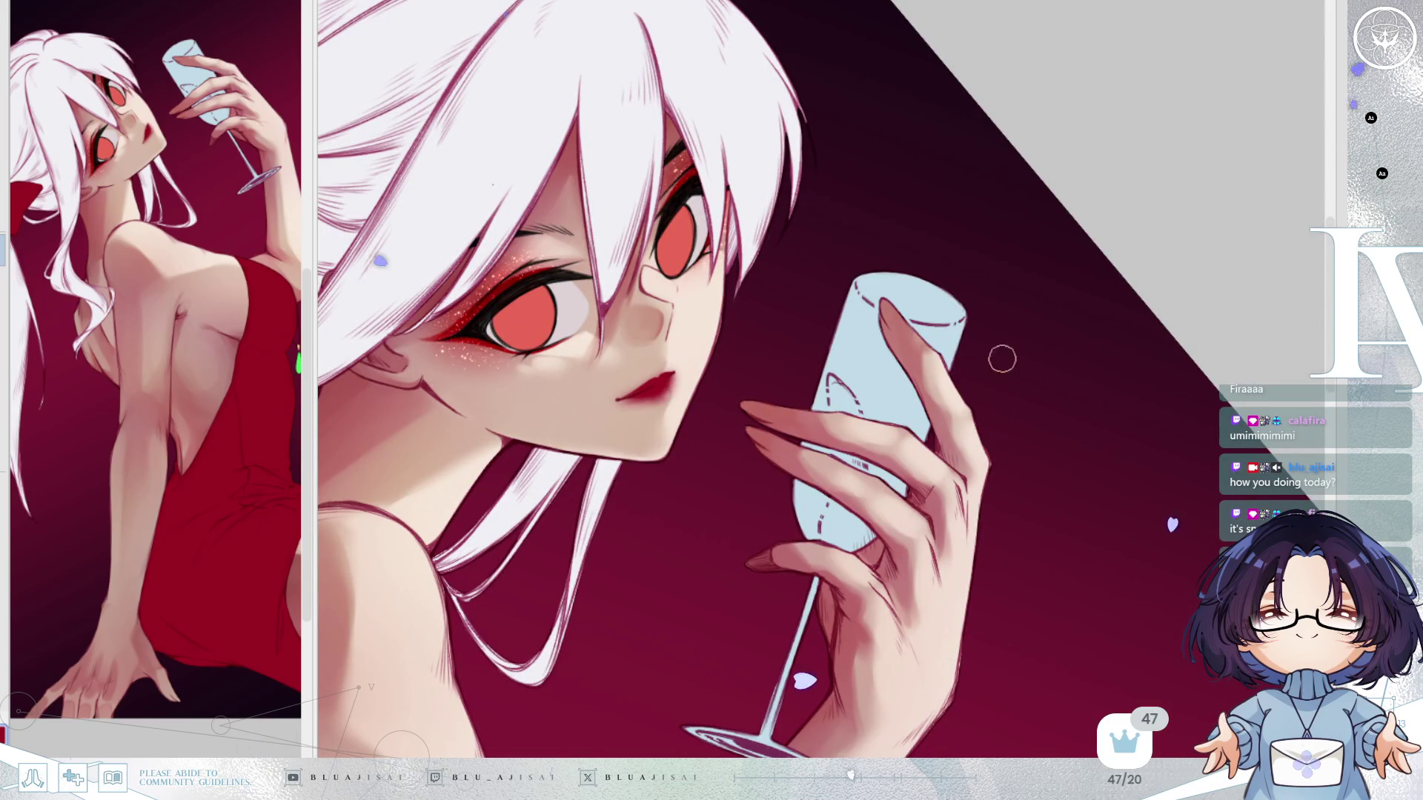
drag(802, 422, 956, 378)
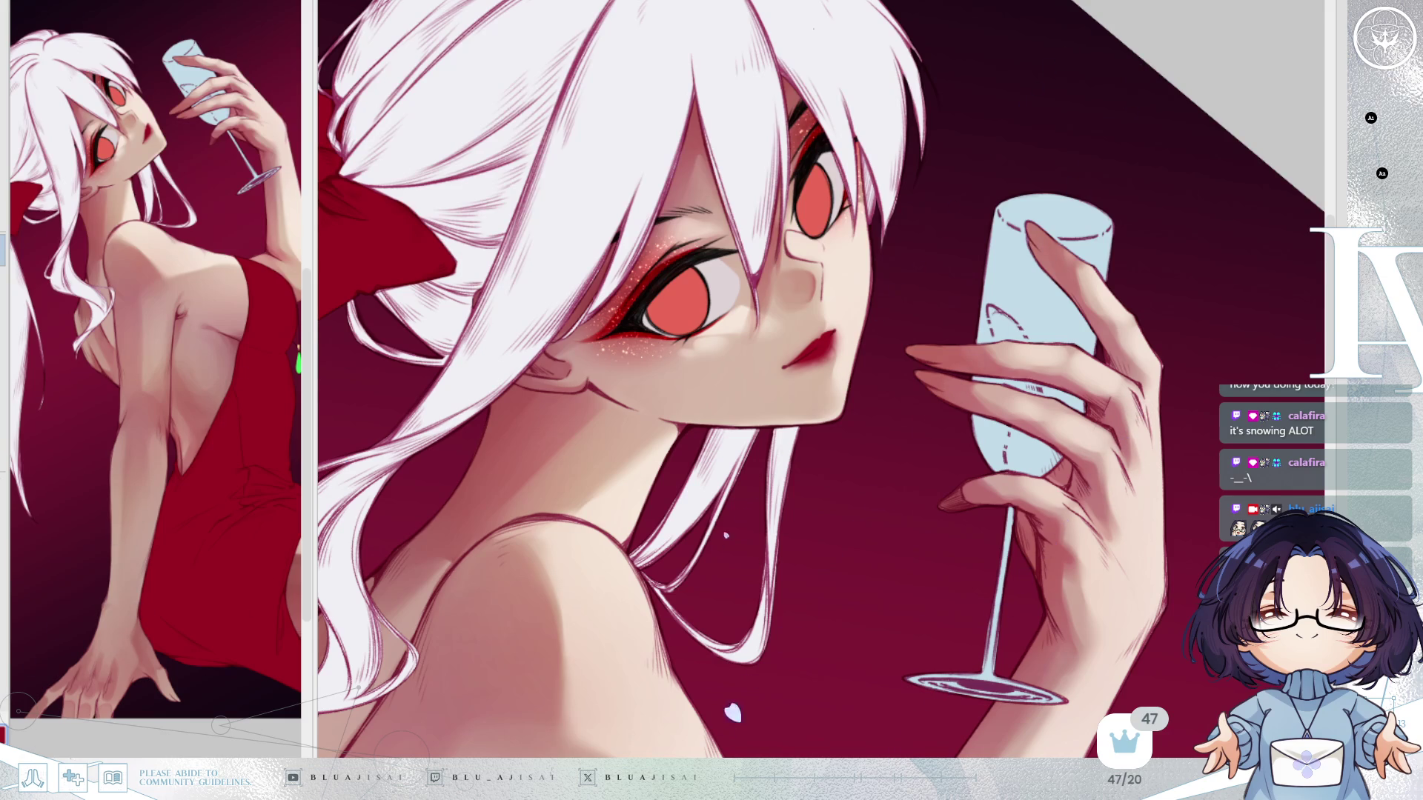
scroll(857, 394, up, 5)
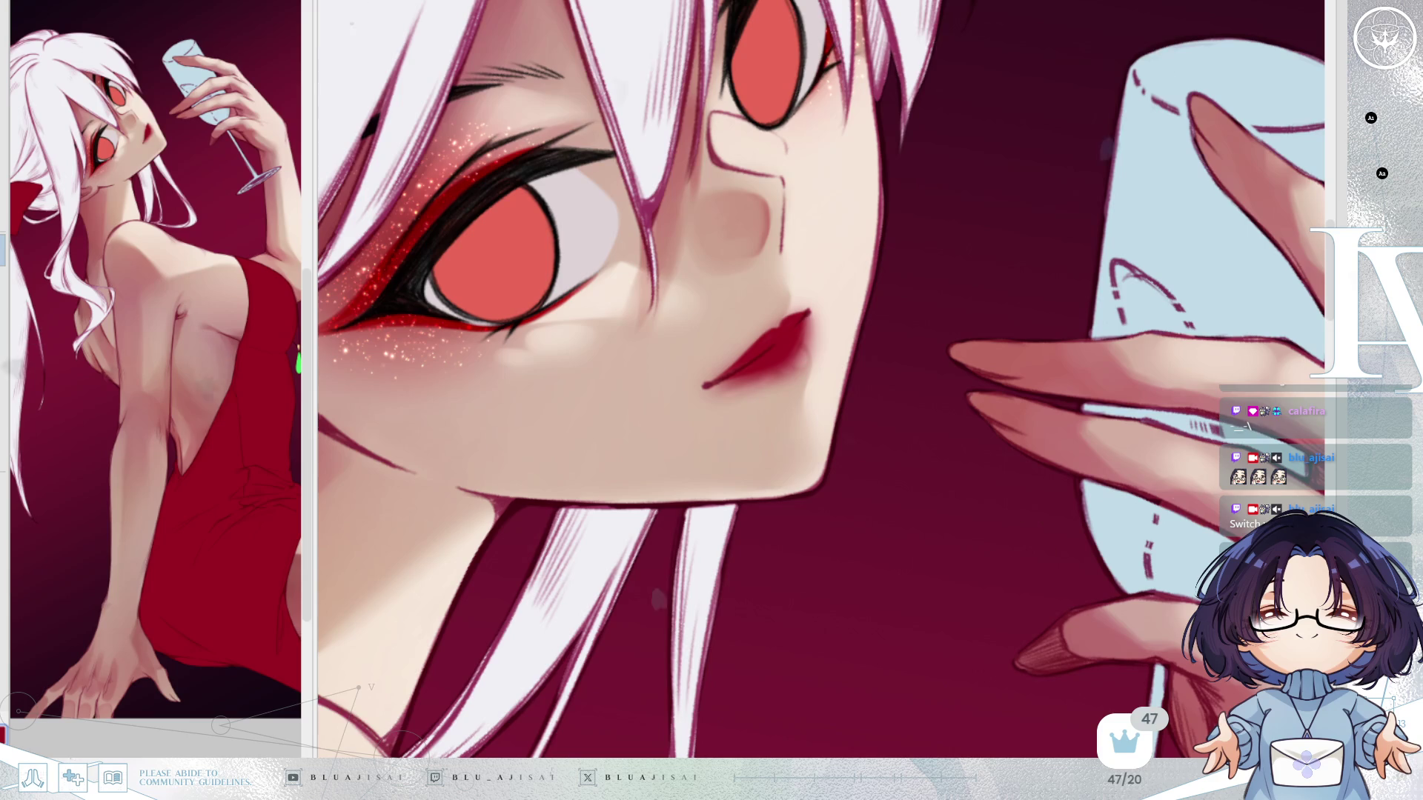
Refine the lip contour and blend the crimson shading on a mirrored, tilted view.
scroll(1038, 401, up, 2)
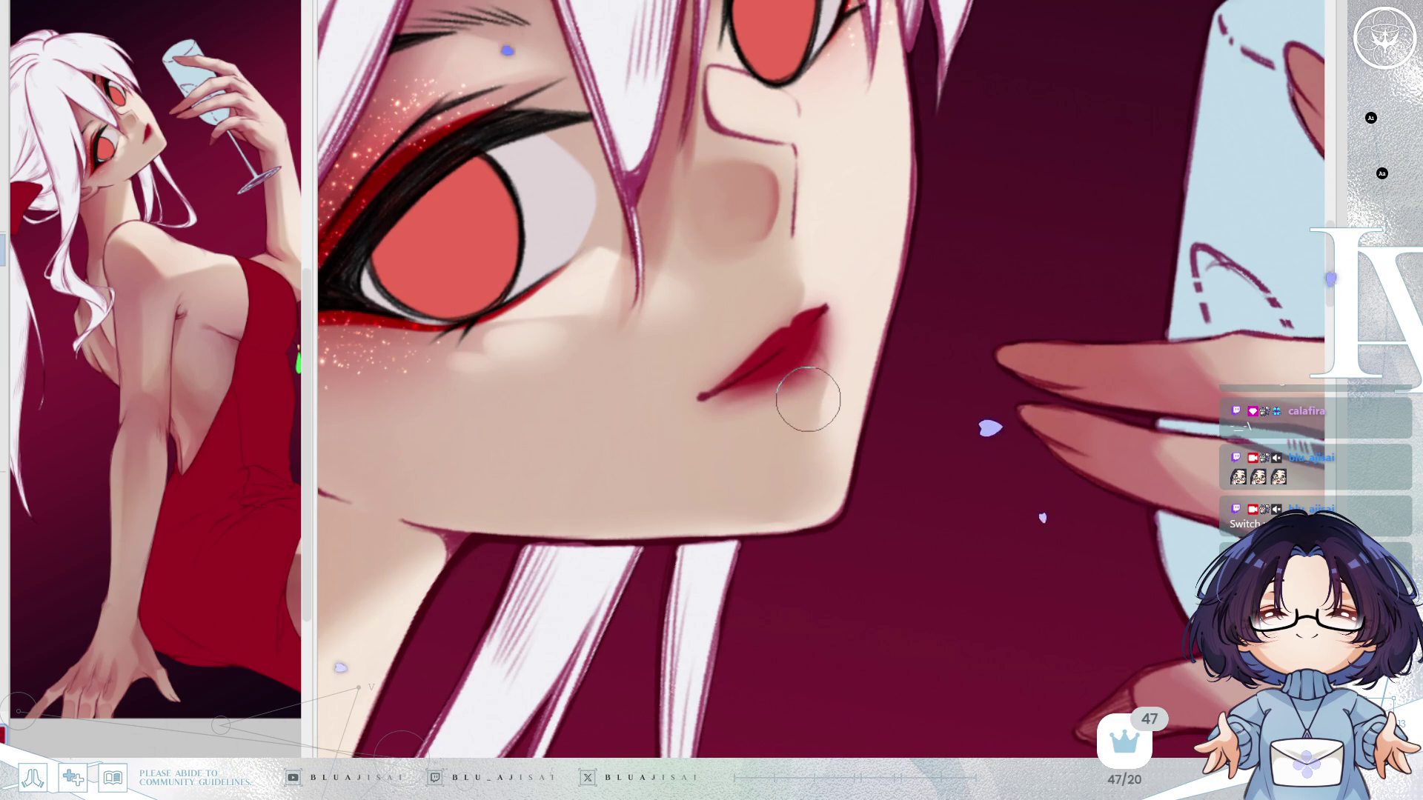
key(h)
key(asciicircum)
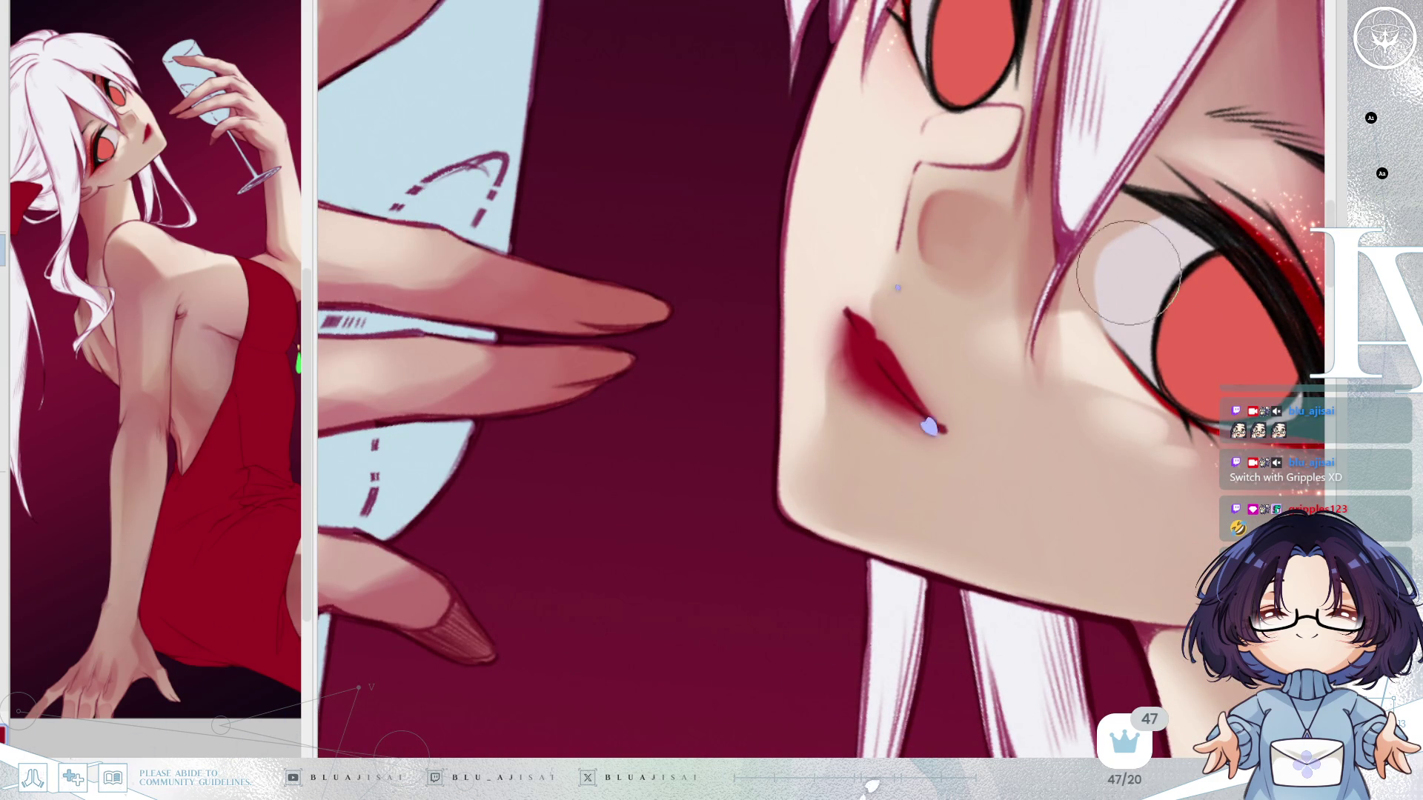
drag(864, 379, 927, 395)
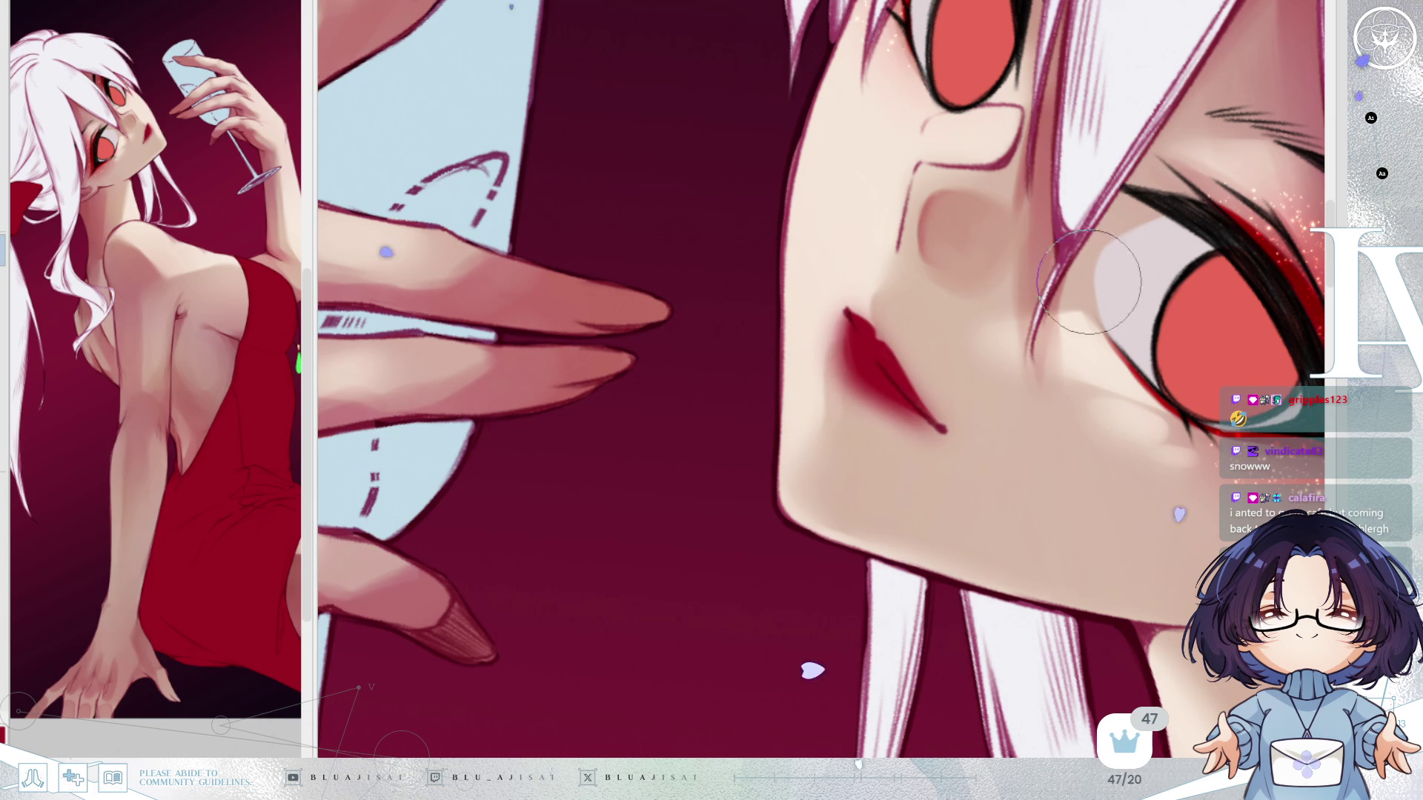
key(h)
key(End)
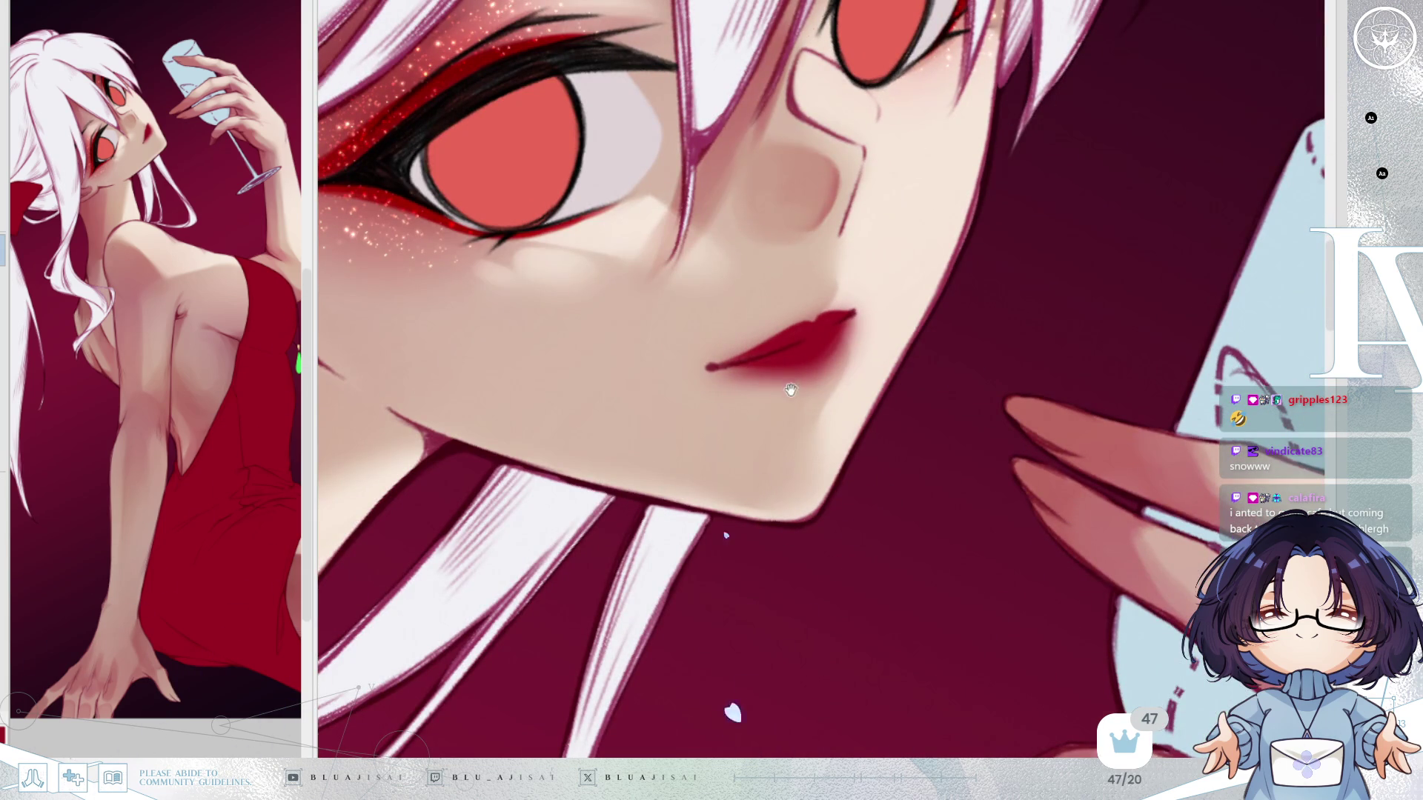
drag(791, 387, 852, 390)
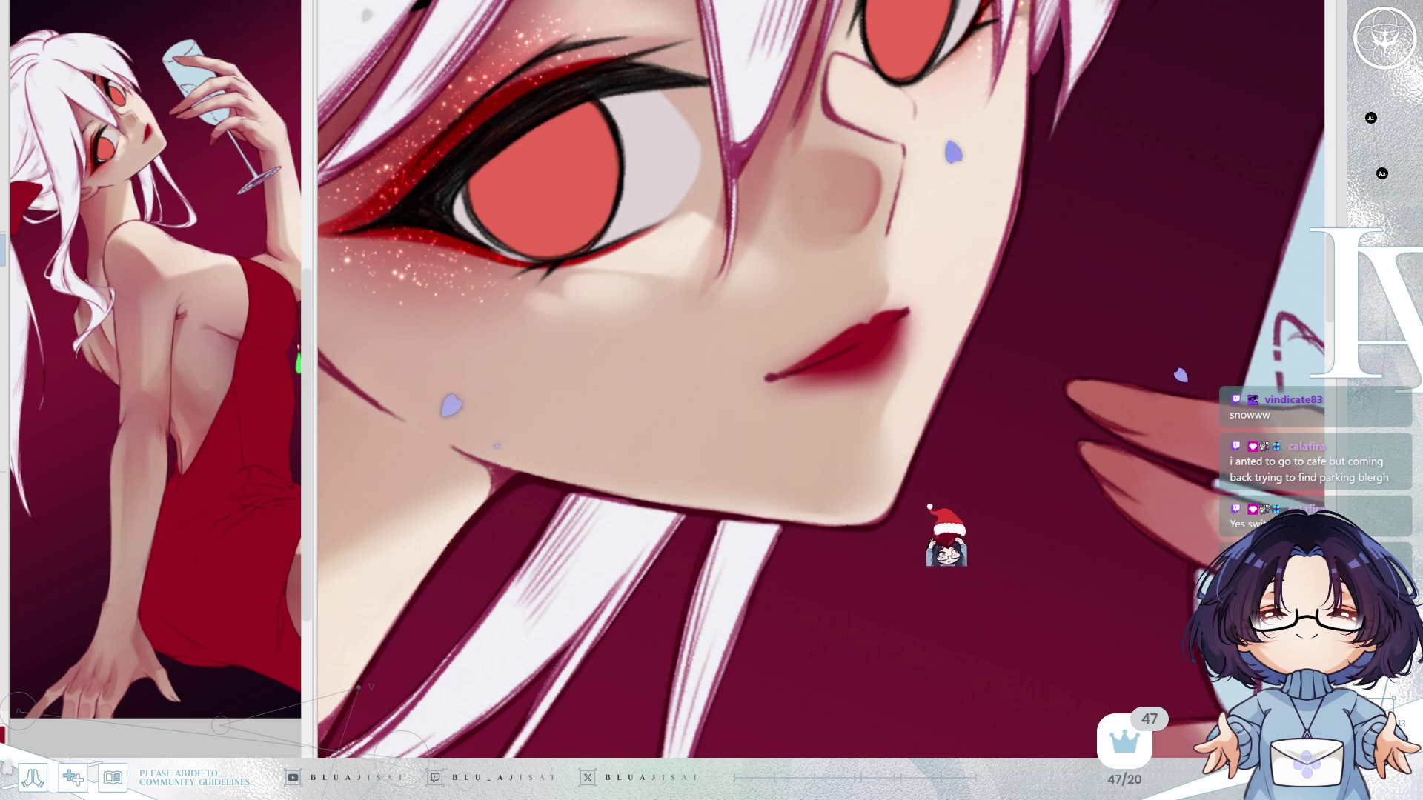
scroll(926, 371, up, 2)
mouse_move(928, 334)
mouse_down()
mouse_move(896, 429)
mouse_move(921, 355)
mouse_move(889, 409)
mouse_move(886, 498)
mouse_move(921, 355)
mouse_move(909, 341)
mouse_move(892, 439)
mouse_up()
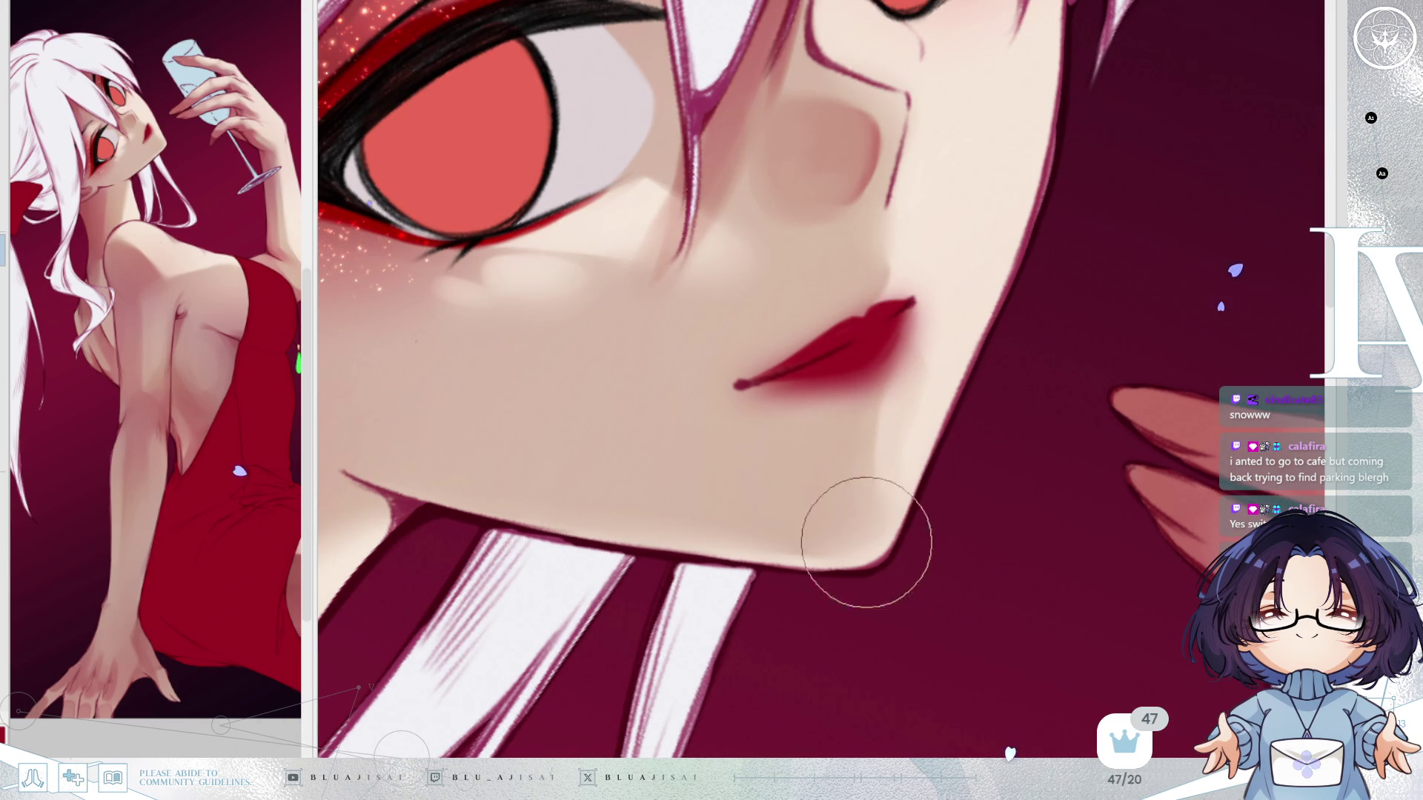
key(h)
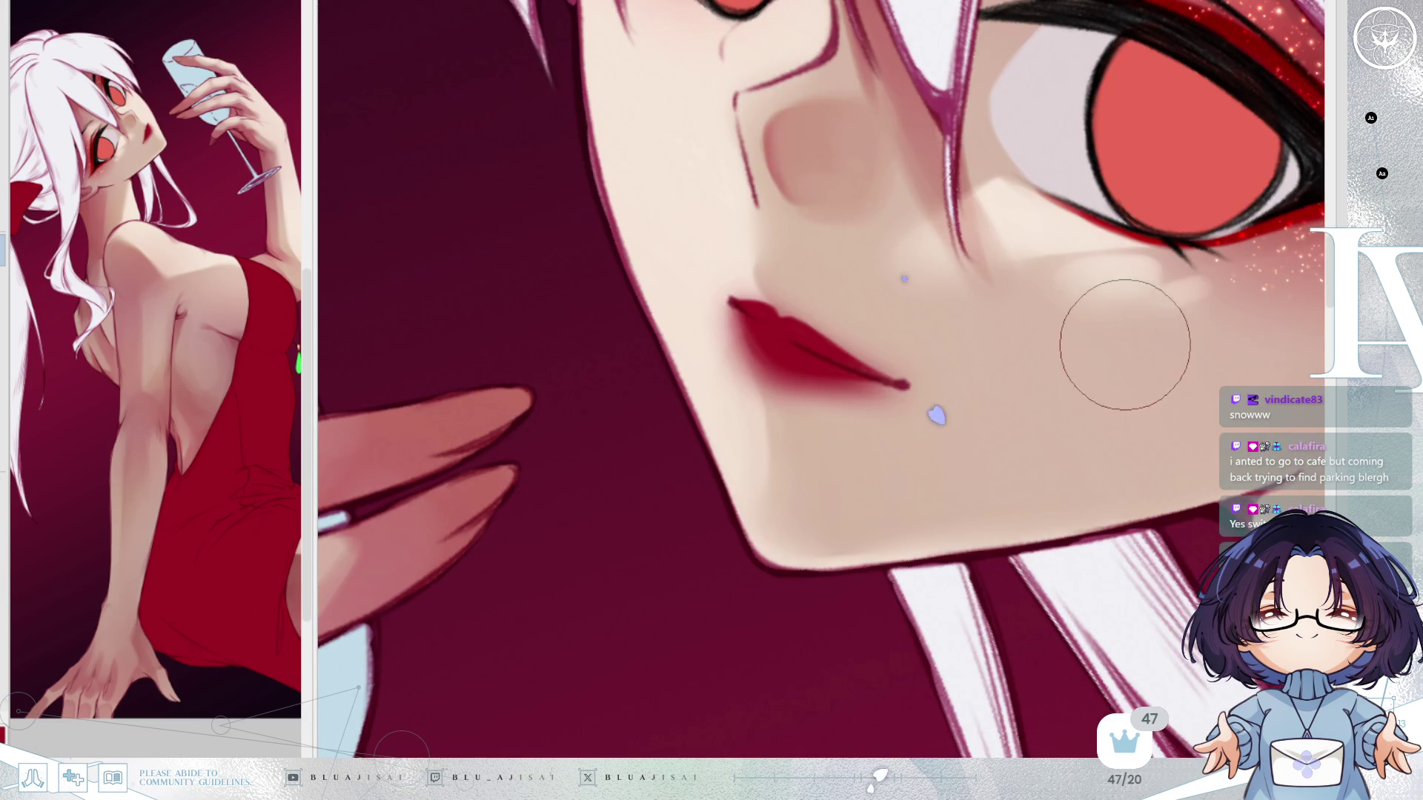
drag(1075, 393, 1061, 423)
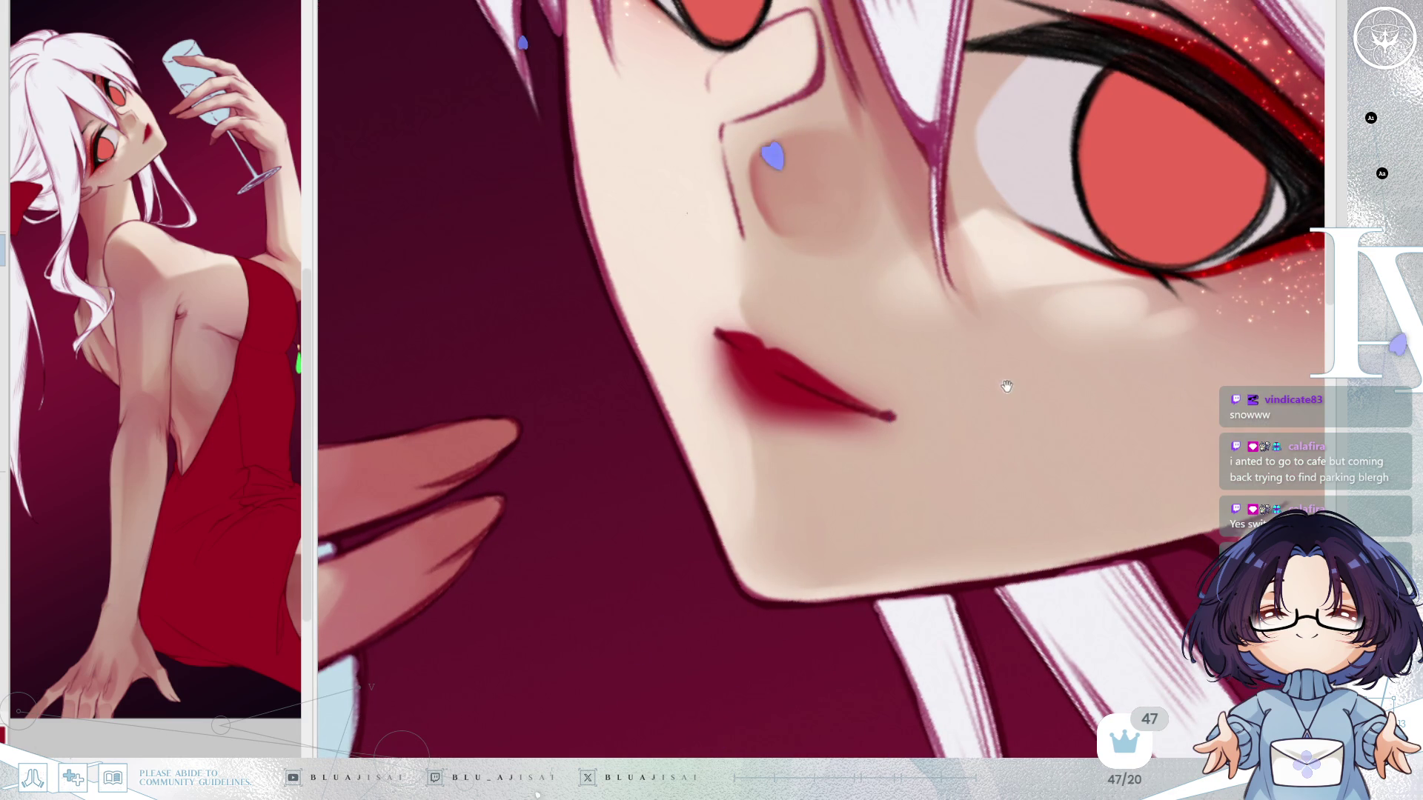
drag(995, 393, 979, 424)
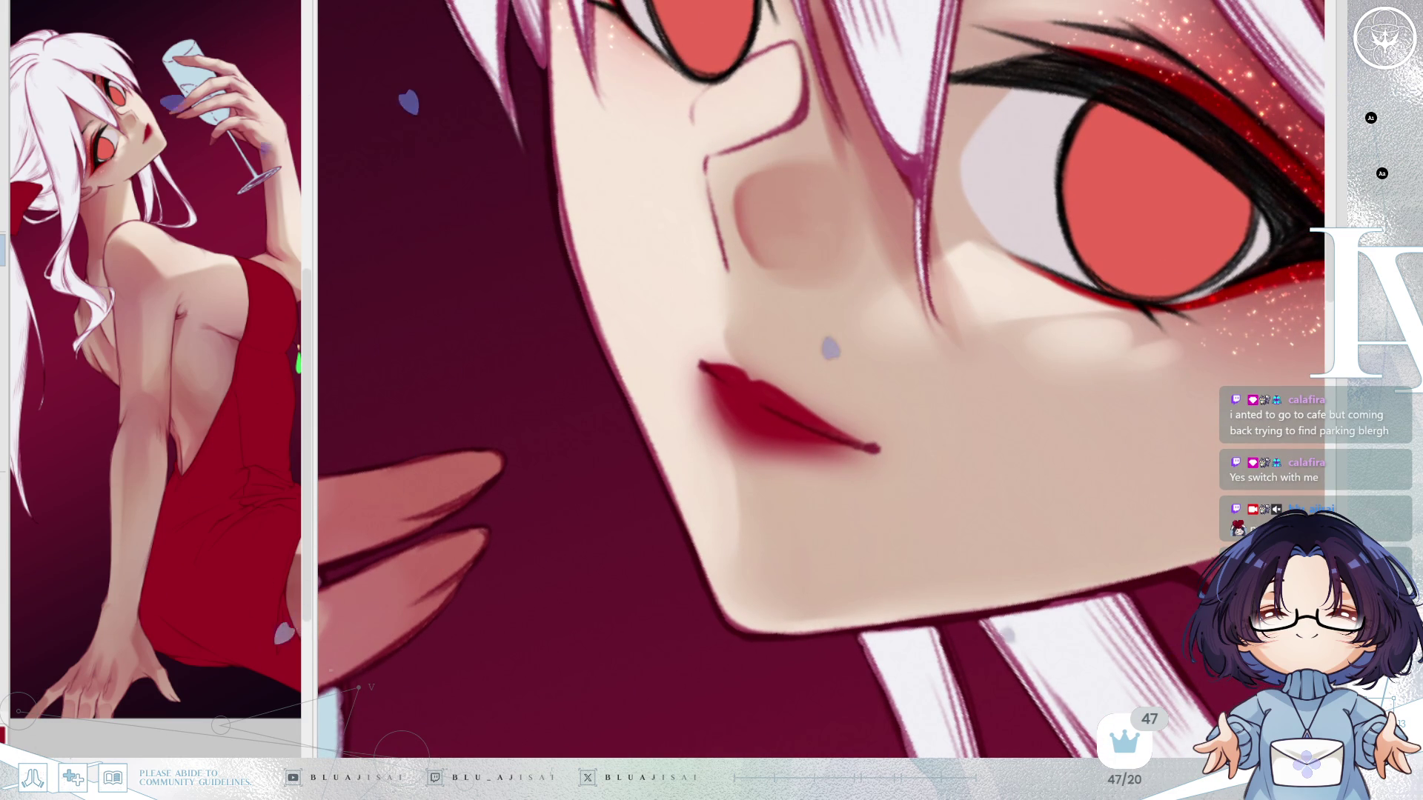
scroll(1146, 396, down, 2)
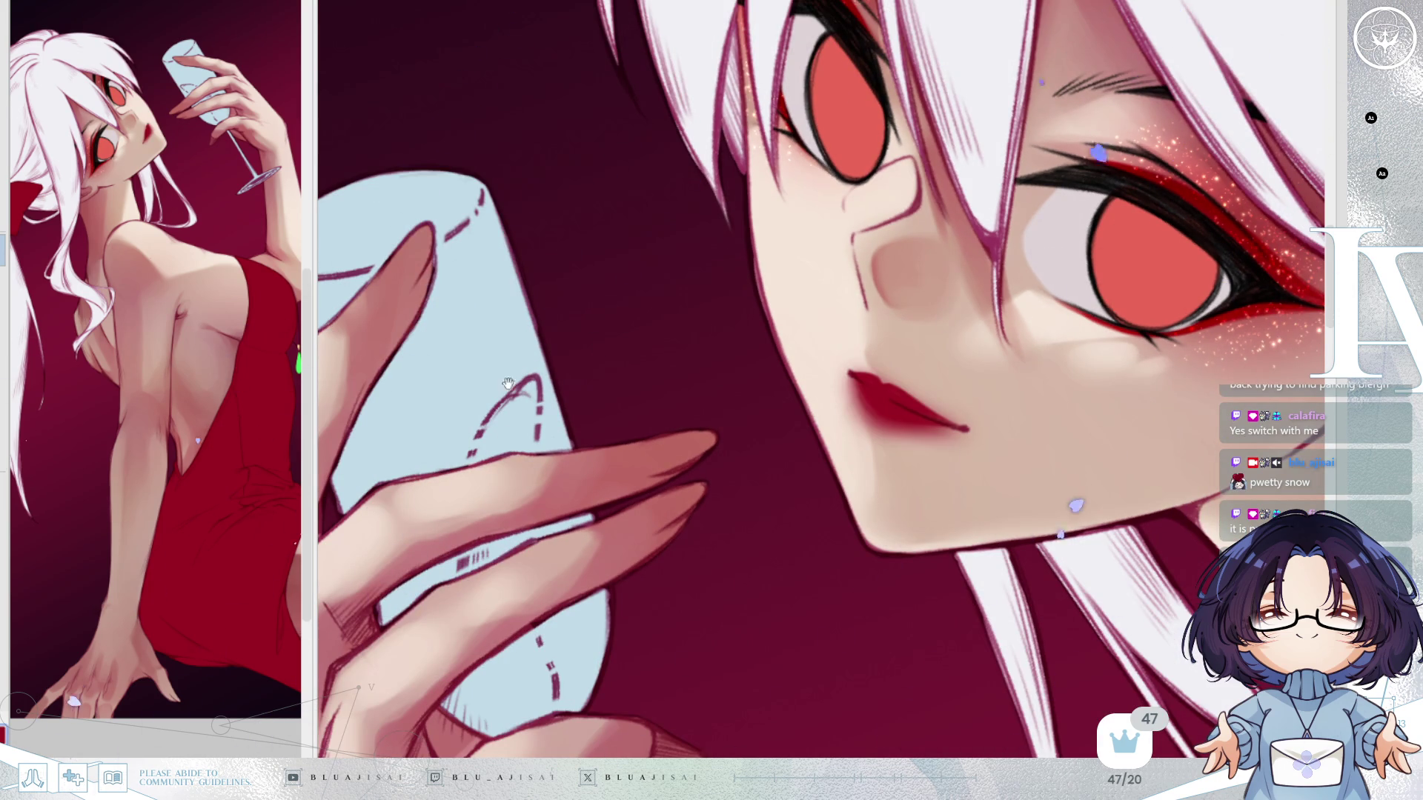
Paint the fingertip nail on the glass solid red with a darker lower edge.
scroll(544, 364, up, 3)
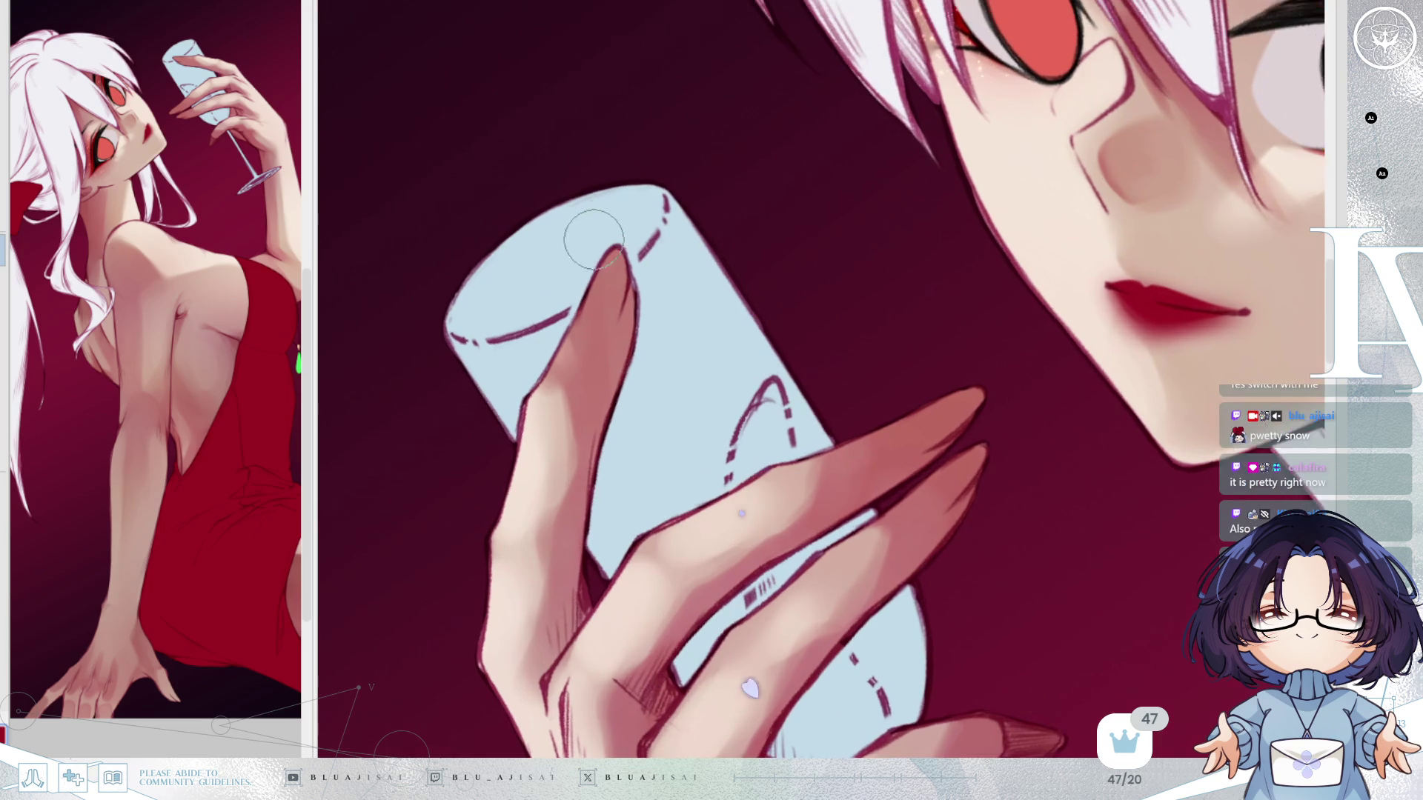
key(End)
key(End)
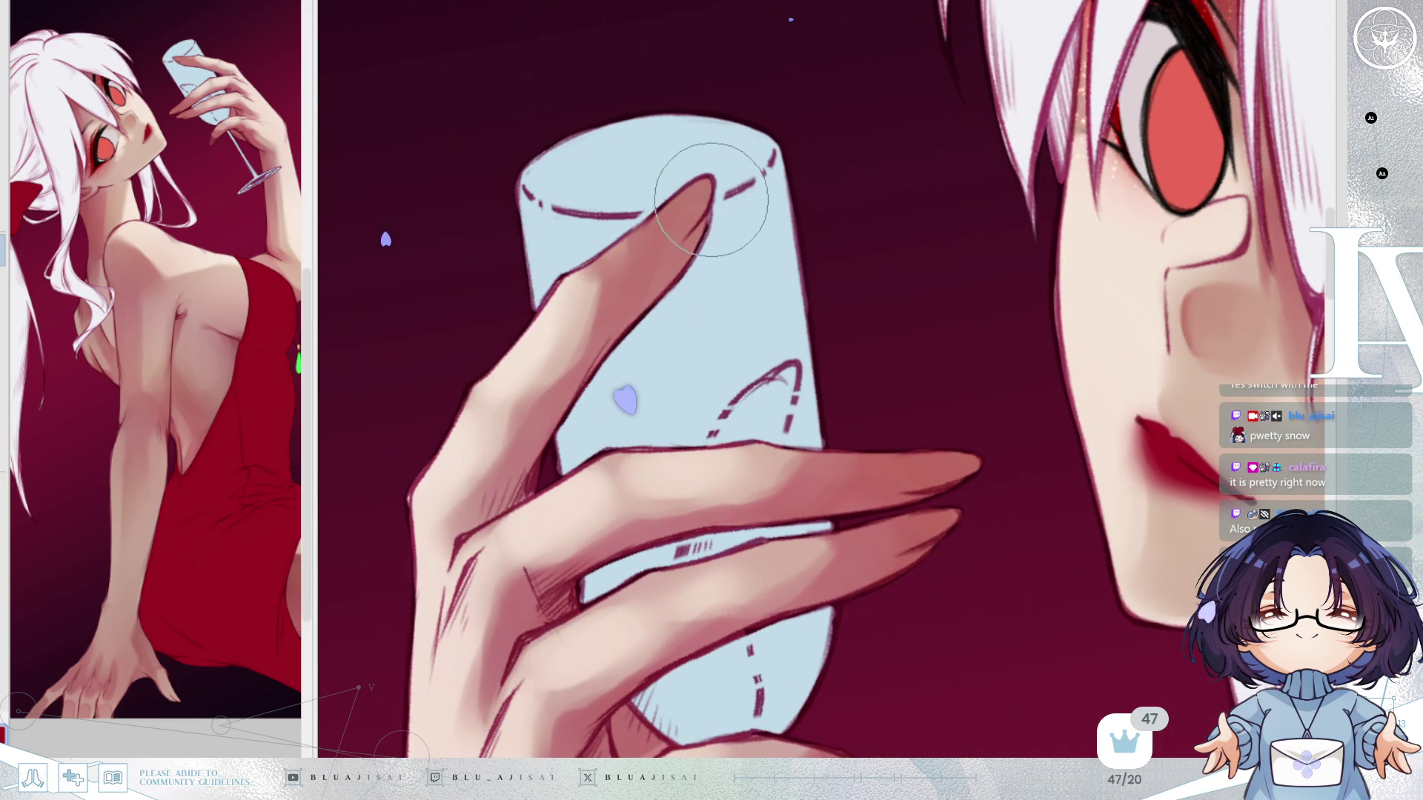
mouse_move(705, 191)
mouse_down()
mouse_move(705, 178)
mouse_move(670, 200)
mouse_move(658, 234)
mouse_up()
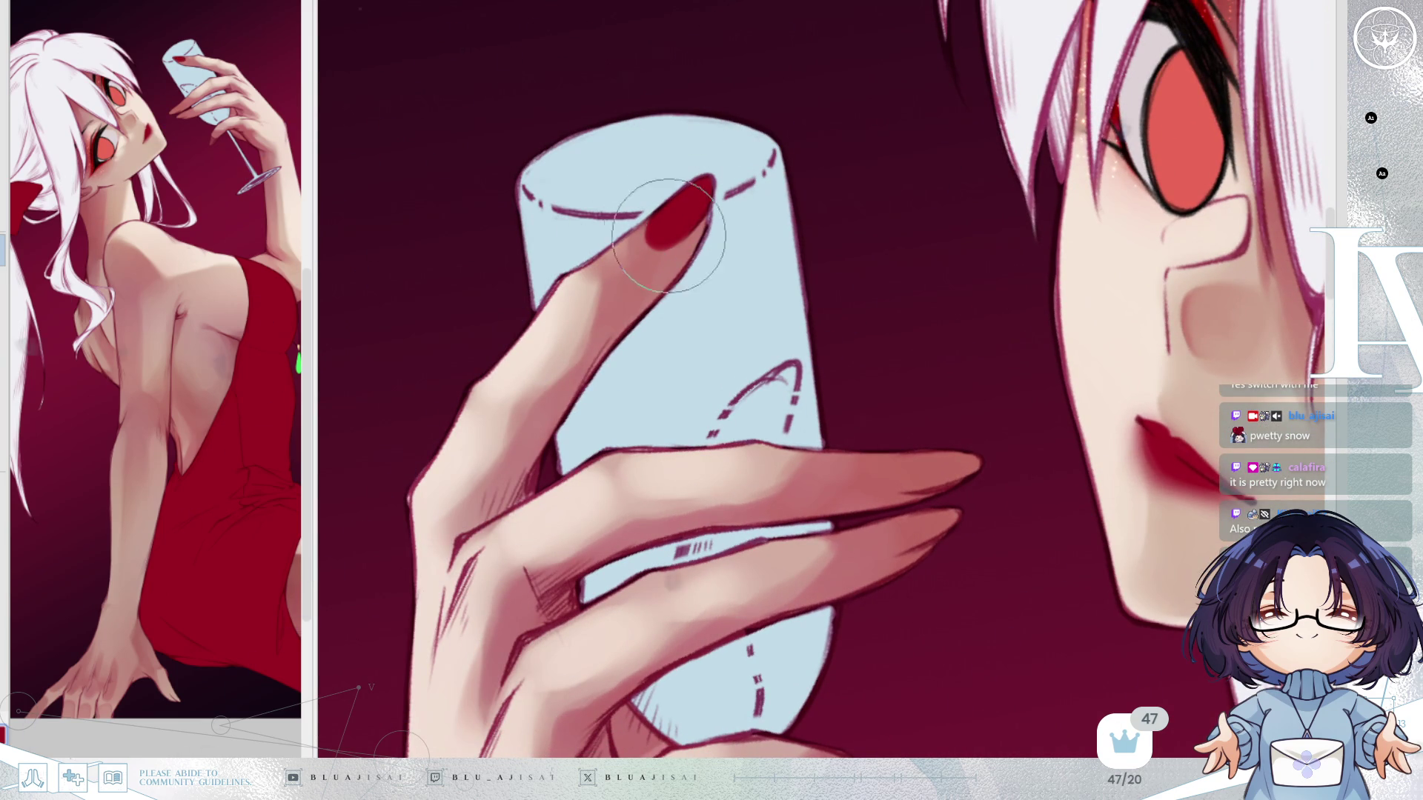
mouse_move(695, 188)
mouse_down()
mouse_move(691, 171)
mouse_move(690, 216)
mouse_up()
Undo the stray red on the thumb nail and re-angle the canvas to show the whole hand.
mouse_move(788, 143)
mouse_down()
mouse_move(965, 353)
mouse_move(953, 403)
mouse_move(913, 423)
mouse_move(972, 384)
mouse_move(1018, 312)
mouse_move(985, 365)
mouse_move(939, 385)
mouse_up()
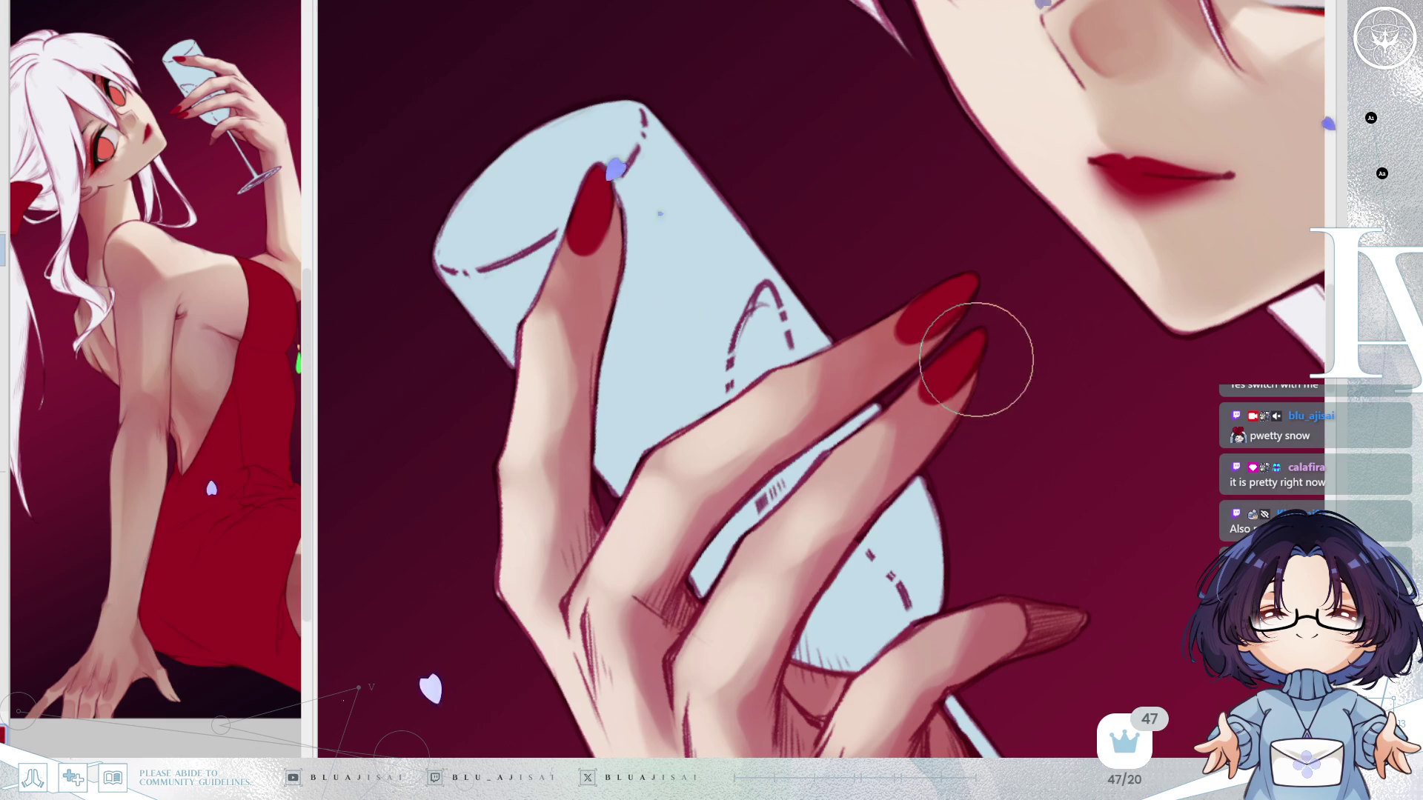
key(minus)
key(asciicircum)
key(minus)
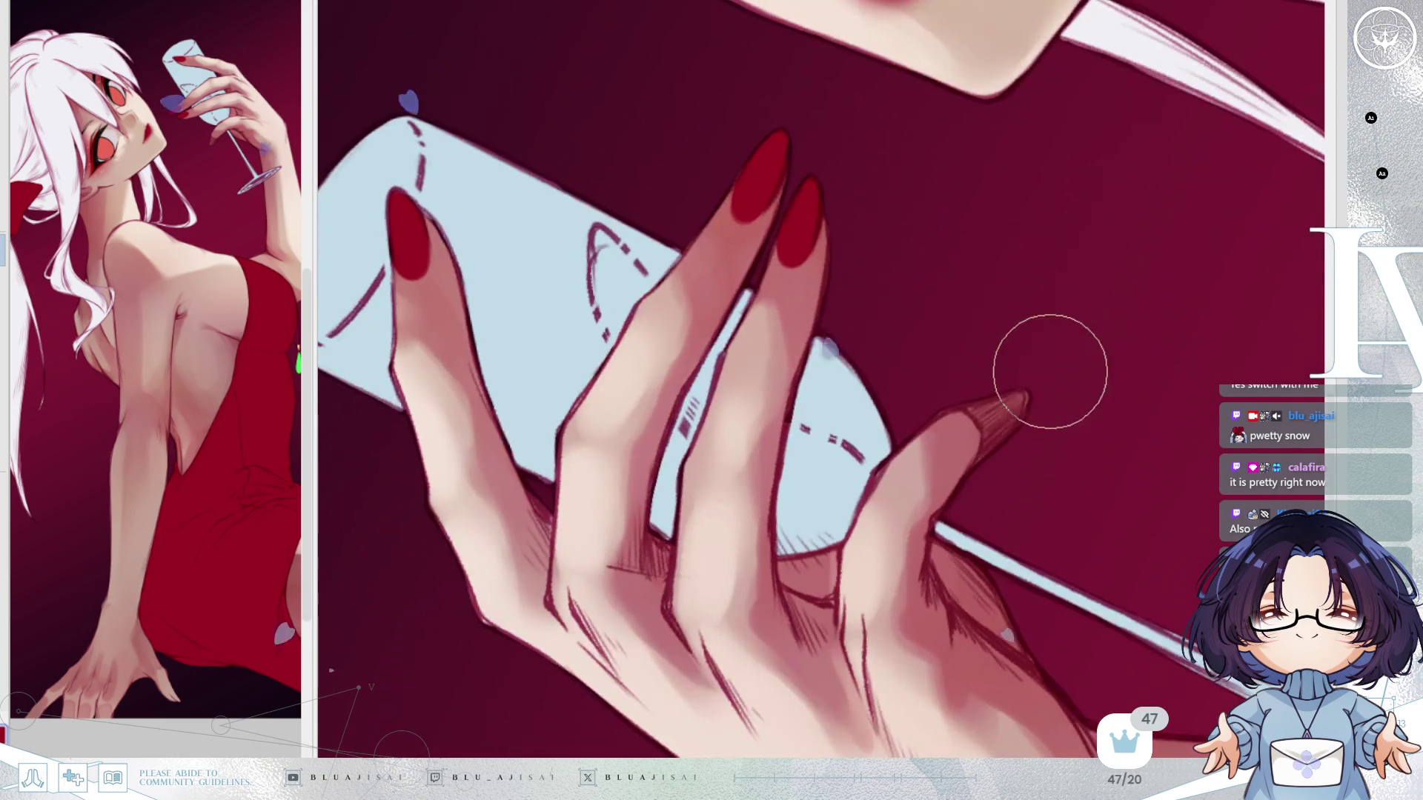
drag(1005, 409, 1004, 409)
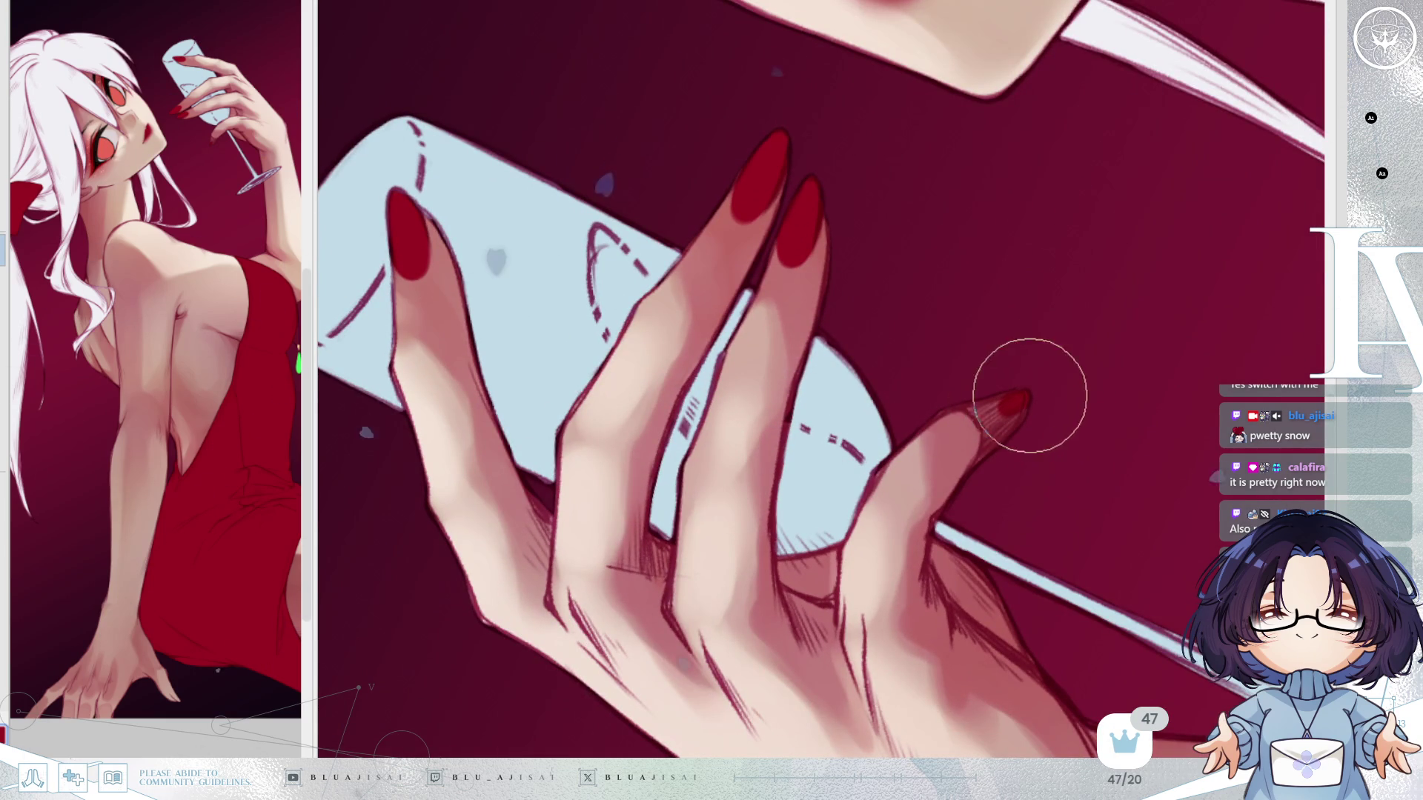
key(ctrl+z)
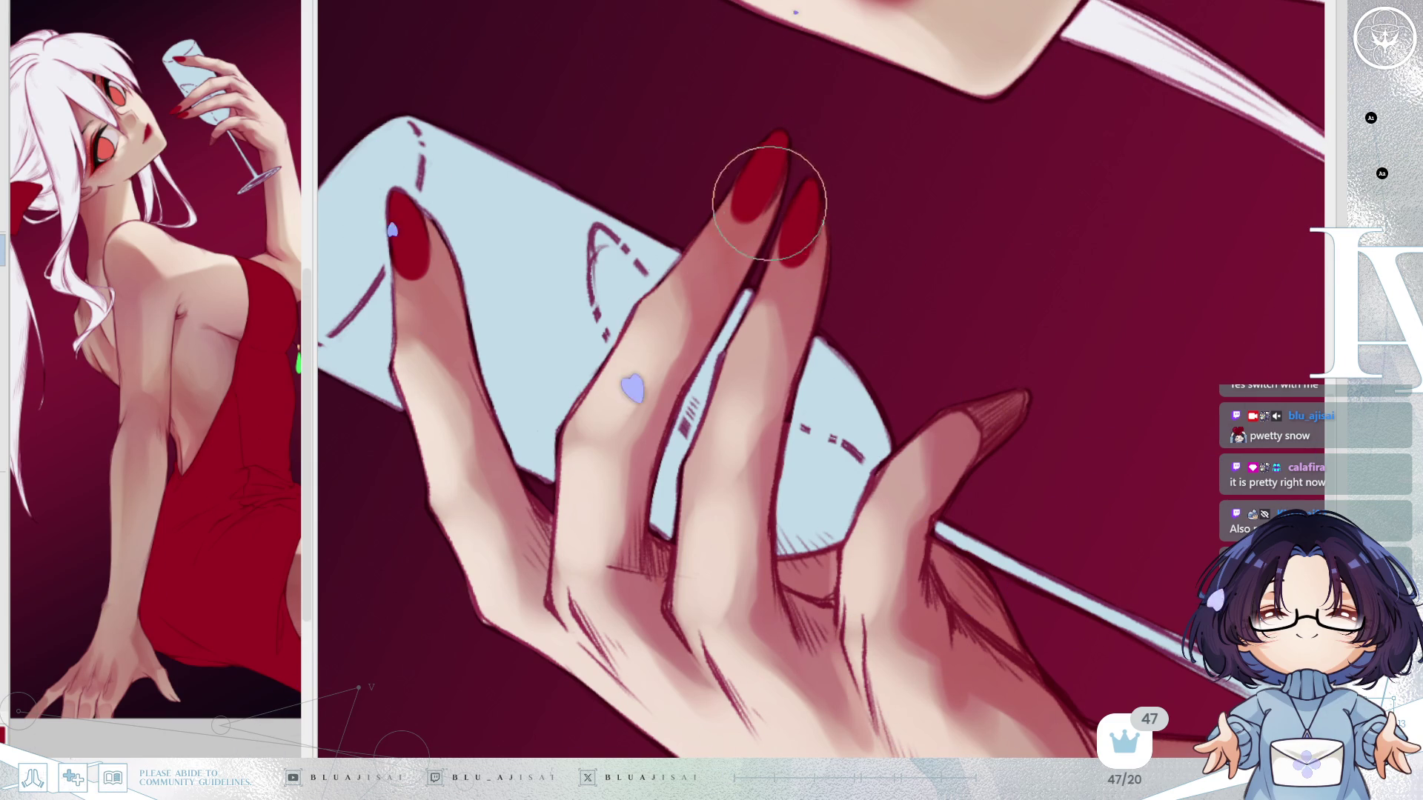
mouse_move(763, 214)
mouse_down()
mouse_move(600, 97)
mouse_move(687, 183)
mouse_up()
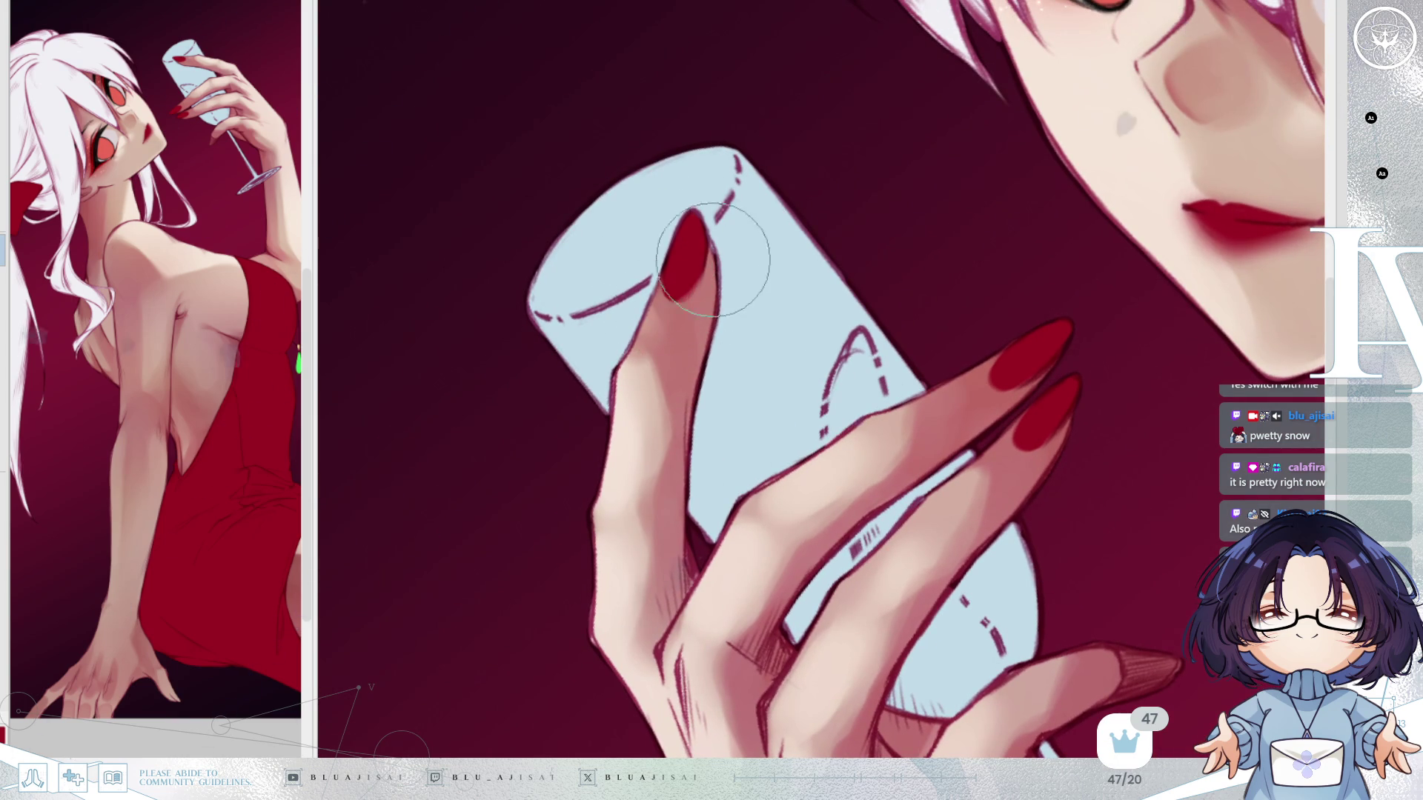
mouse_move(736, 212)
mouse_down()
mouse_move(878, 151)
mouse_move(1111, 279)
mouse_move(1086, 341)
mouse_move(1080, 327)
mouse_move(1149, 269)
mouse_up()
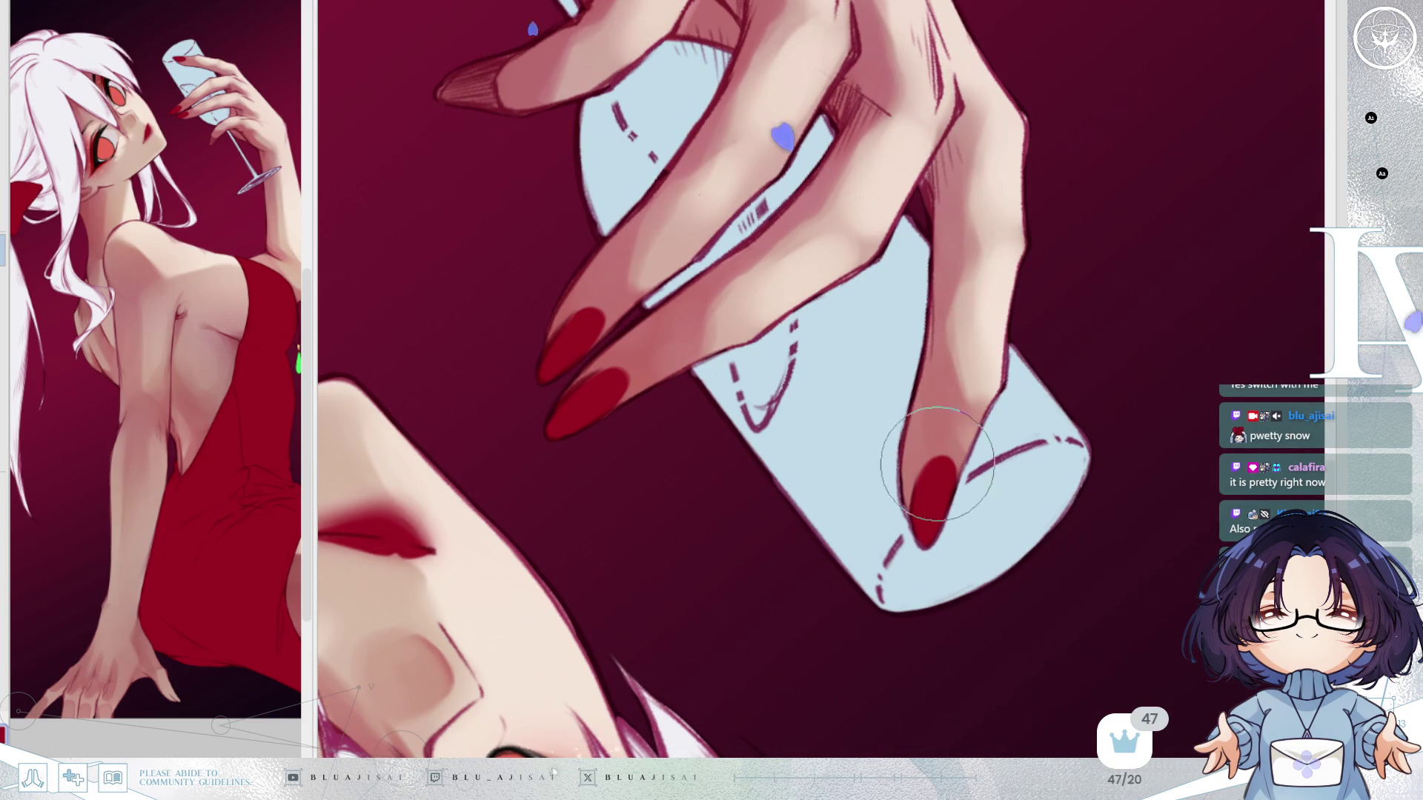
drag(941, 477, 1078, 335)
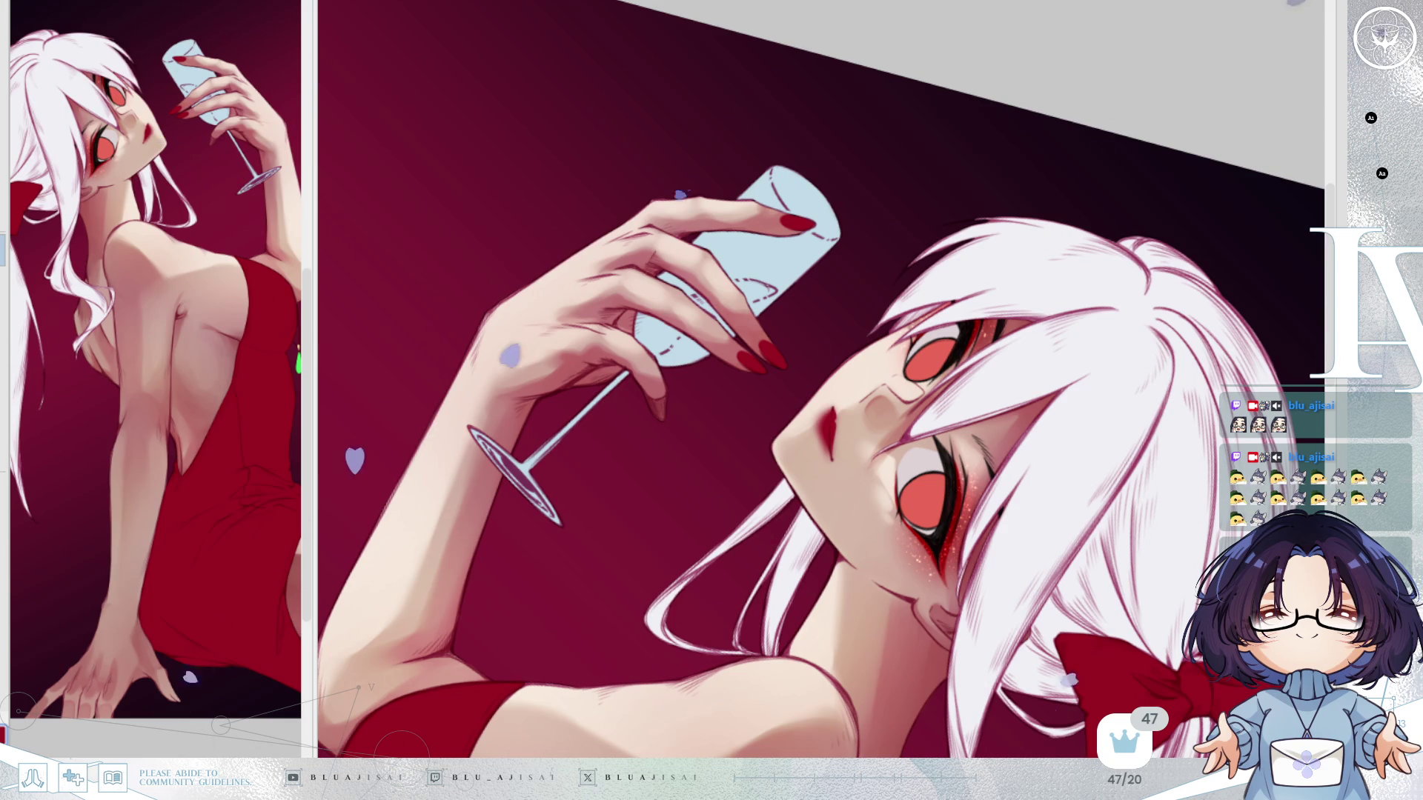
Airbrush a soft lighter gradient over the selected nails with a larger brush, then deselect.
mouse_move(1004, 396)
mouse_down()
mouse_move(1032, 381)
mouse_move(1004, 396)
mouse_up()
scroll(870, 459, up, 3)
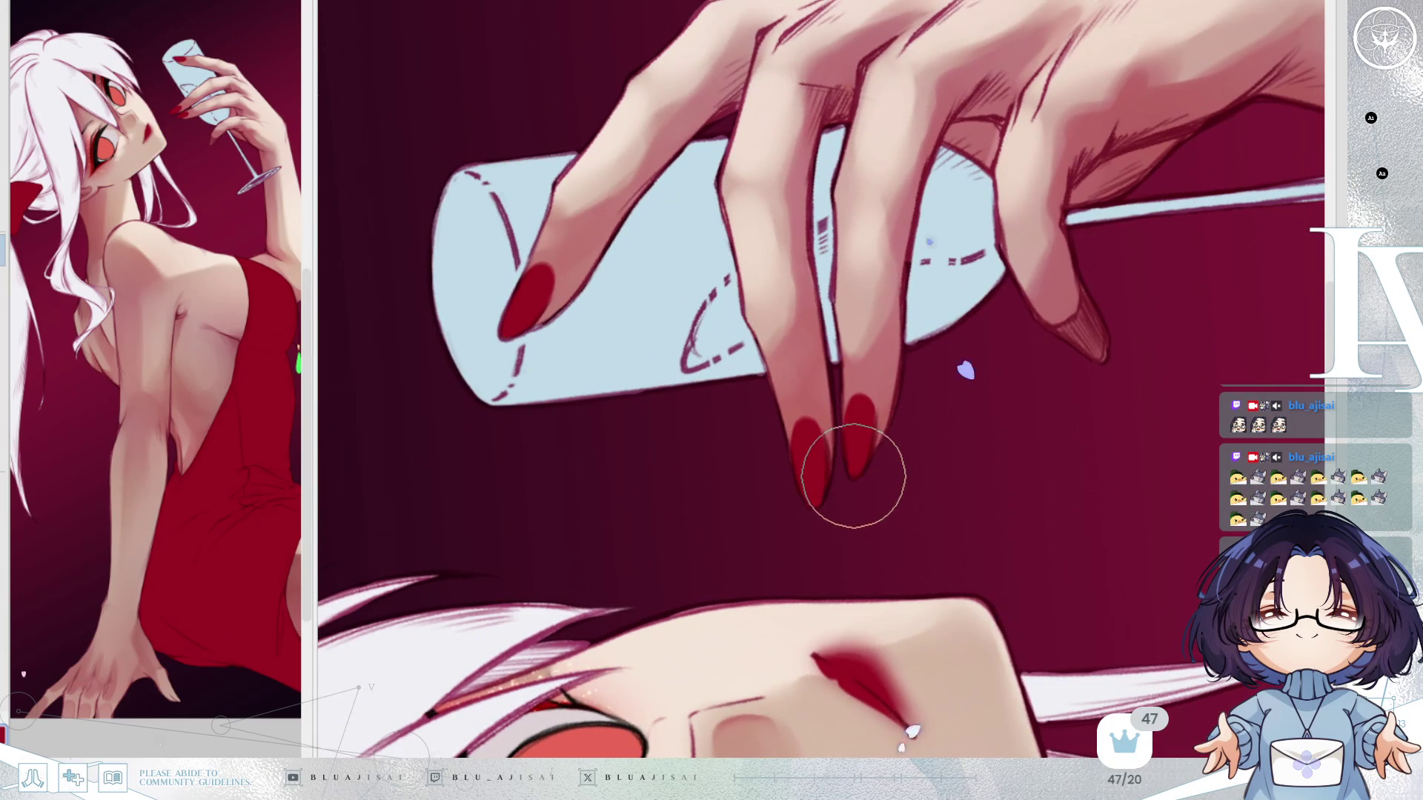
scroll(853, 476, up, 4)
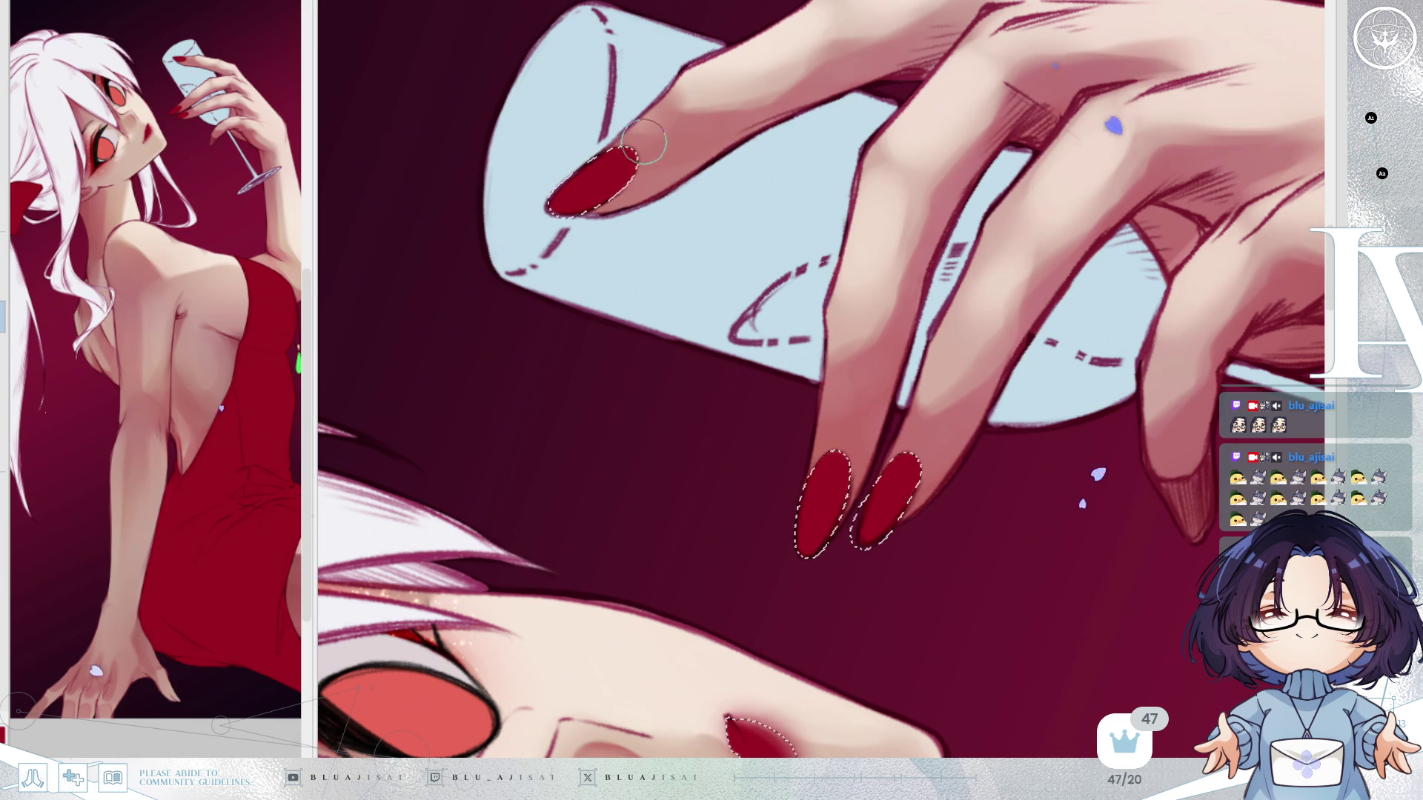
key(bracketright)
key(bracketright)
key(bracketright)
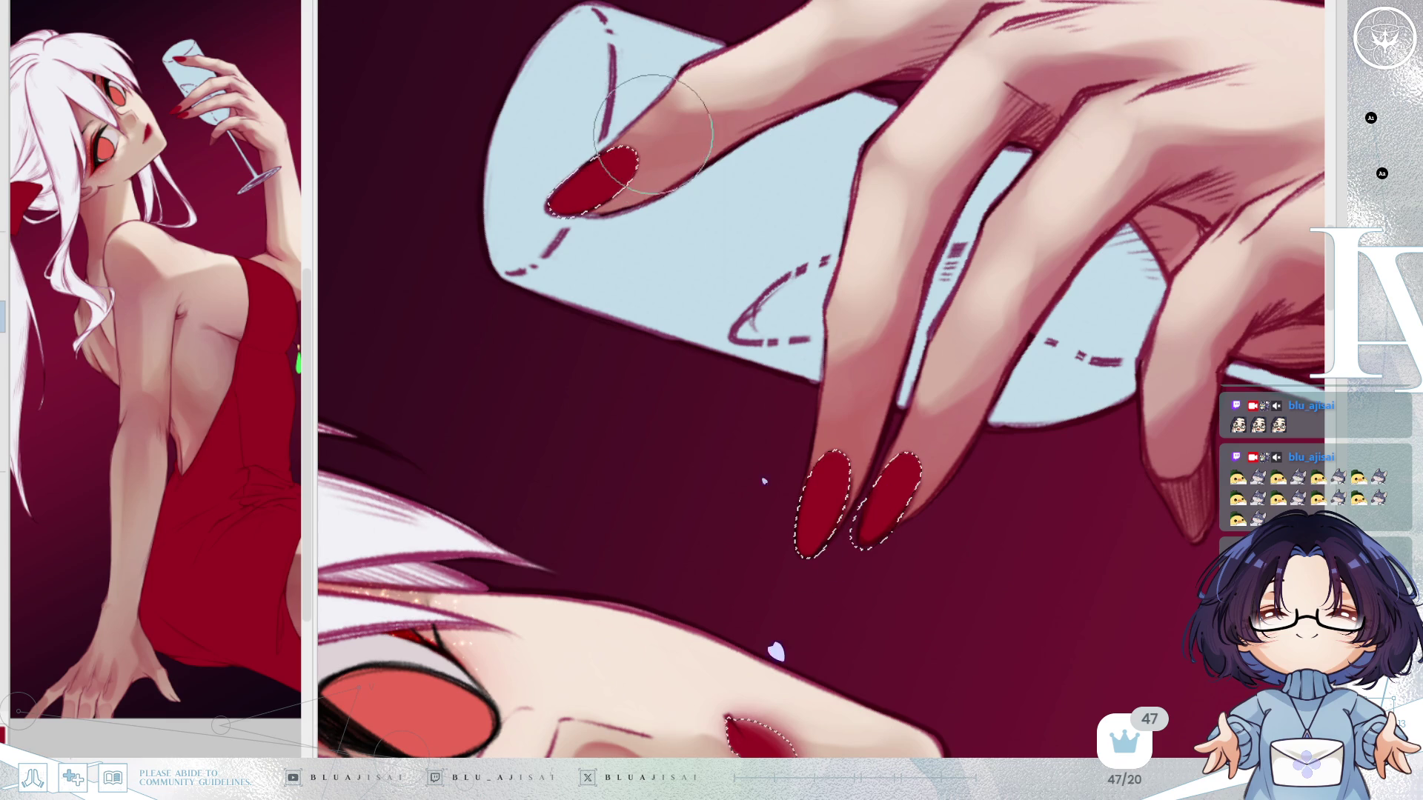
mouse_move(658, 128)
mouse_down()
mouse_move(581, 143)
mouse_move(607, 163)
mouse_up()
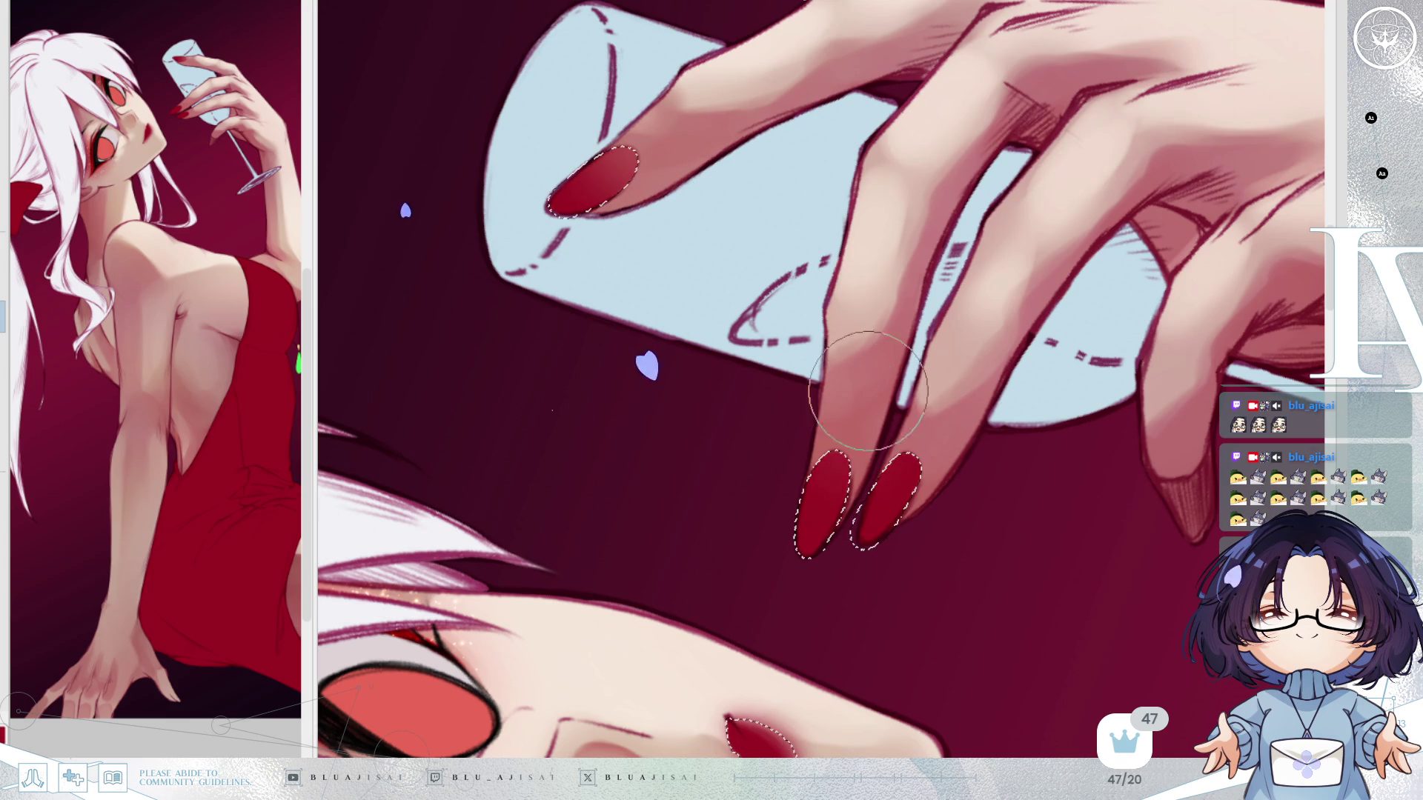
drag(878, 384, 845, 420)
drag(983, 380, 936, 496)
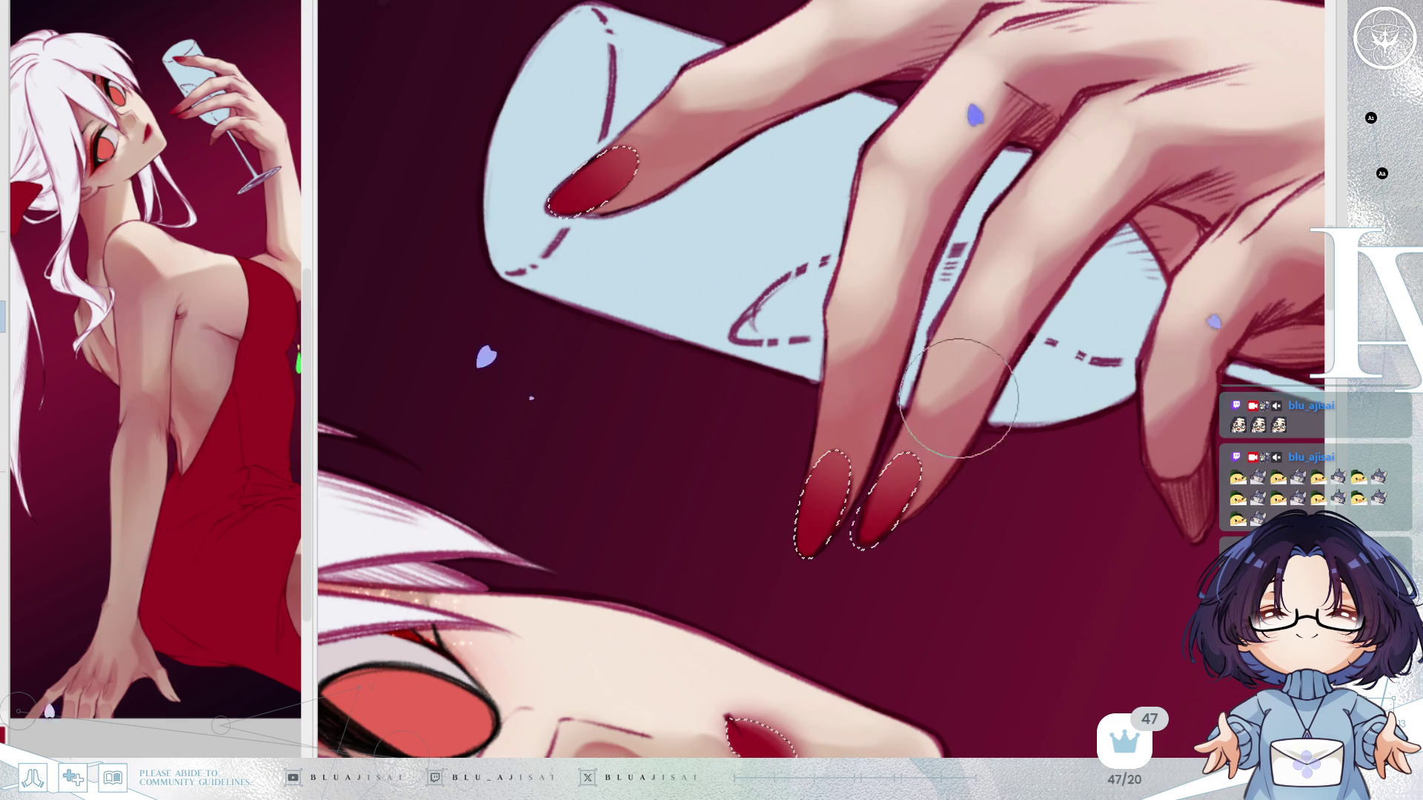
key(ctrl+d)
key(h)
key(h)
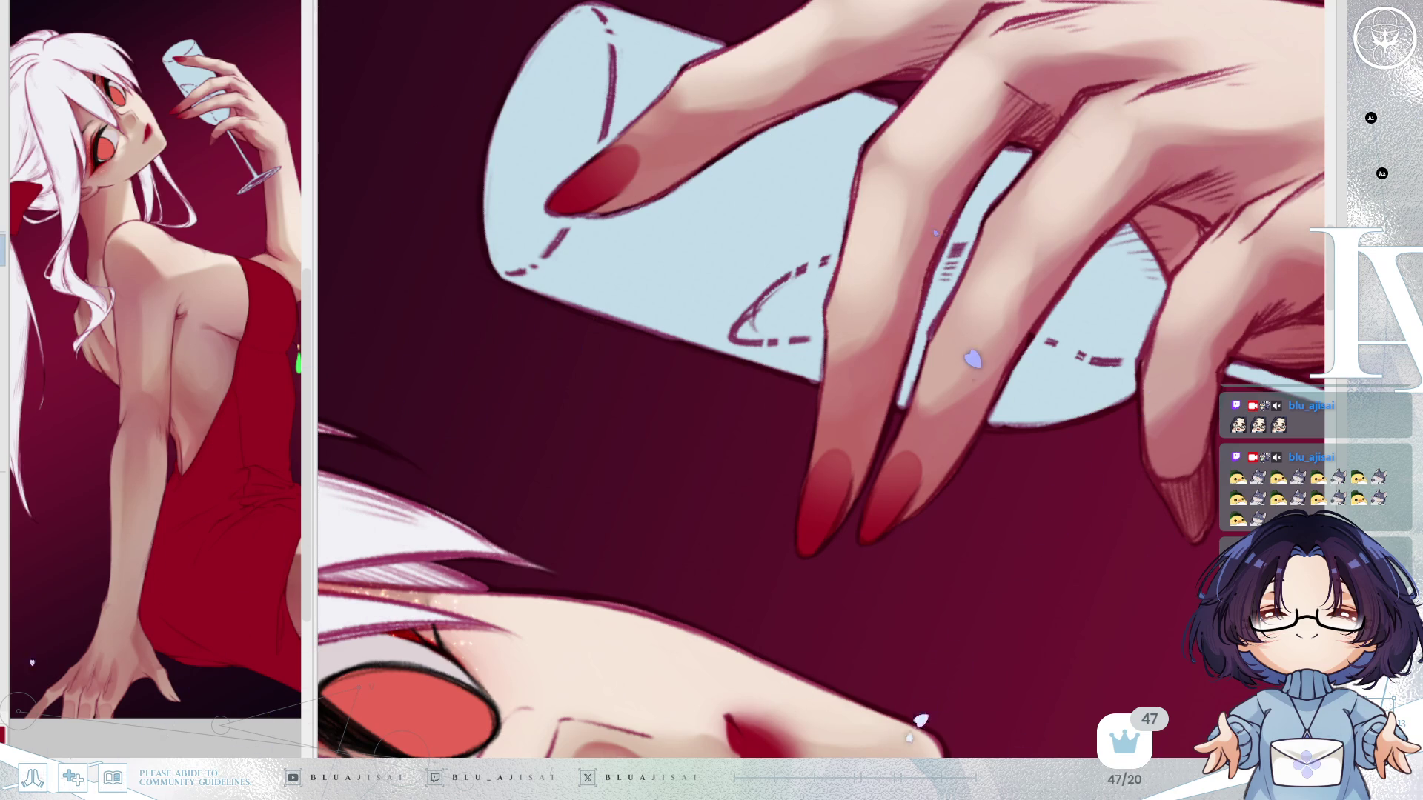
Paint glossy highlights on the fingernails and frame the face, hand and glass.
drag(810, 392, 810, 492)
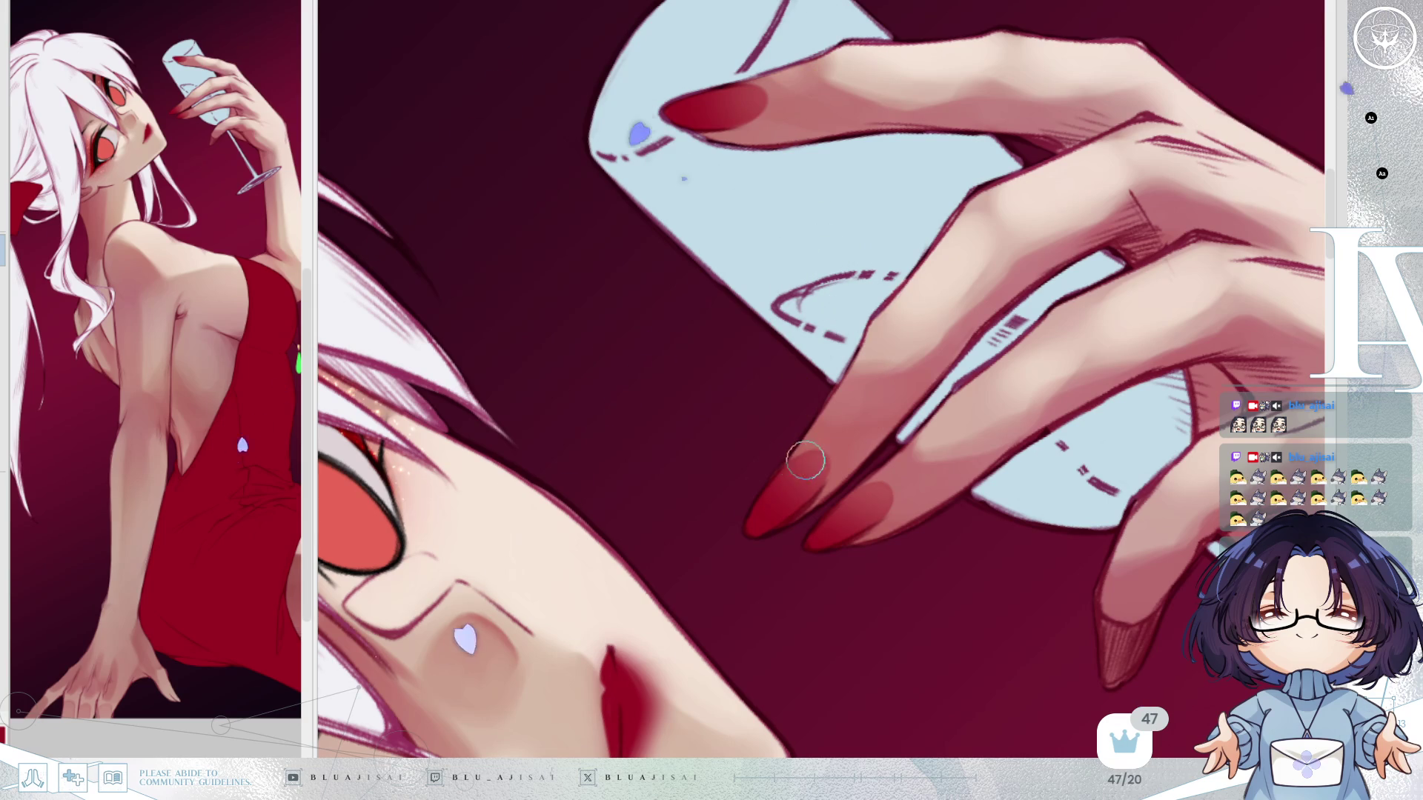
mouse_move(789, 480)
mouse_down()
mouse_move(762, 508)
mouse_move(800, 464)
mouse_move(764, 506)
mouse_up()
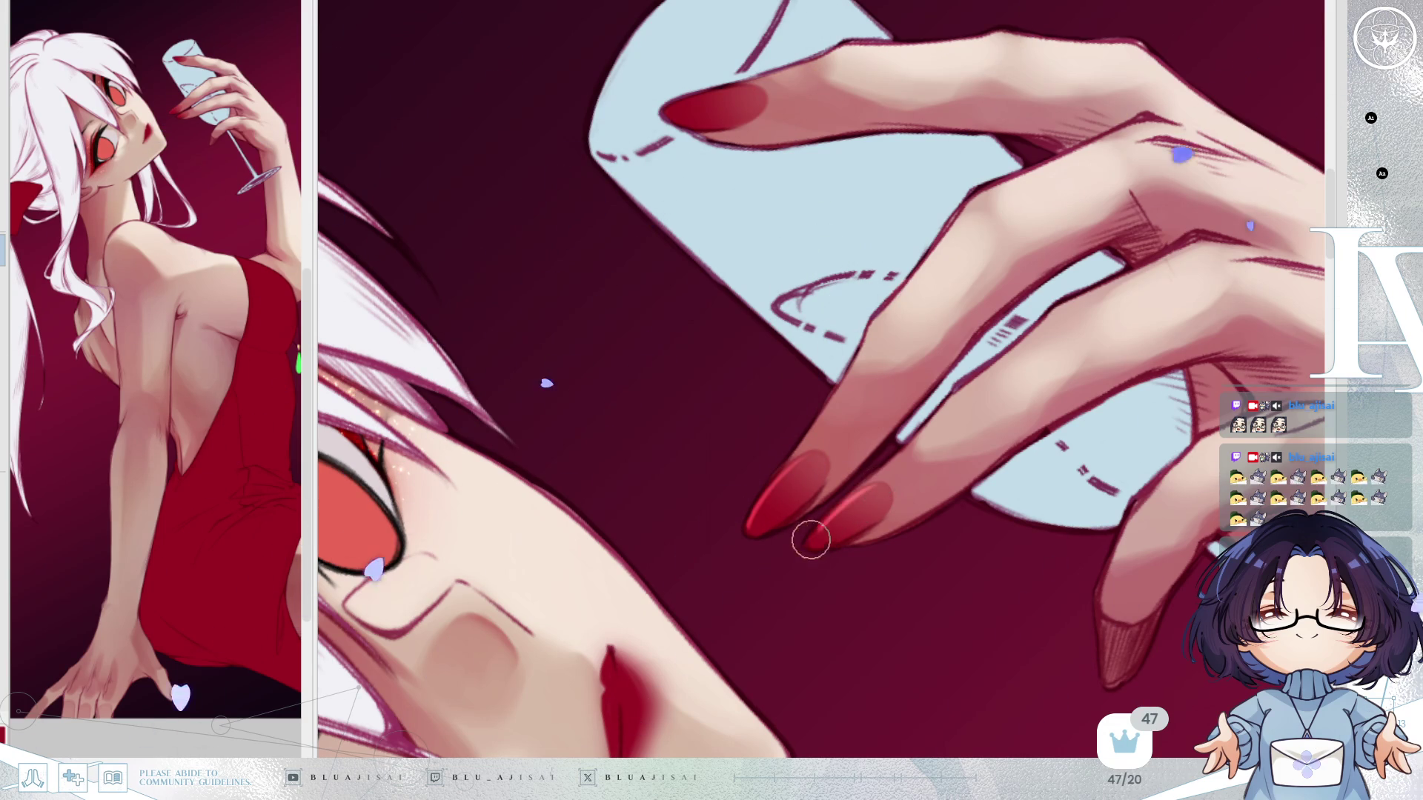
mouse_move(774, 495)
mouse_down()
mouse_move(801, 253)
mouse_move(645, 370)
mouse_up()
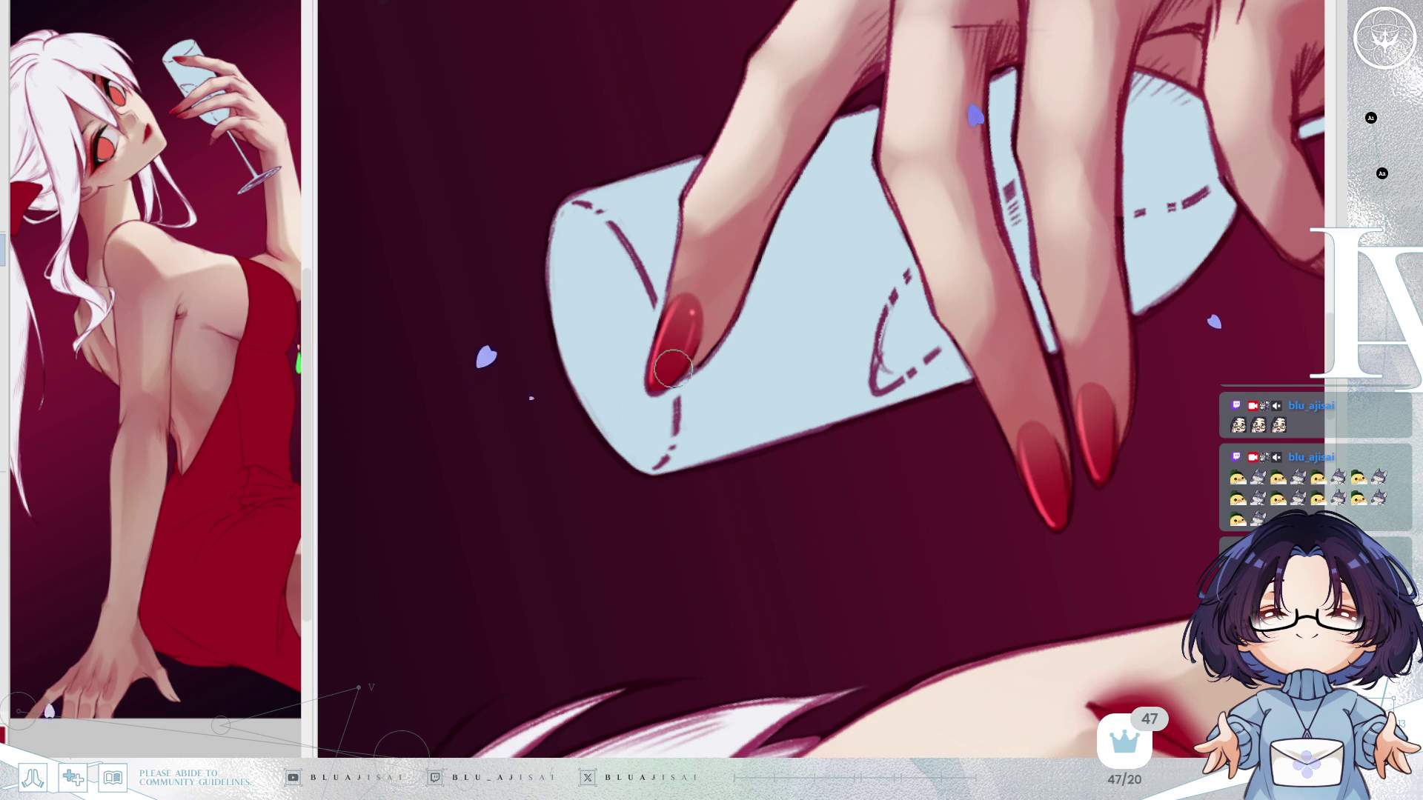
drag(697, 352, 951, 431)
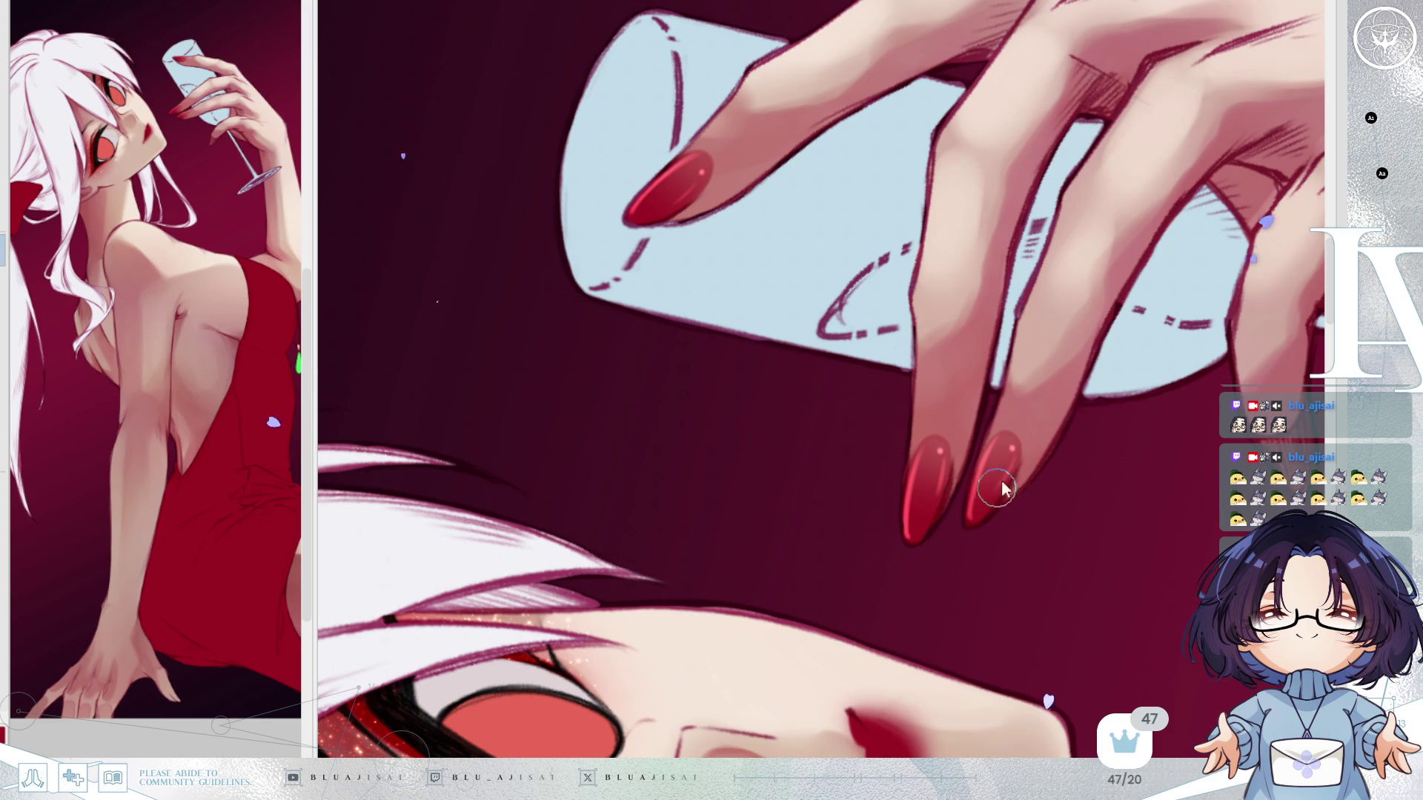
drag(985, 506, 1141, 390)
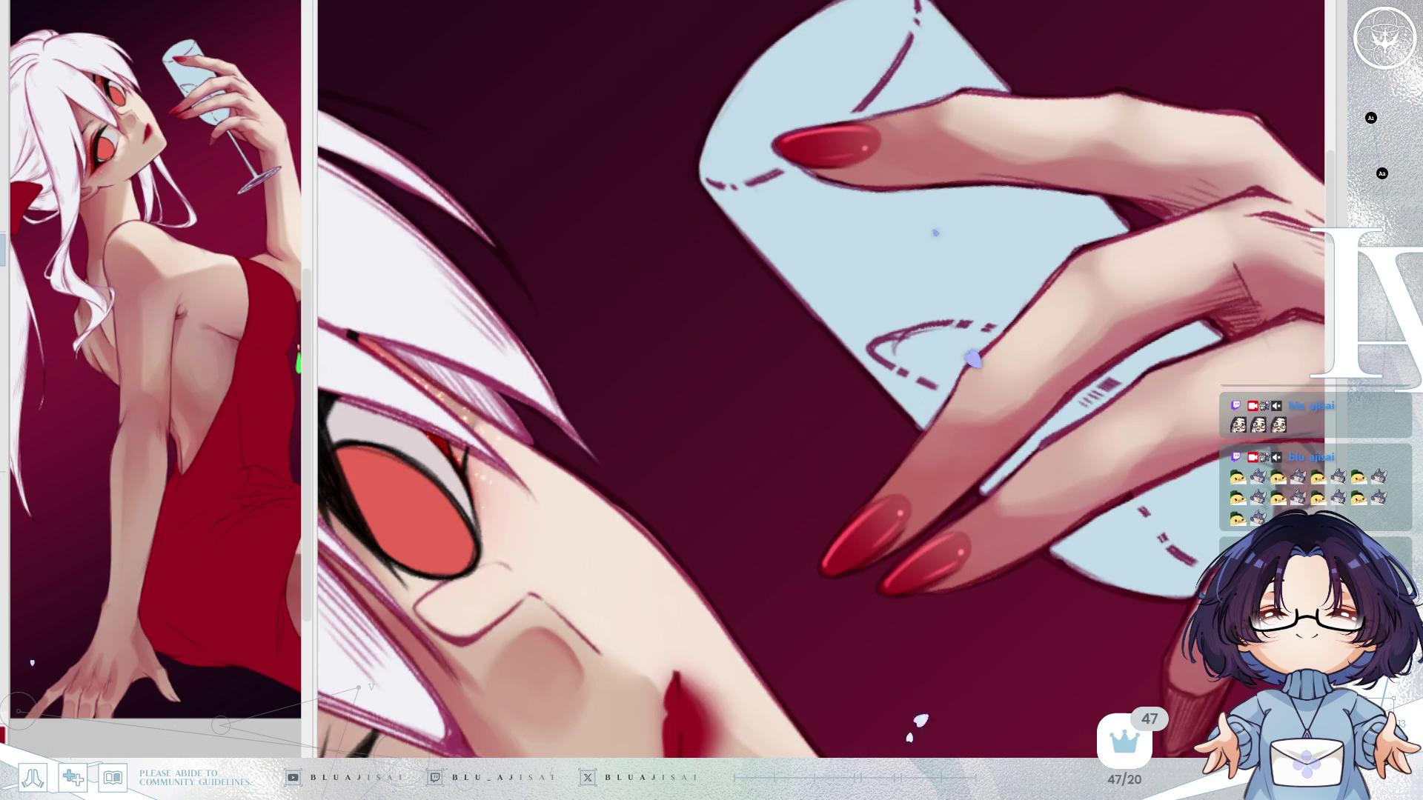
drag(979, 348, 890, 485)
mouse_move(1275, 298)
mouse_down()
mouse_move(1169, 266)
mouse_move(755, 509)
mouse_move(936, 371)
mouse_move(921, 465)
mouse_up()
key(bracketright)
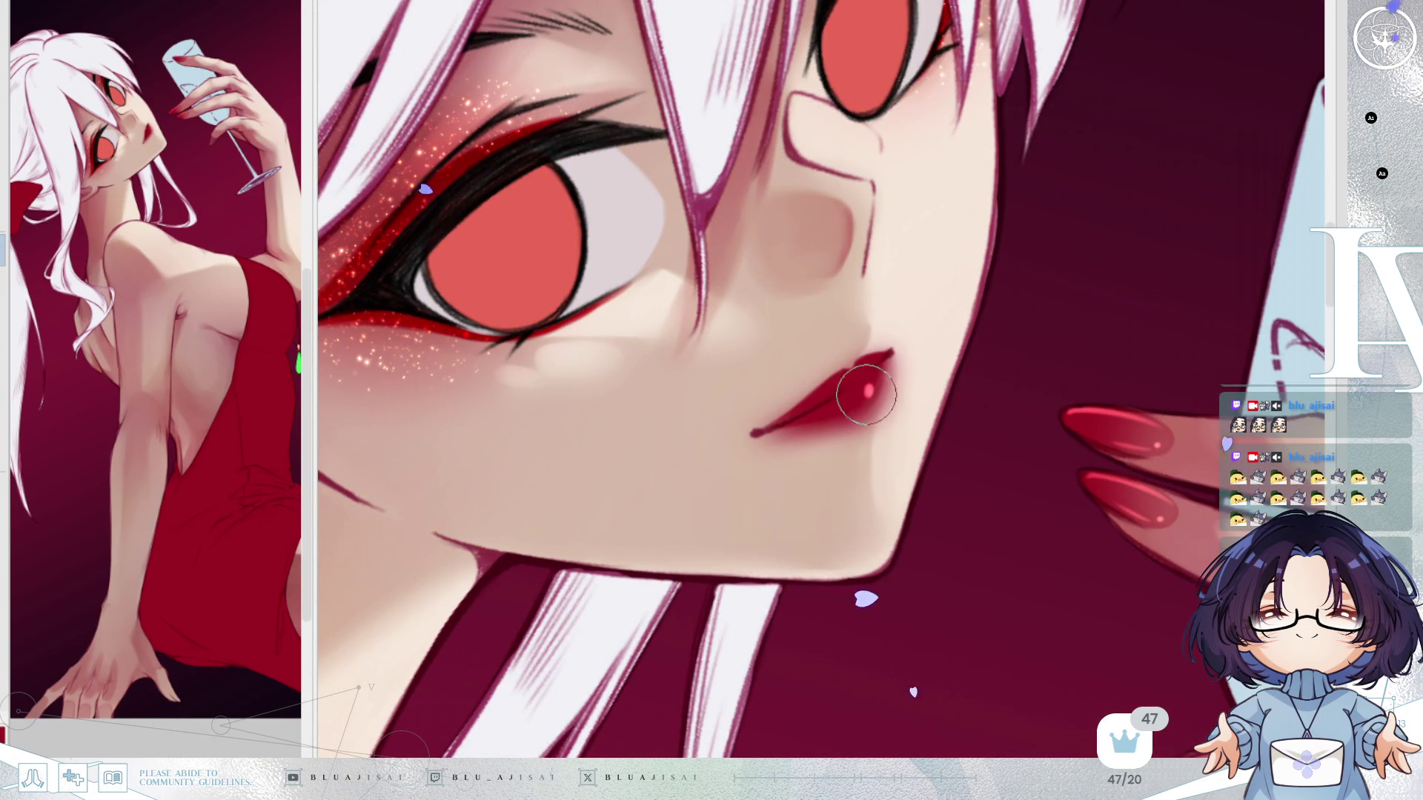
Repaint the selected lips with a defined upper lip and bright white highlights, then deselect.
drag(841, 409, 884, 431)
mouse_move(924, 337)
mouse_down()
mouse_move(924, 420)
mouse_move(925, 400)
mouse_move(899, 407)
mouse_move(938, 437)
mouse_up()
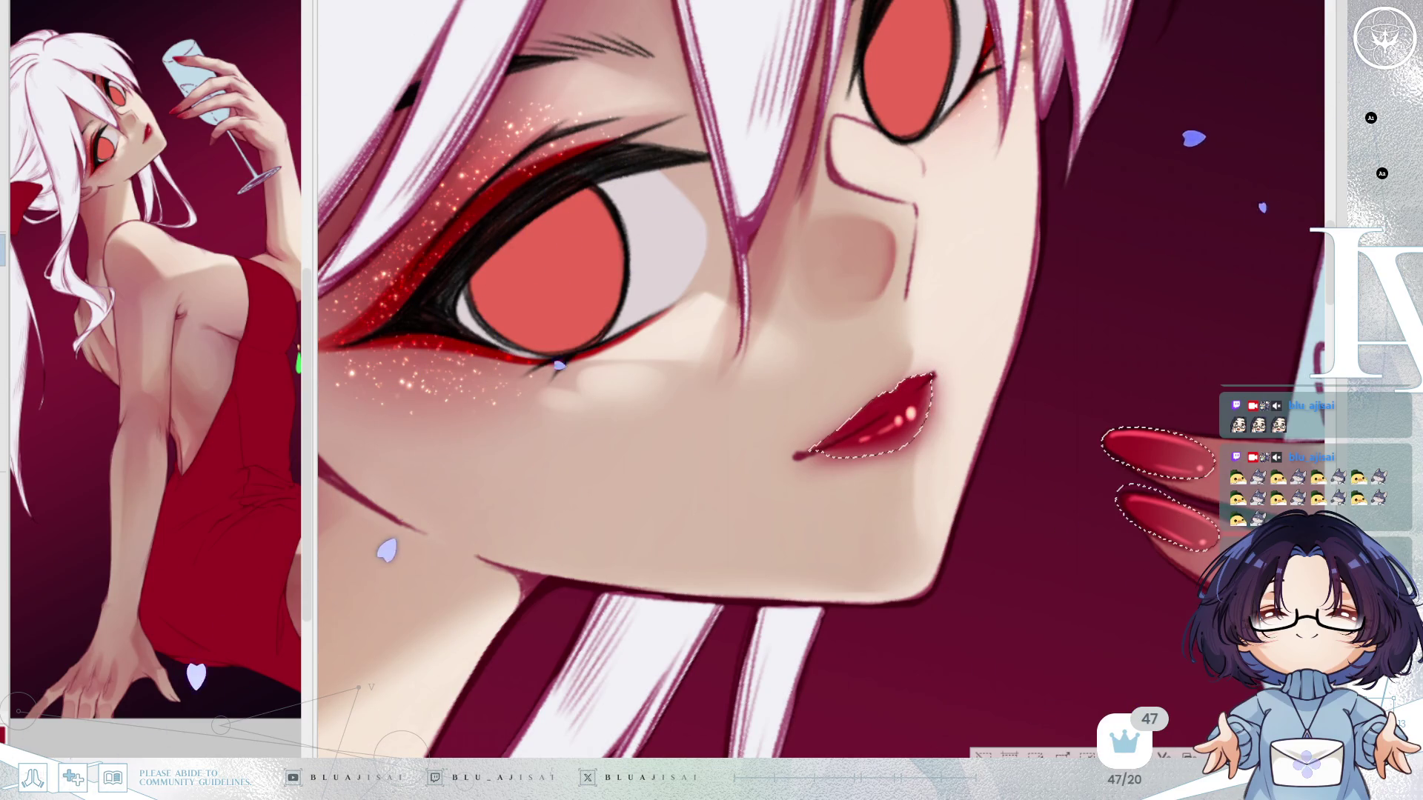
mouse_move(881, 415)
mouse_down()
mouse_move(899, 391)
mouse_move(900, 419)
mouse_move(877, 412)
mouse_move(850, 445)
mouse_up()
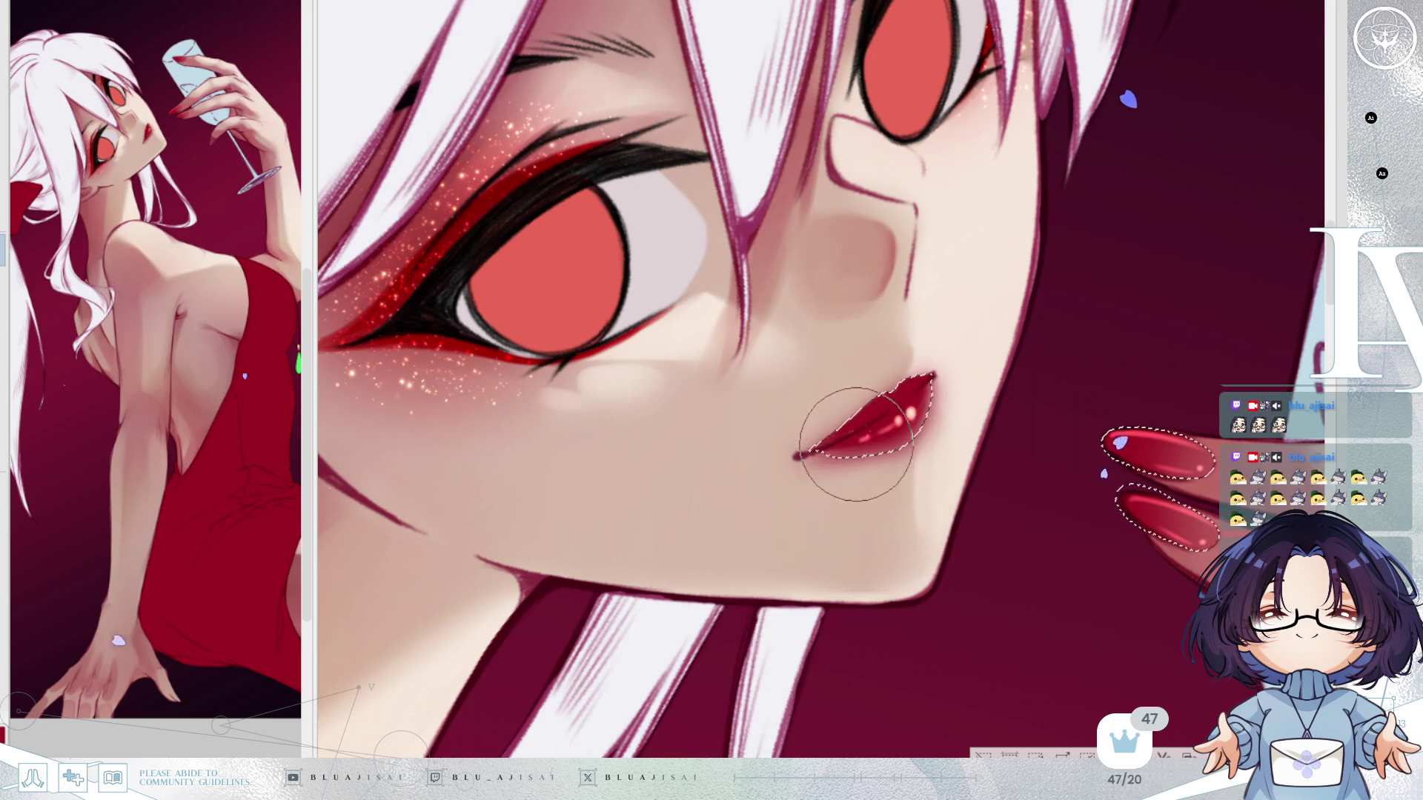
mouse_move(923, 413)
mouse_down()
mouse_move(940, 375)
mouse_move(913, 546)
mouse_up()
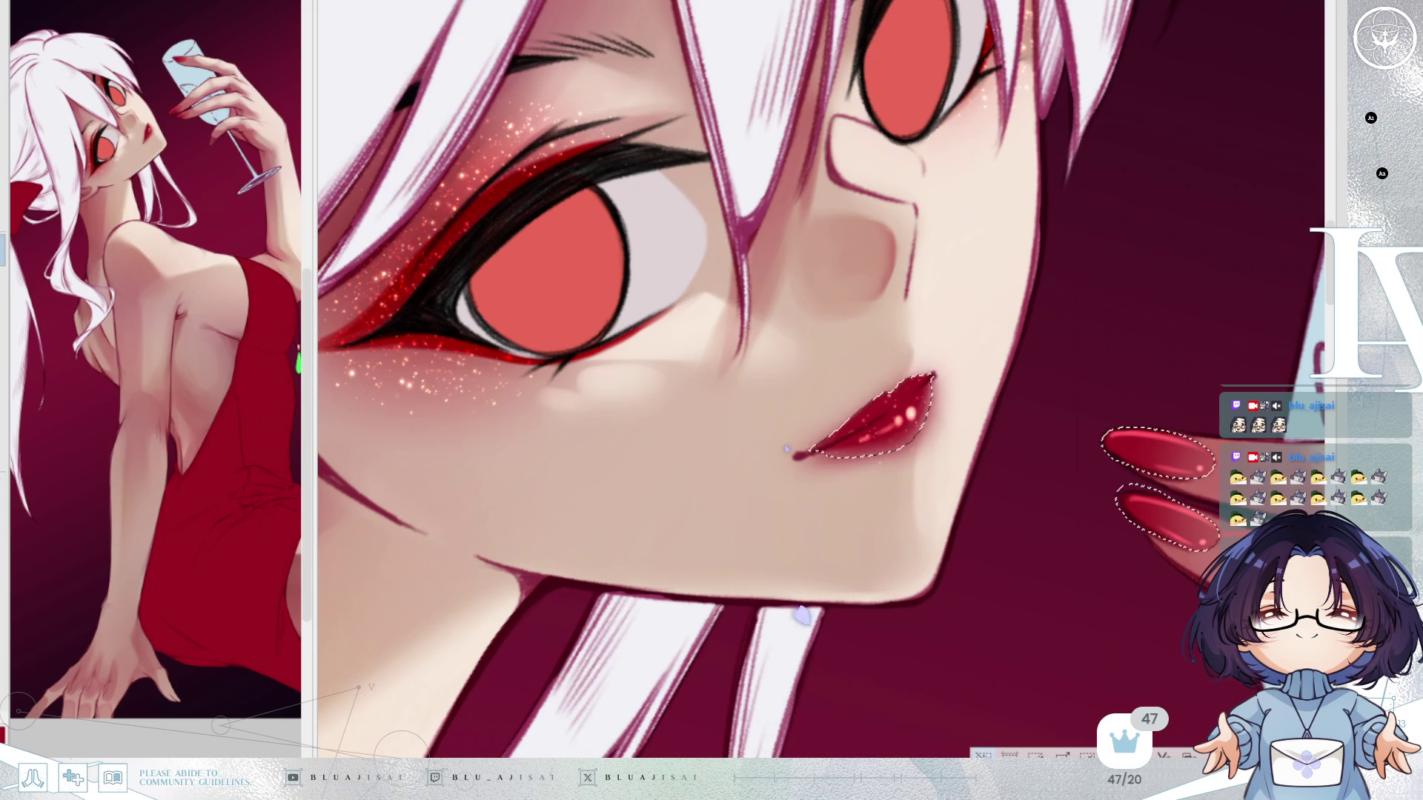
key(ctrl+d)
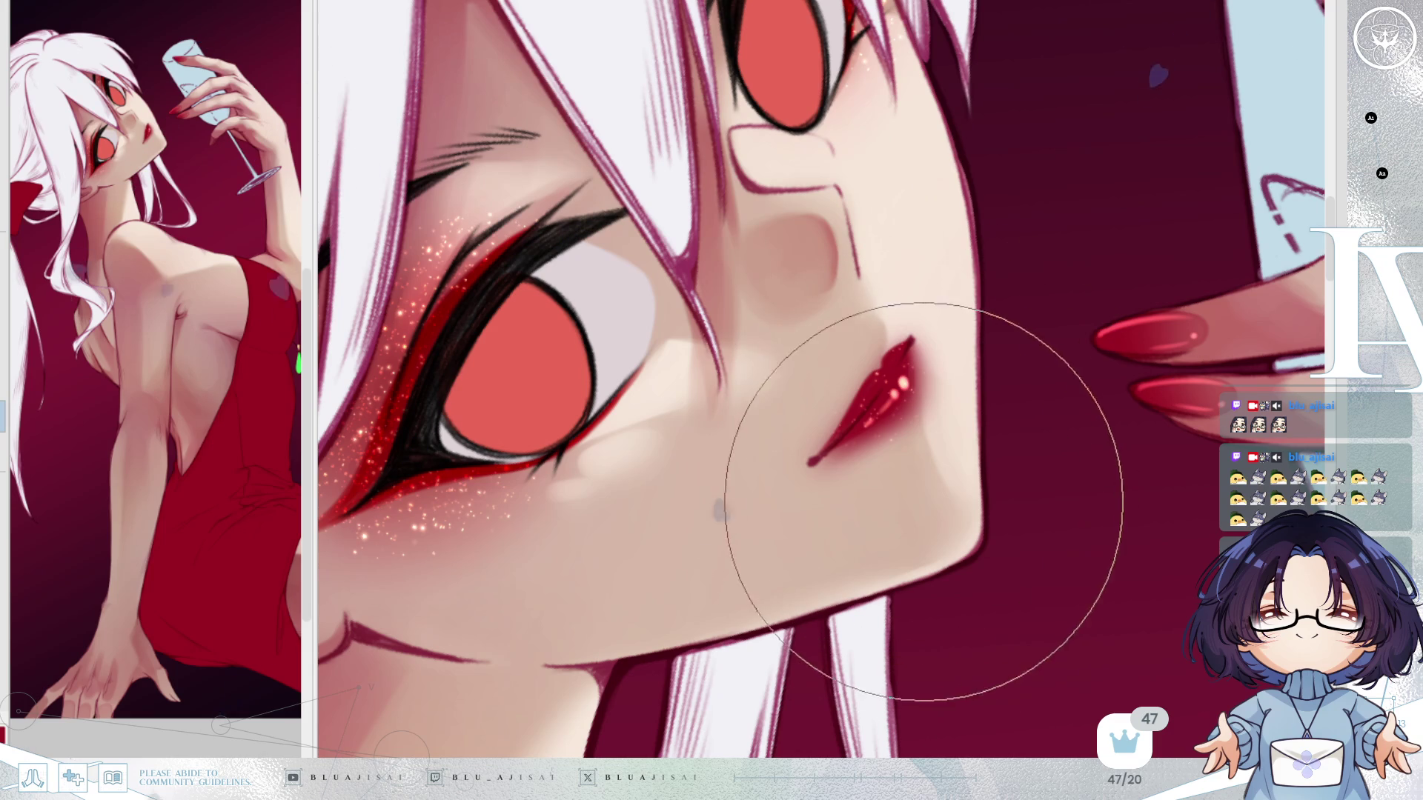
drag(904, 437, 925, 355)
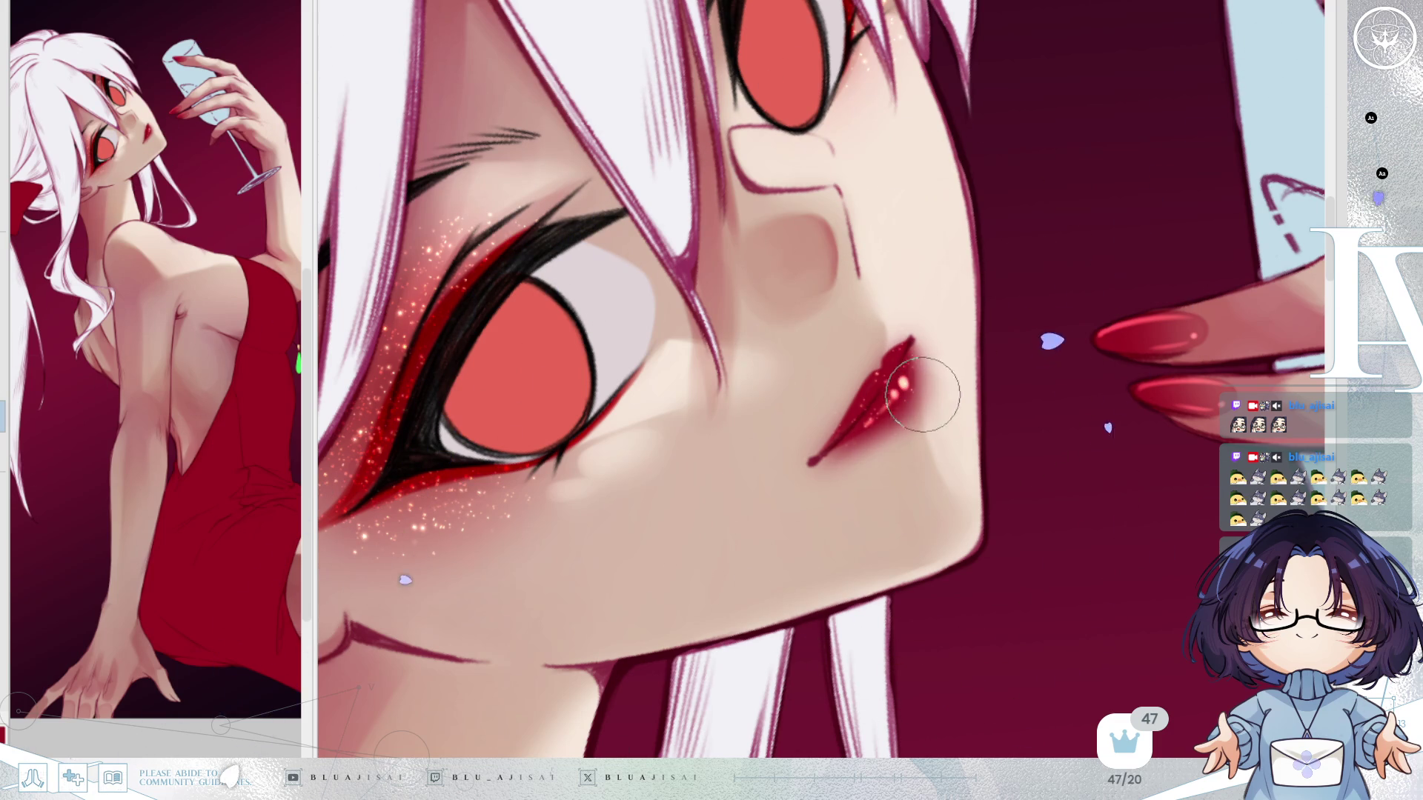
drag(921, 388, 1055, 395)
scroll(1057, 407, down, 5)
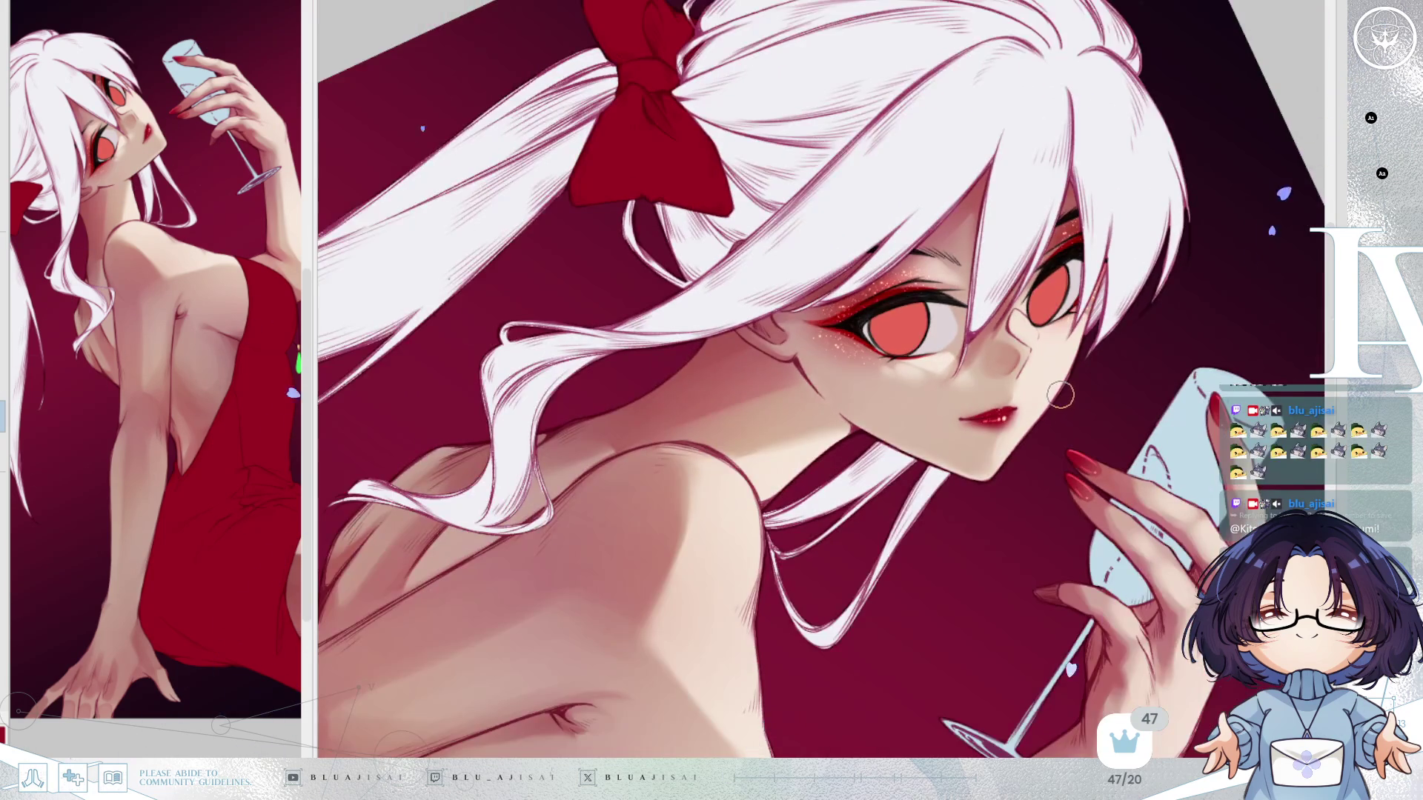
scroll(1142, 324, up, 2)
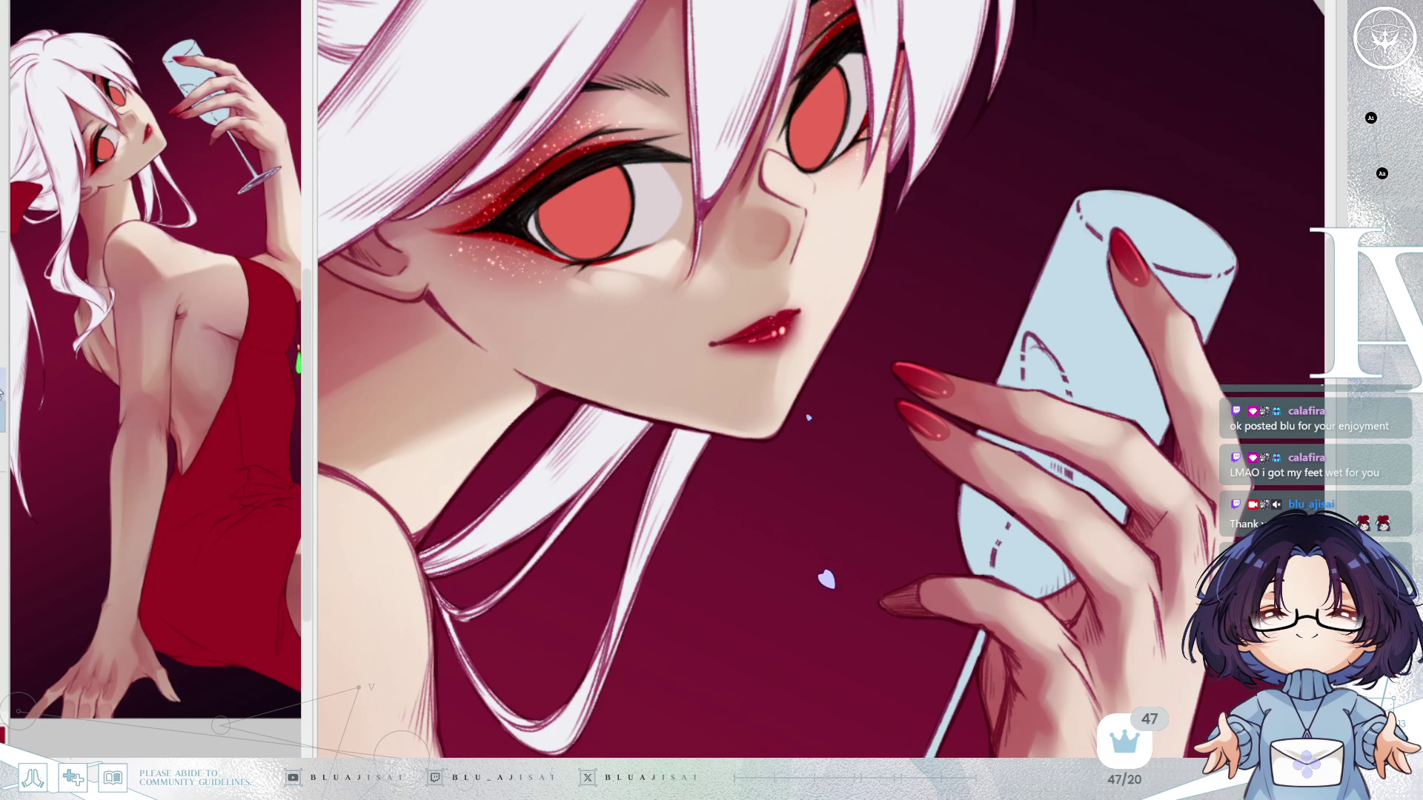
Pan and rotate the view from the face down to the neck and bare shoulder.
drag(764, 152, 805, 215)
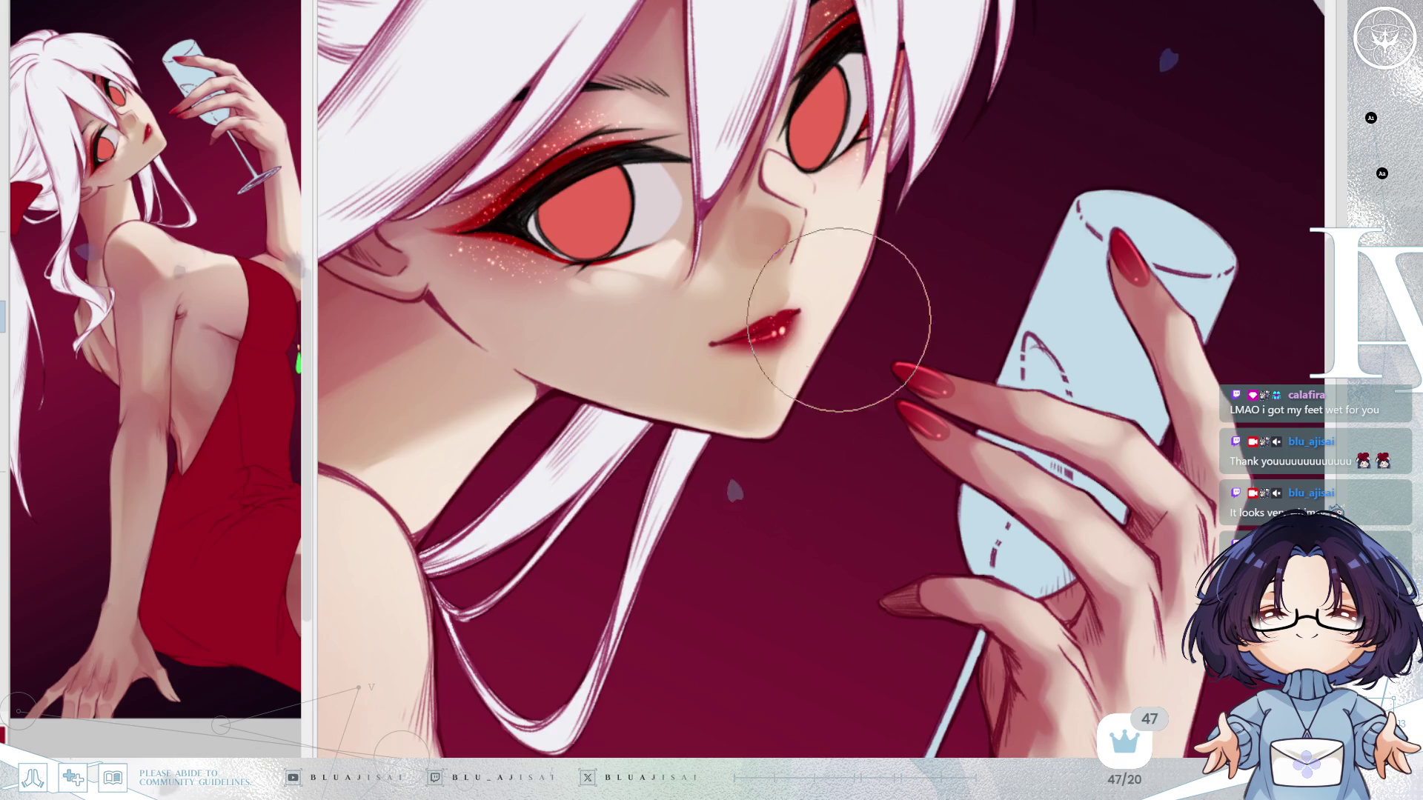
drag(861, 267, 942, 411)
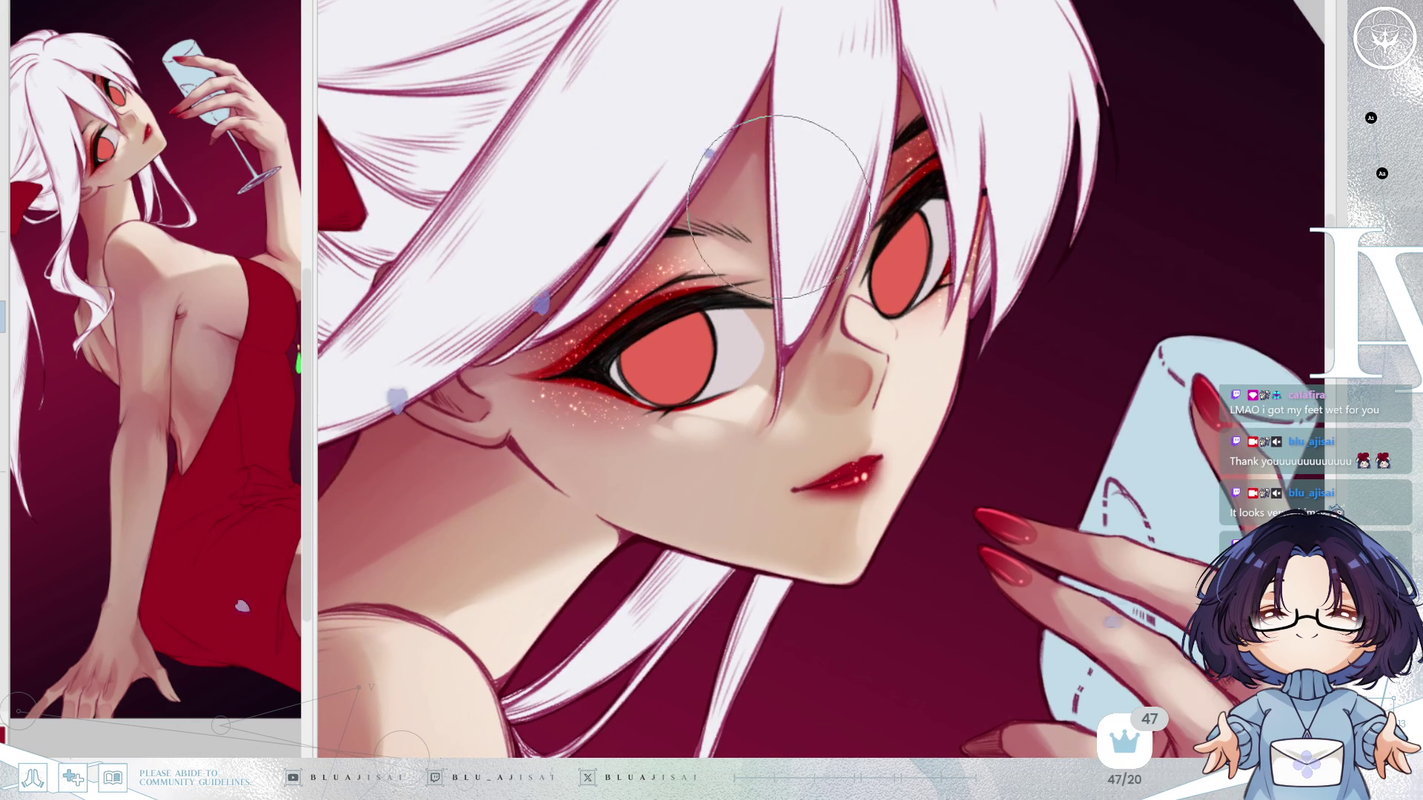
drag(730, 474, 762, 415)
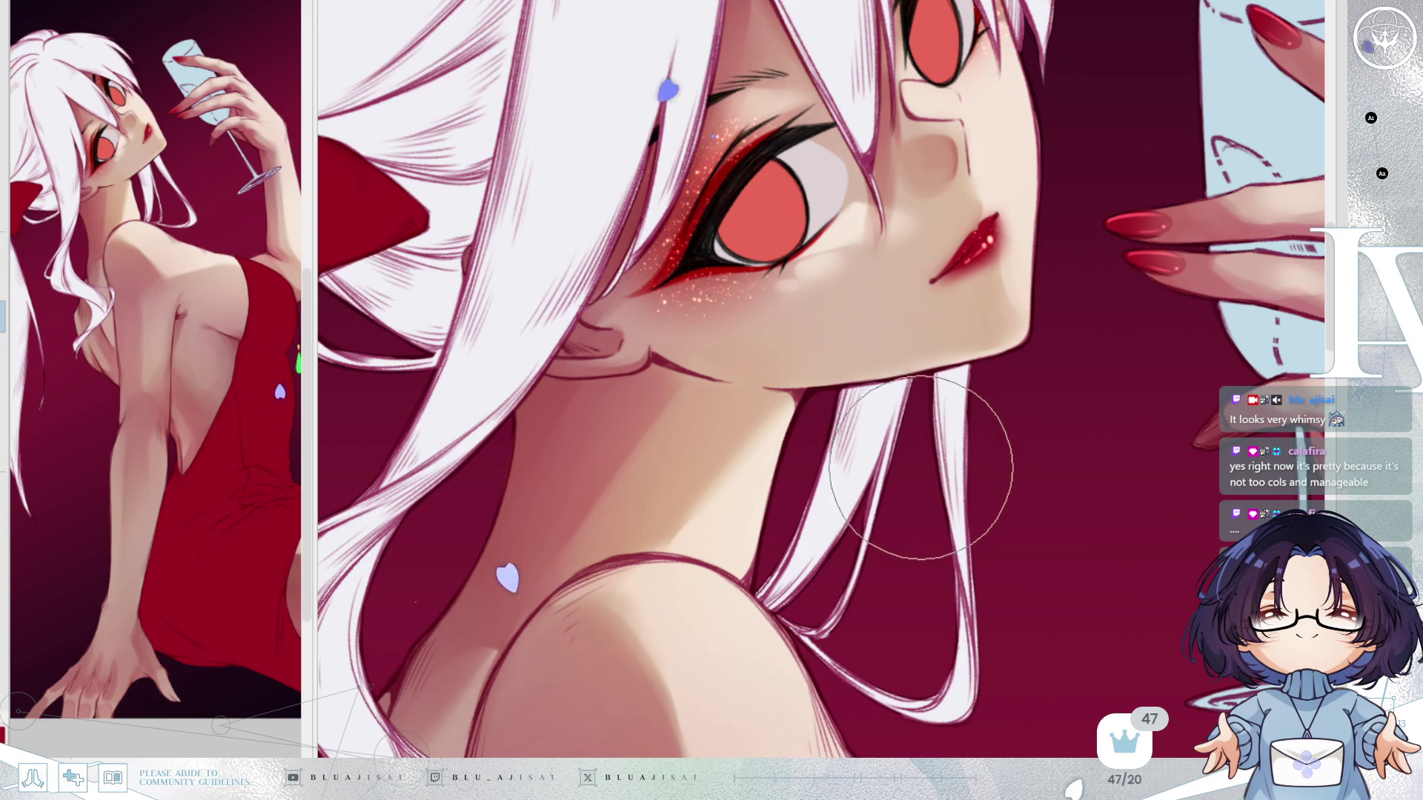
drag(676, 623, 788, 478)
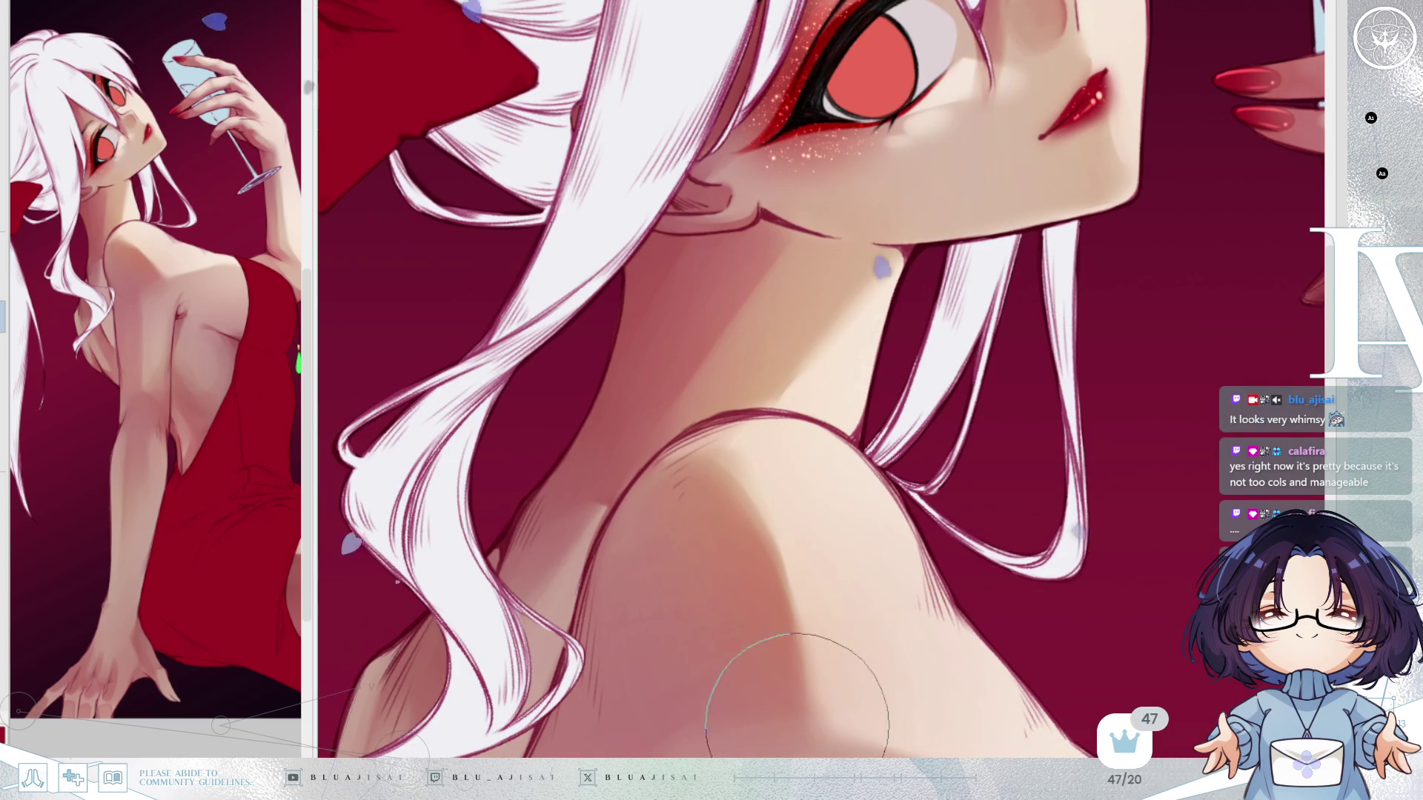
Zoom and pan over the neck, shoulder and side of the torso.
scroll(978, 604, up, 2)
drag(799, 712, 1019, 359)
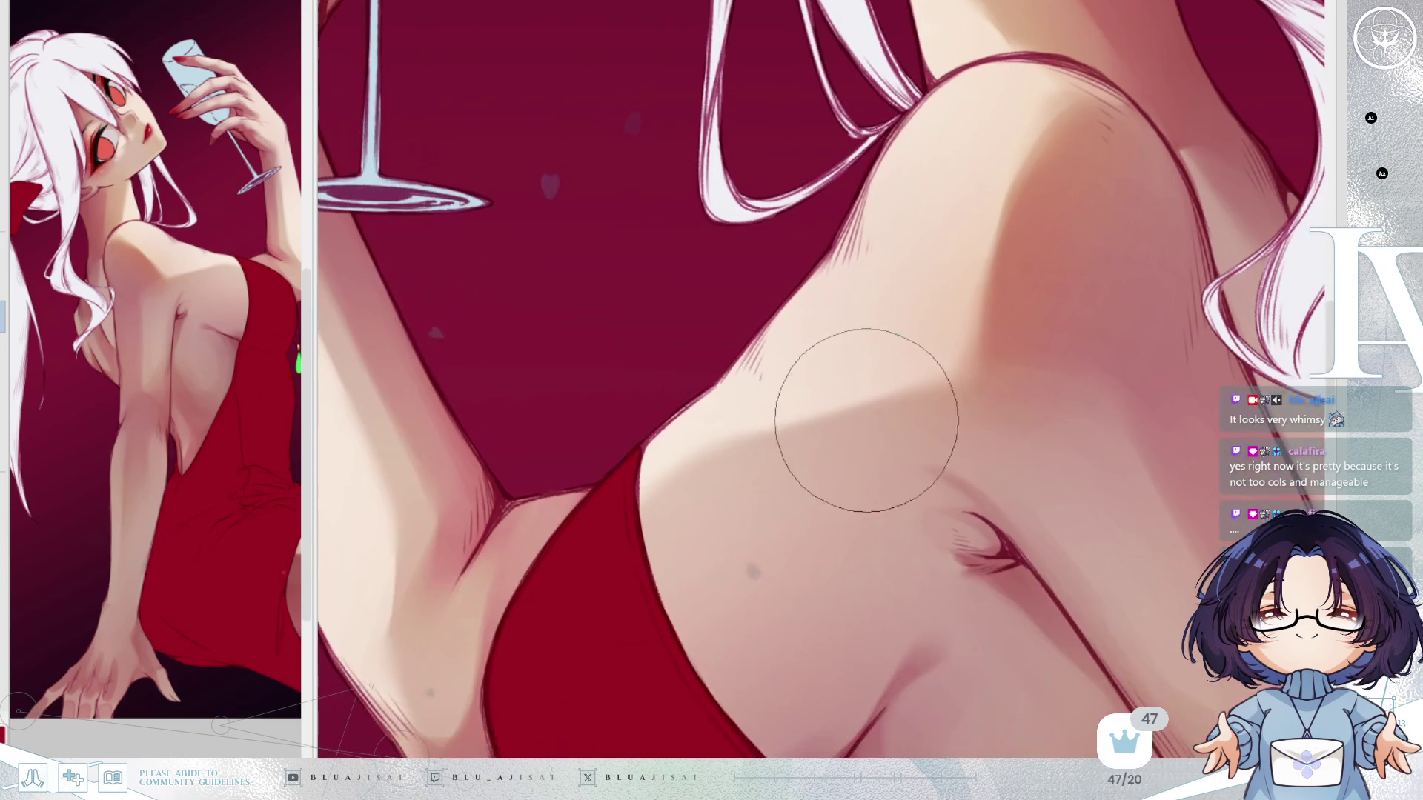
scroll(871, 555, down, 4)
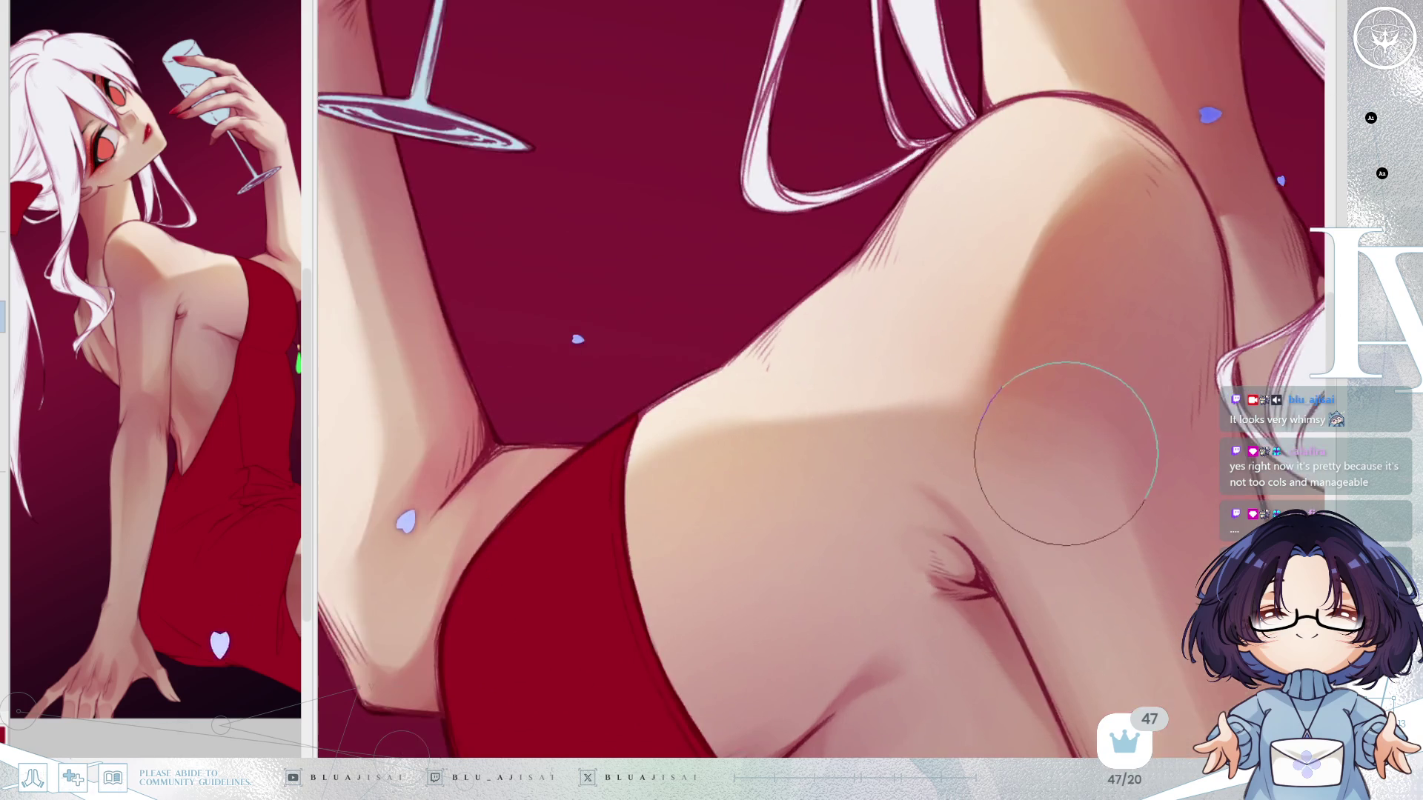
scroll(755, 406, up, 2)
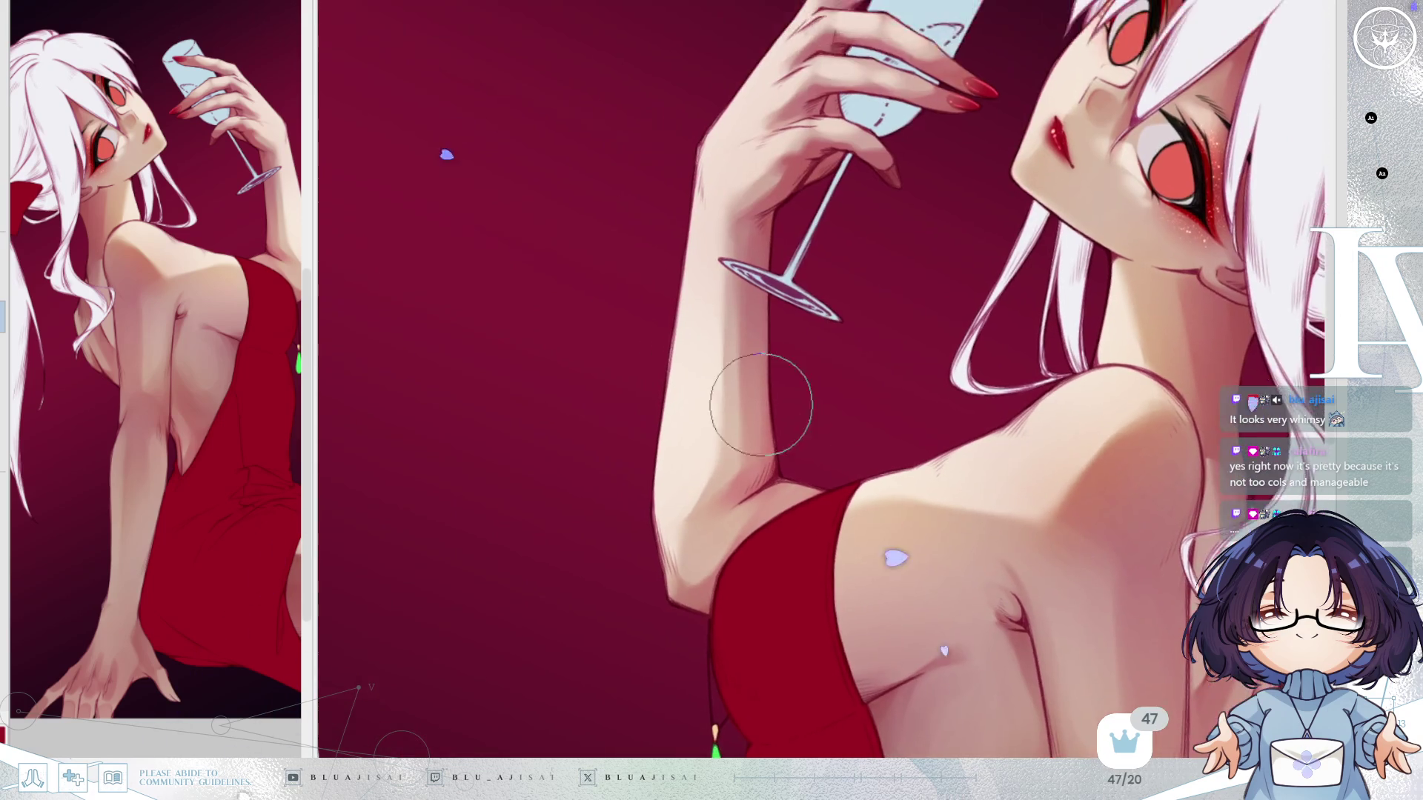
scroll(780, 178, up, 3)
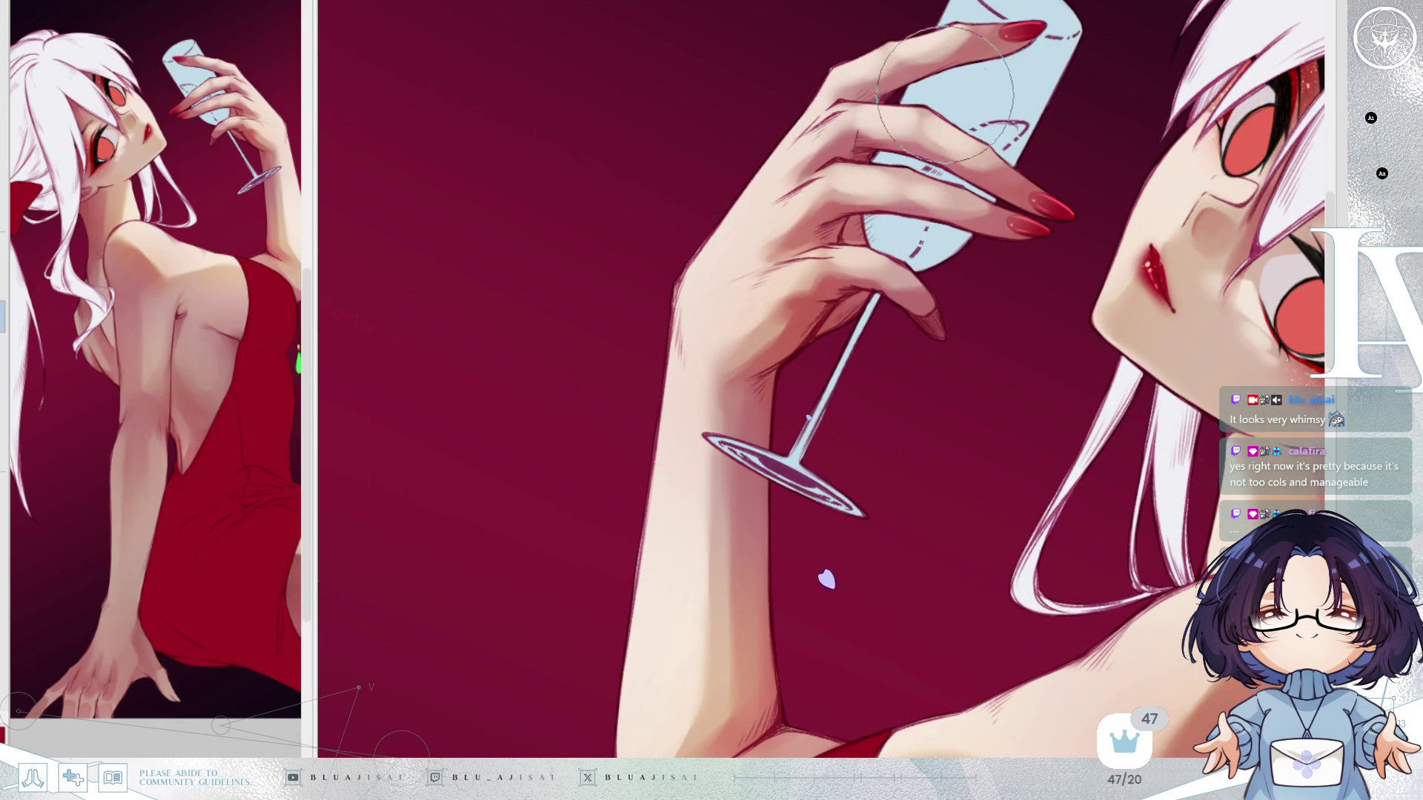
scroll(1067, 259, down, 5)
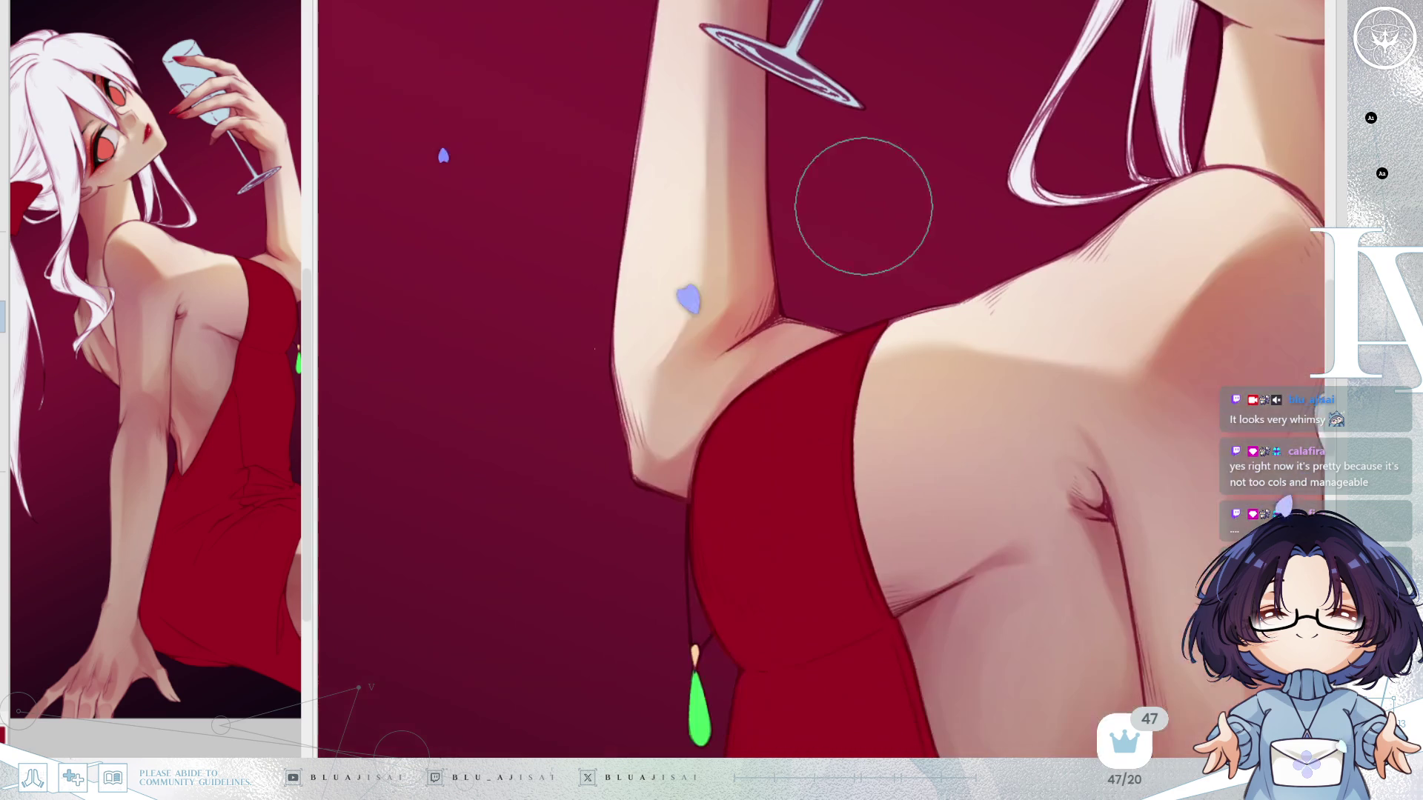
scroll(771, 467, down, 2)
scroll(770, 467, right, 2)
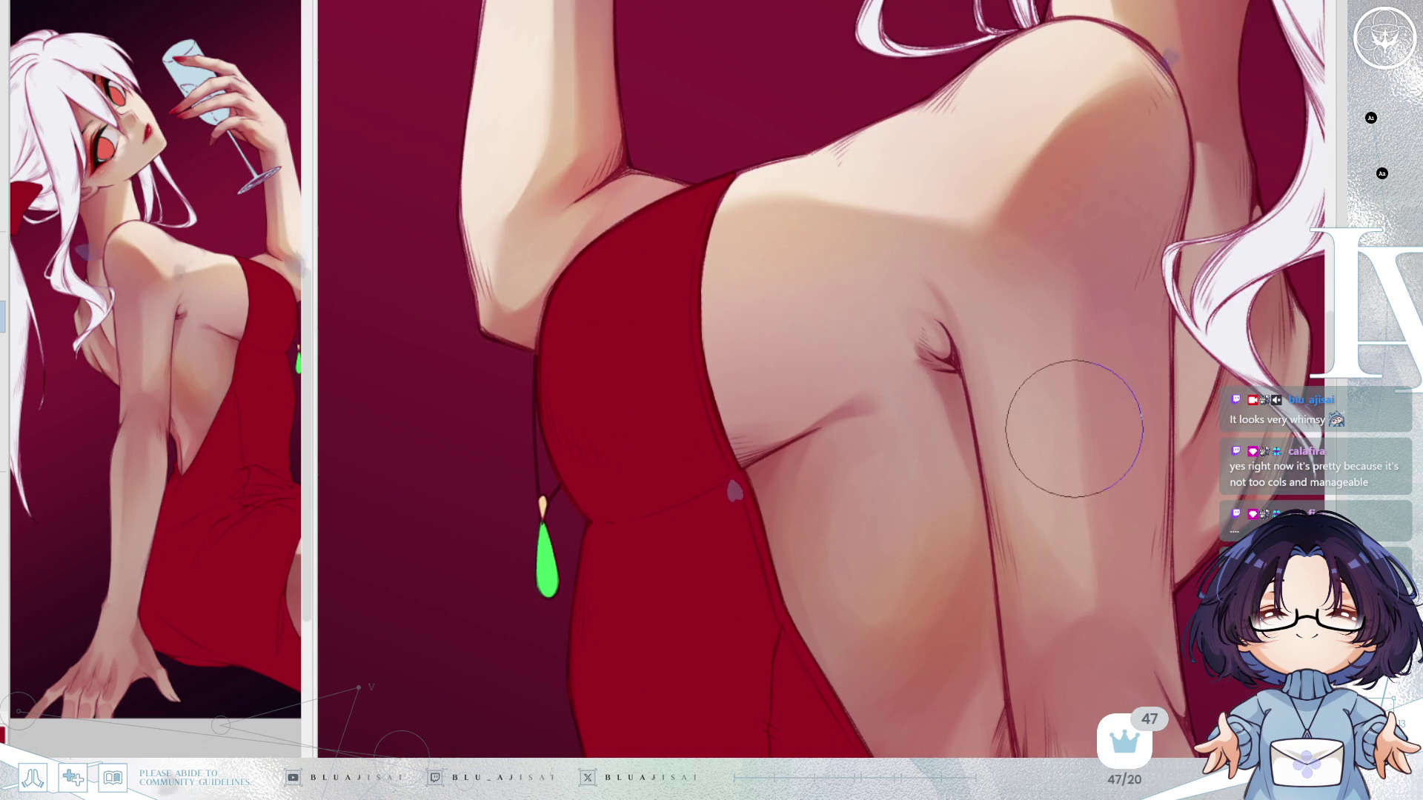
drag(1086, 582, 905, 286)
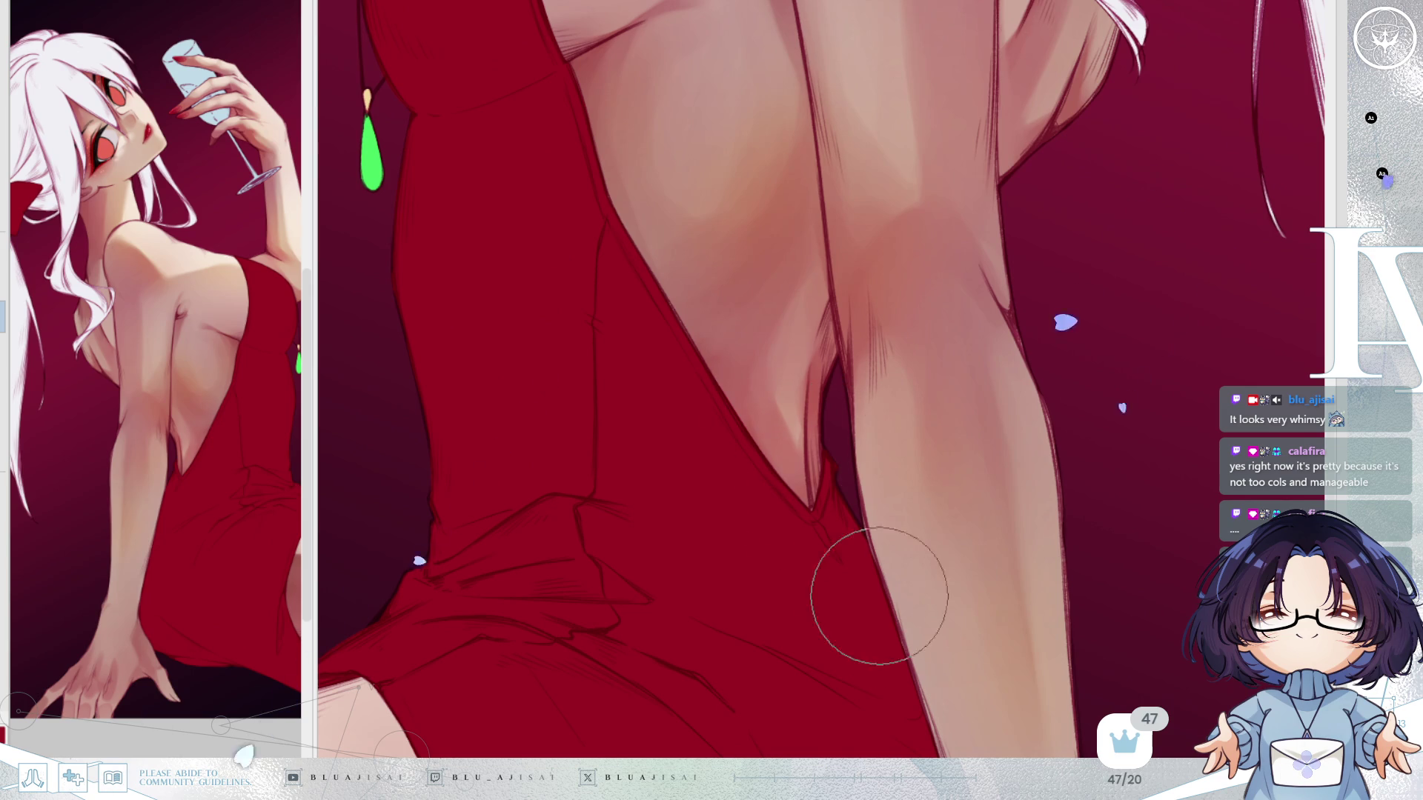
scroll(853, 549, down, 10)
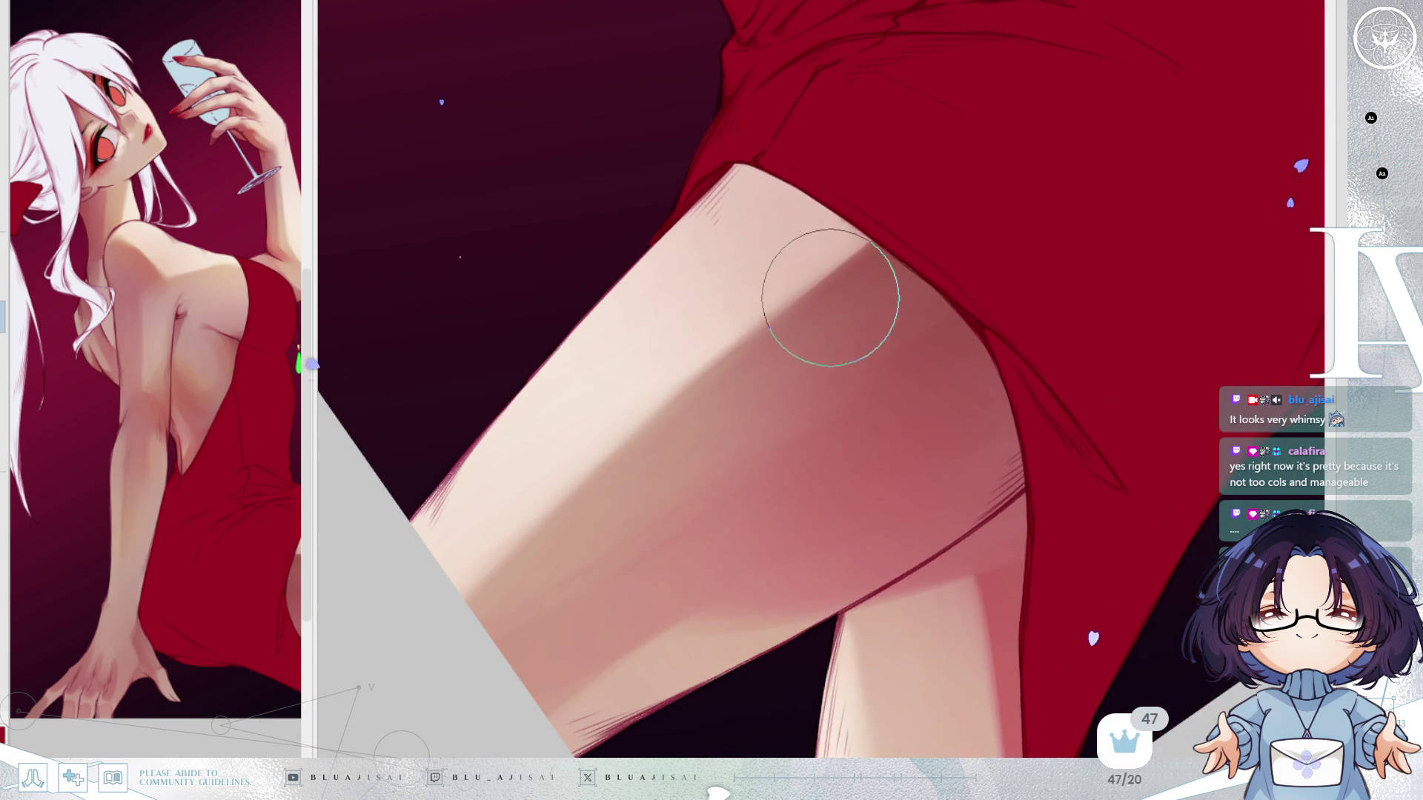
Resize the soft brush and blend and brighten the skin shading on the thighs.
key(bracketright)
key(bracketright)
key(bracketright)
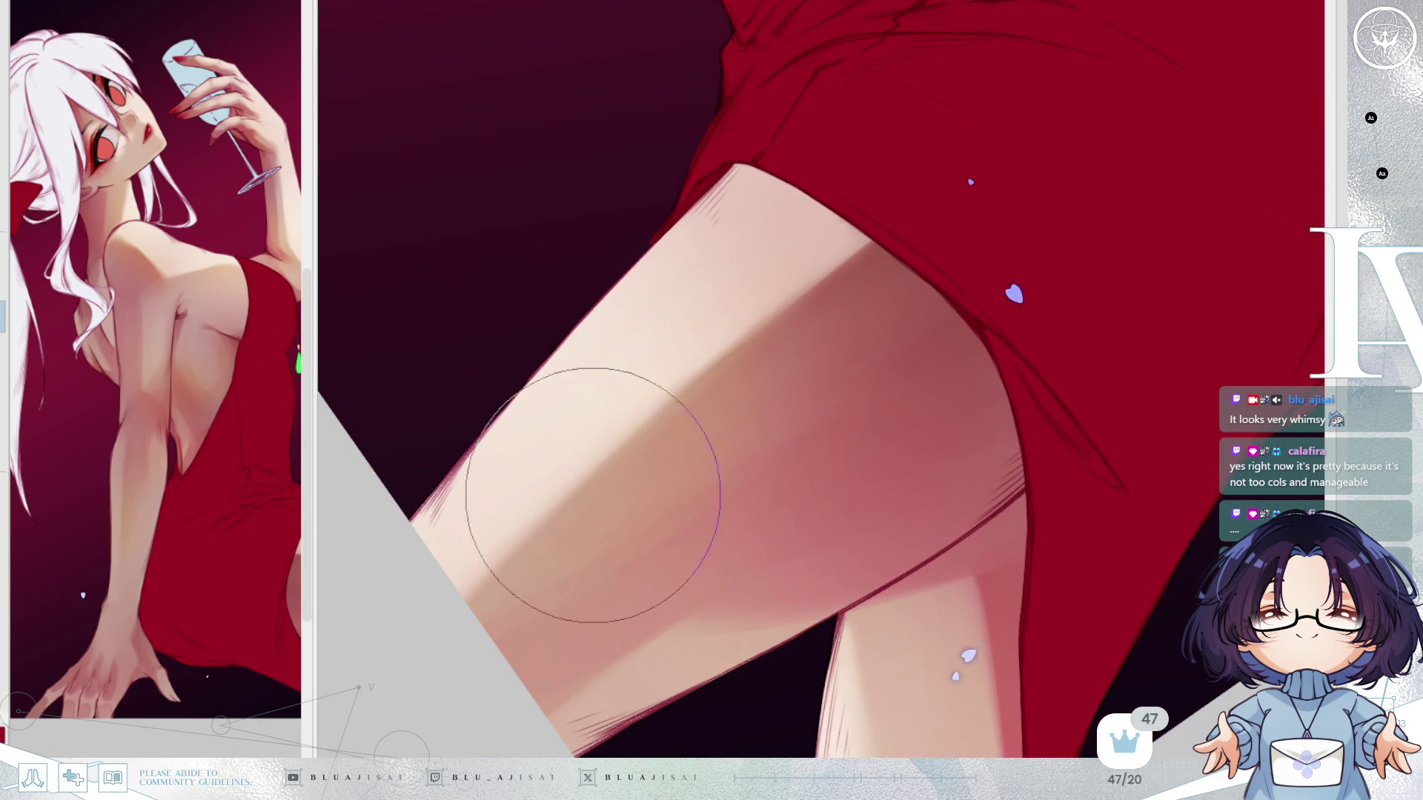
scroll(828, 272, down, 5)
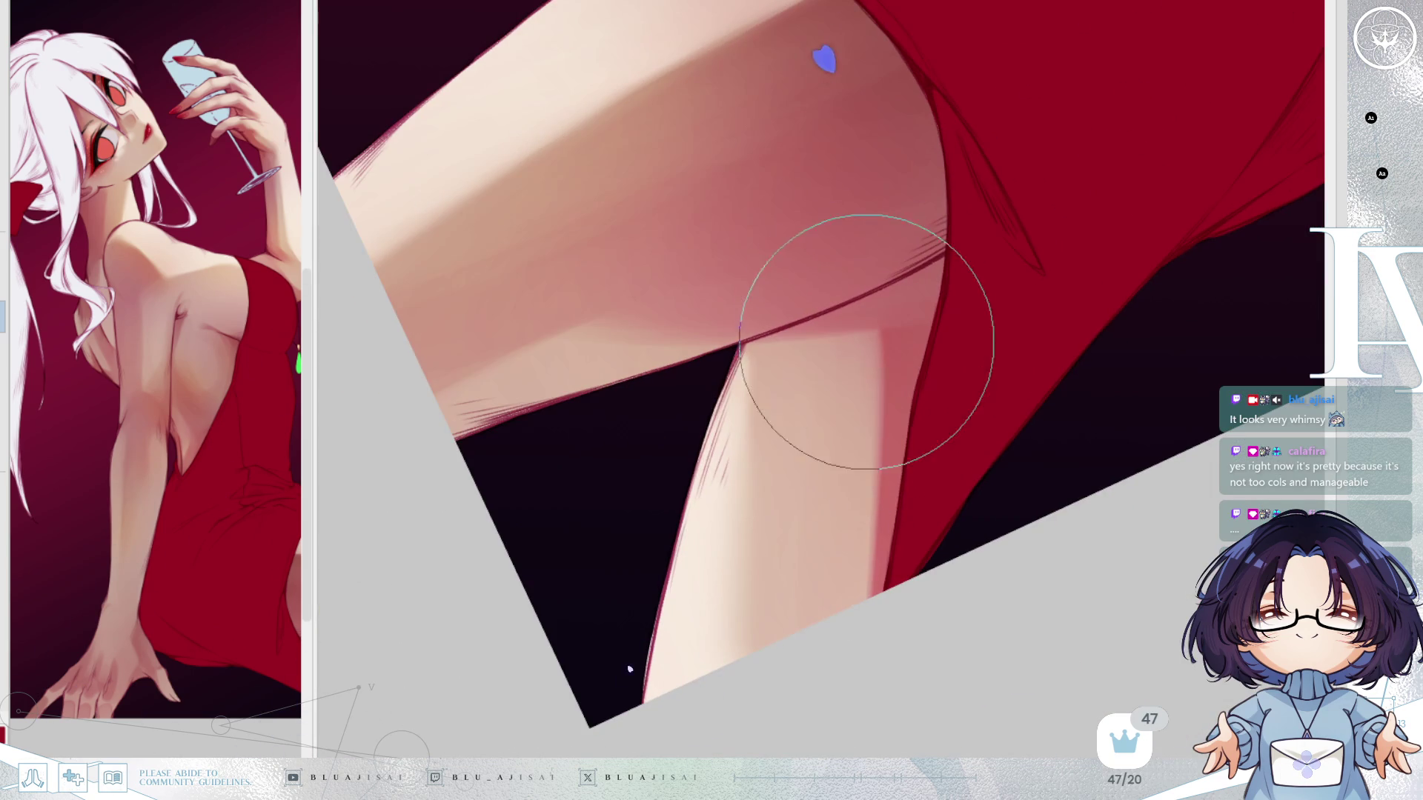
mouse_move(874, 444)
mouse_down()
mouse_move(883, 582)
mouse_move(678, 616)
mouse_move(574, 609)
mouse_up()
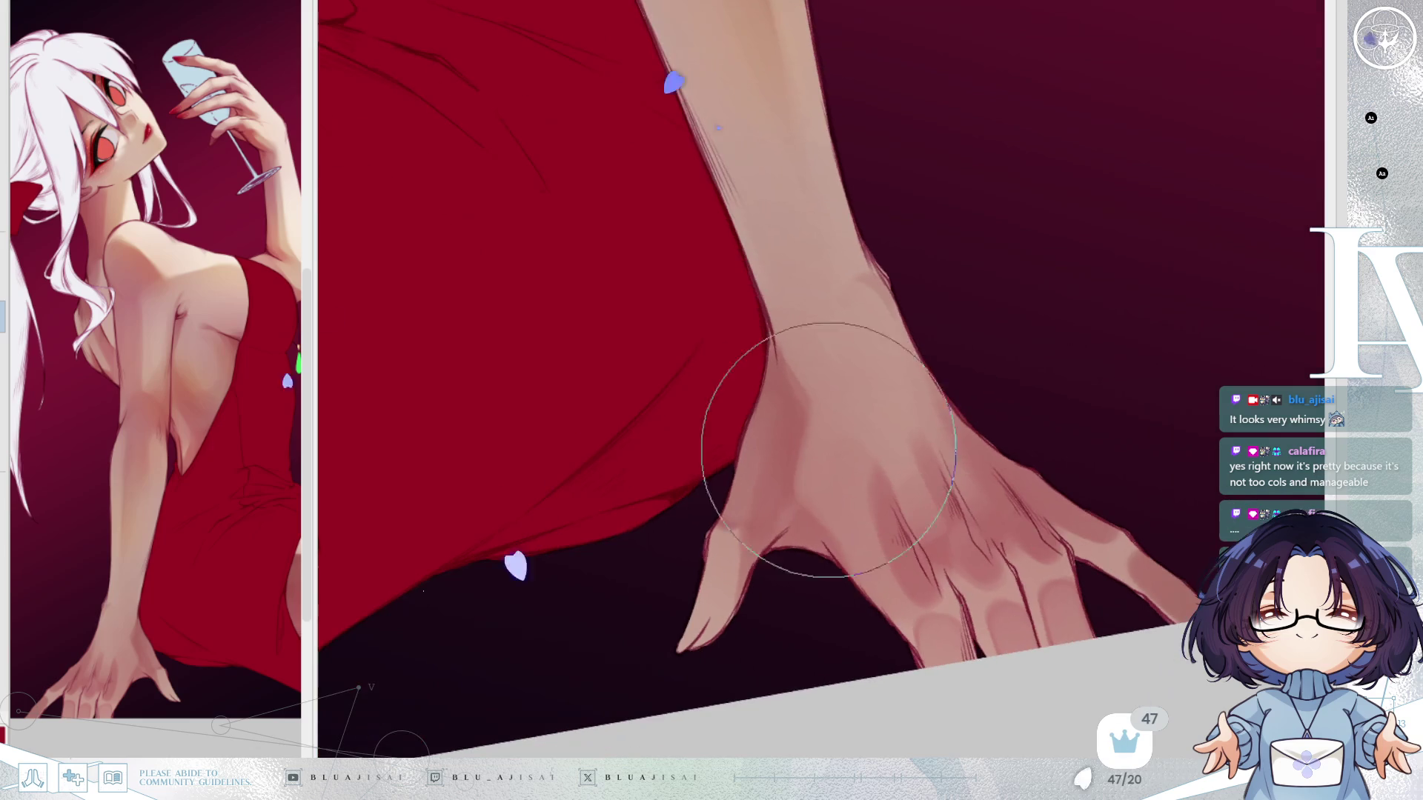
key(bracketleft)
mouse_move(921, 279)
mouse_down()
mouse_move(927, 405)
mouse_move(949, 447)
mouse_move(948, 397)
mouse_move(889, 404)
mouse_up()
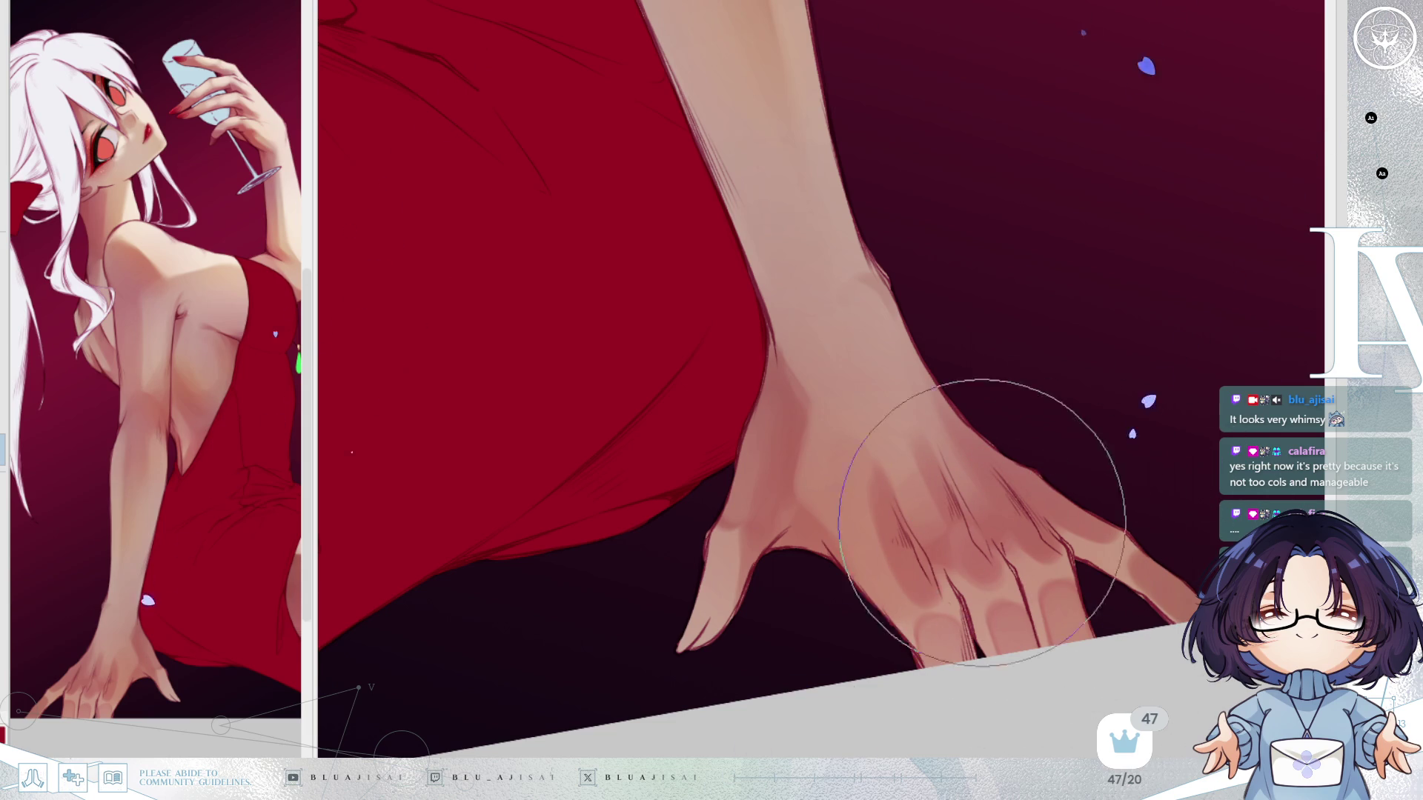
mouse_move(585, 400)
mouse_down()
mouse_move(741, 414)
mouse_move(831, 447)
mouse_up()
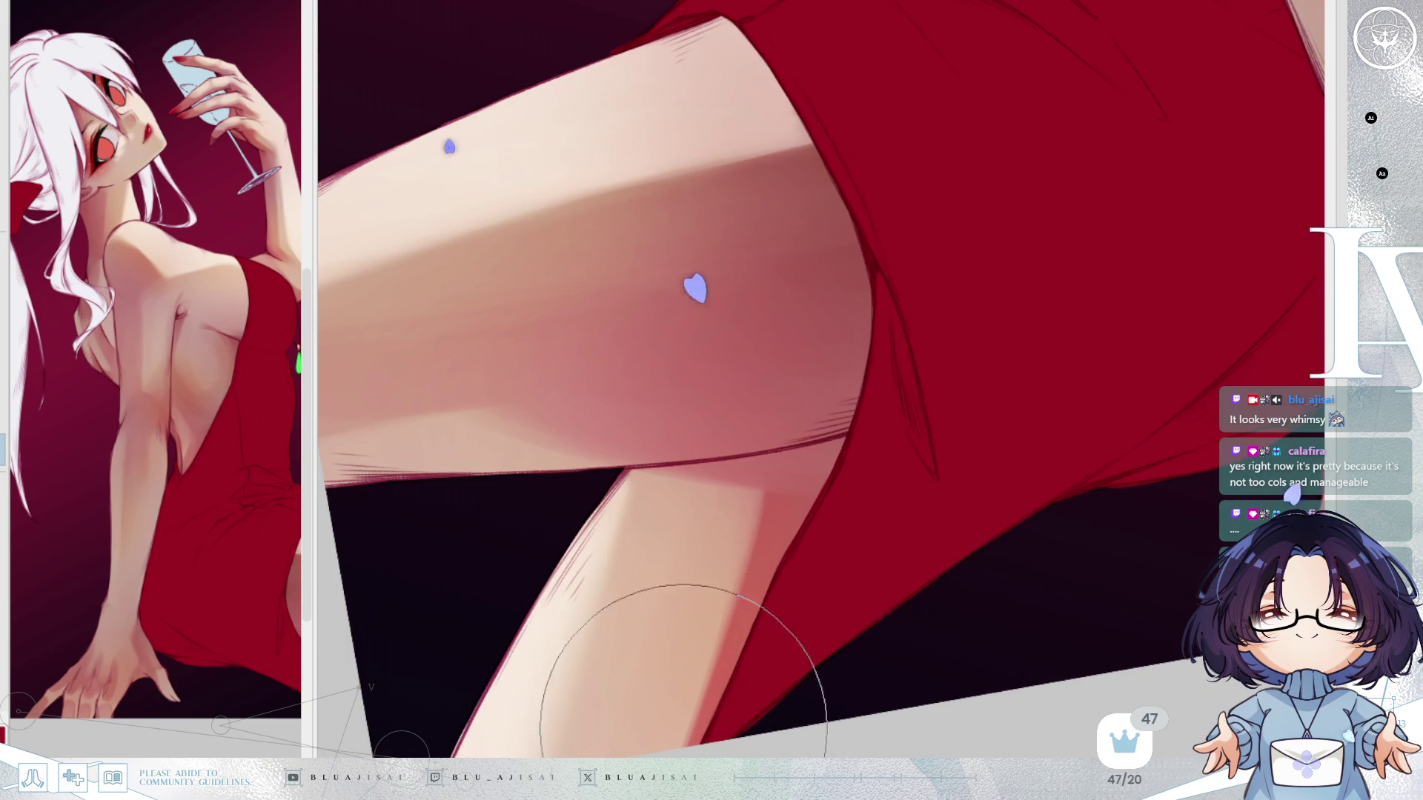
drag(747, 514, 708, 498)
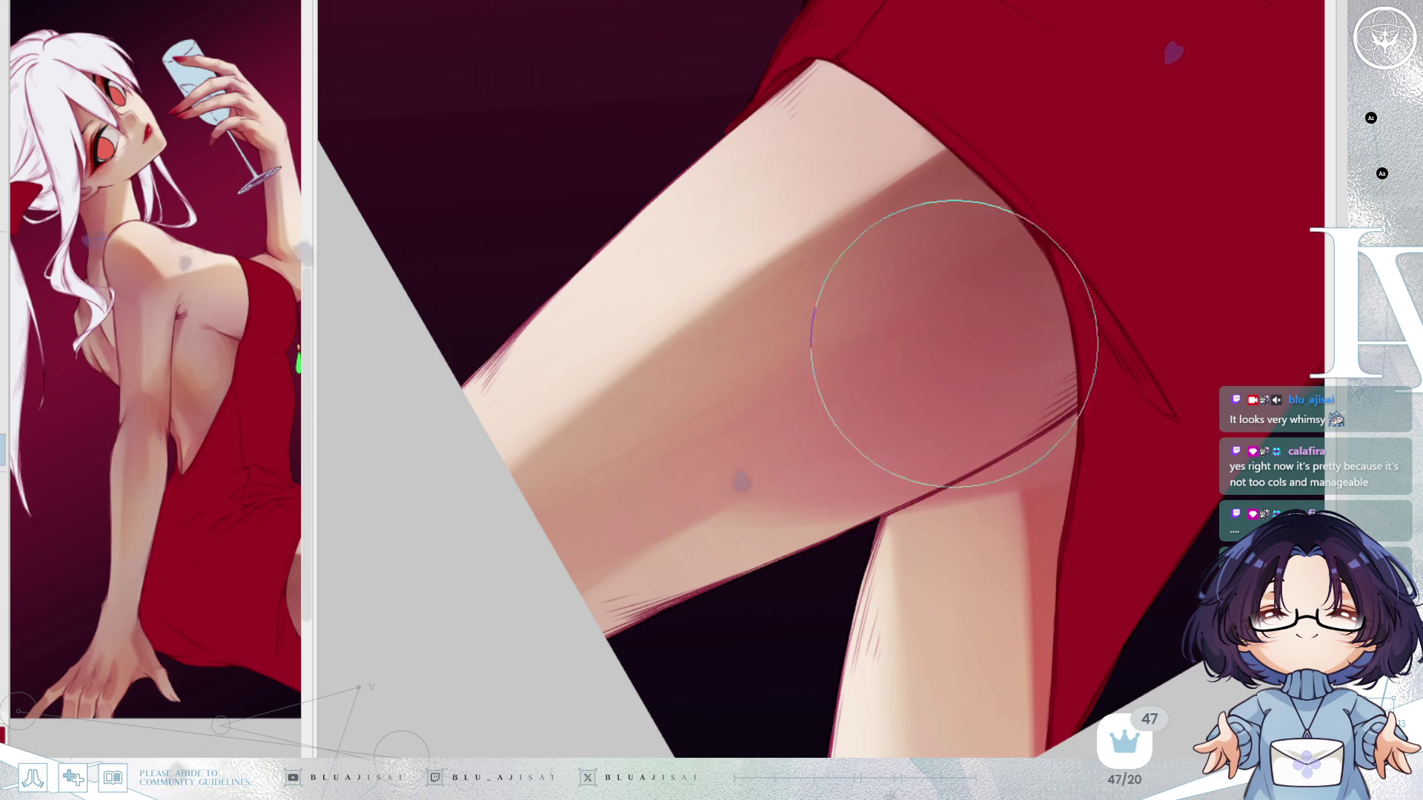
mouse_move(873, 349)
mouse_down()
mouse_move(882, 407)
mouse_move(740, 586)
mouse_move(793, 492)
mouse_up()
mouse_move(852, 278)
mouse_down()
mouse_move(801, 213)
mouse_move(677, 327)
mouse_move(772, 239)
mouse_move(778, 290)
mouse_move(749, 301)
mouse_move(587, 587)
mouse_up()
mouse_move(802, 108)
mouse_down()
mouse_move(800, 538)
mouse_move(1021, 284)
mouse_up()
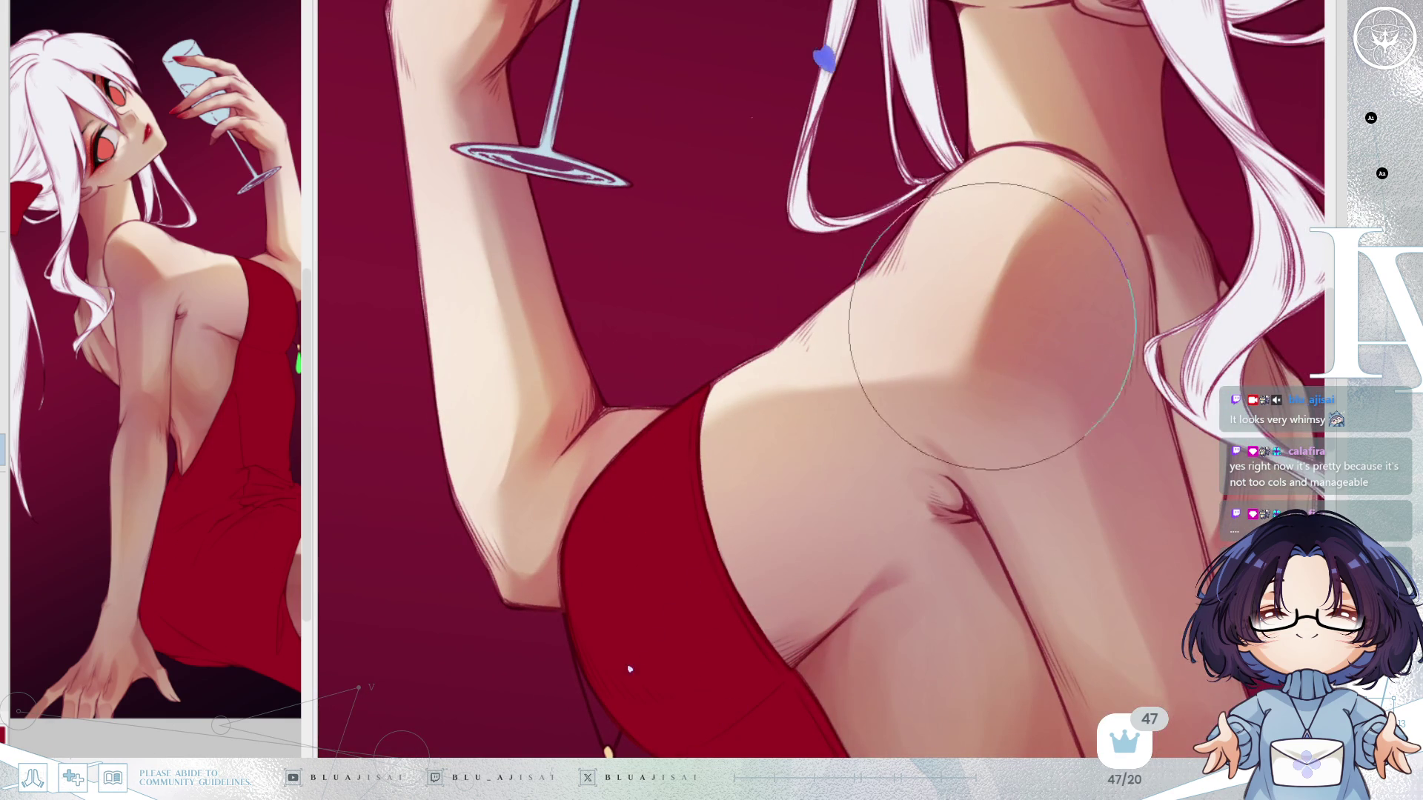
Return to the raised arm, glass and face and un-mirror the canvas.
drag(540, 466, 652, 633)
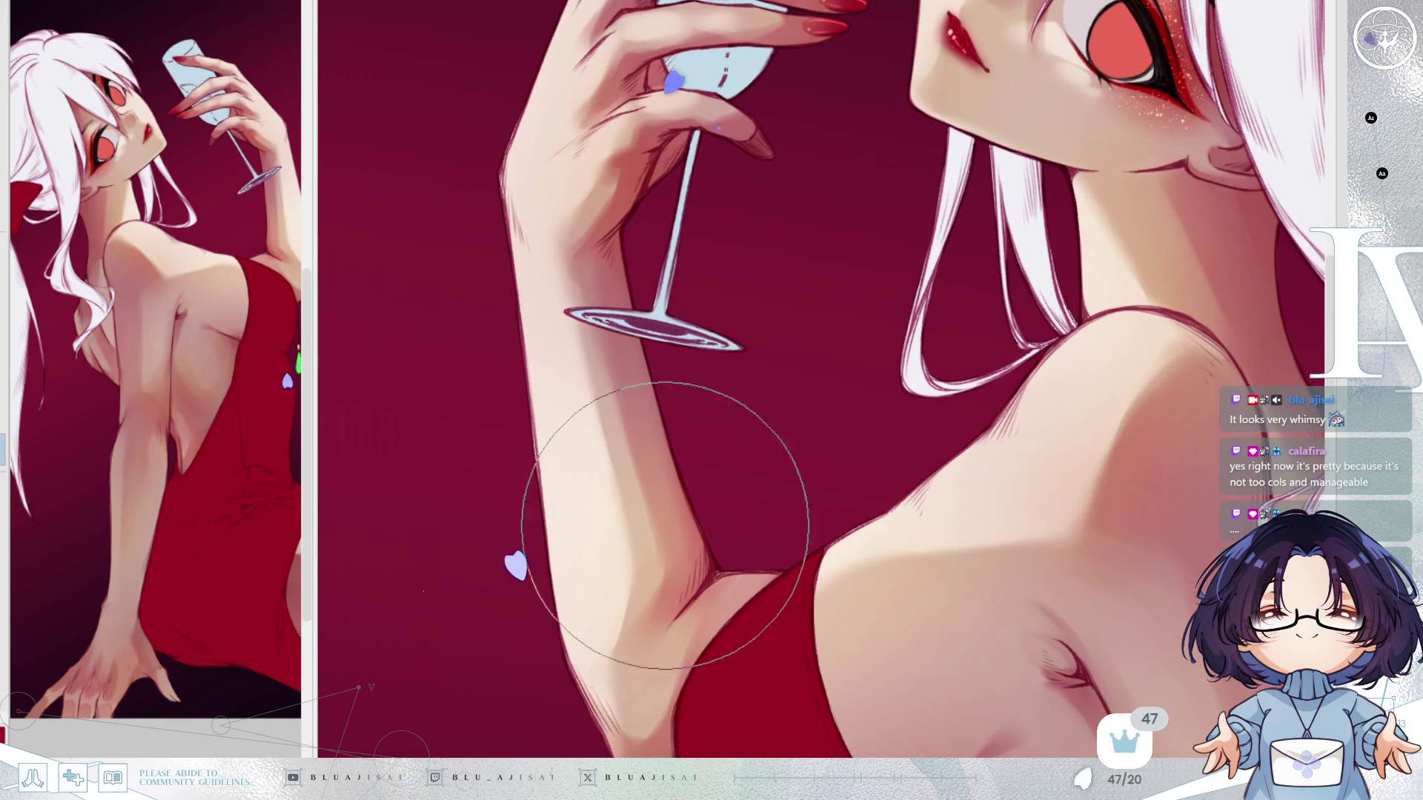
drag(625, 109, 693, 294)
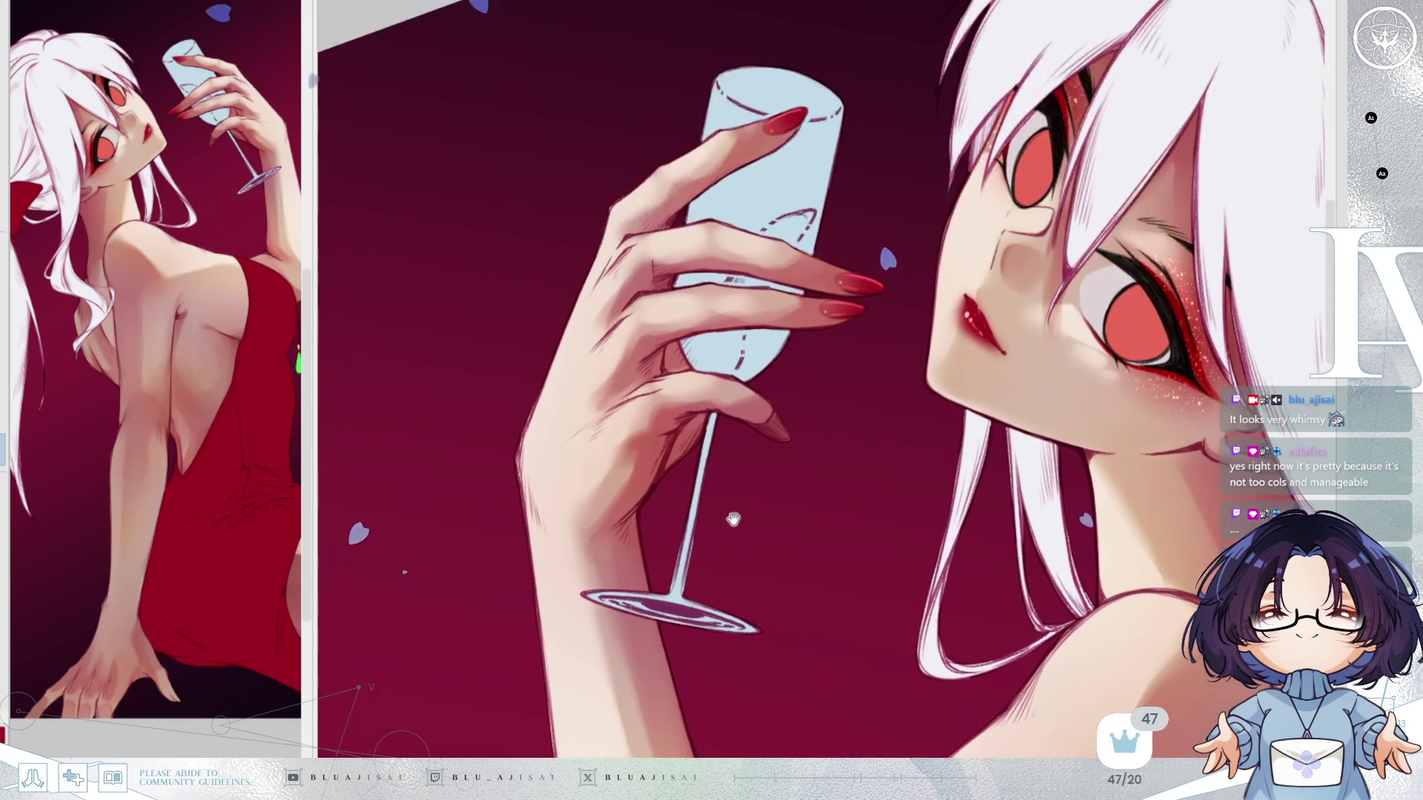
mouse_move(587, 229)
mouse_down()
mouse_move(387, 214)
mouse_move(292, 318)
mouse_up()
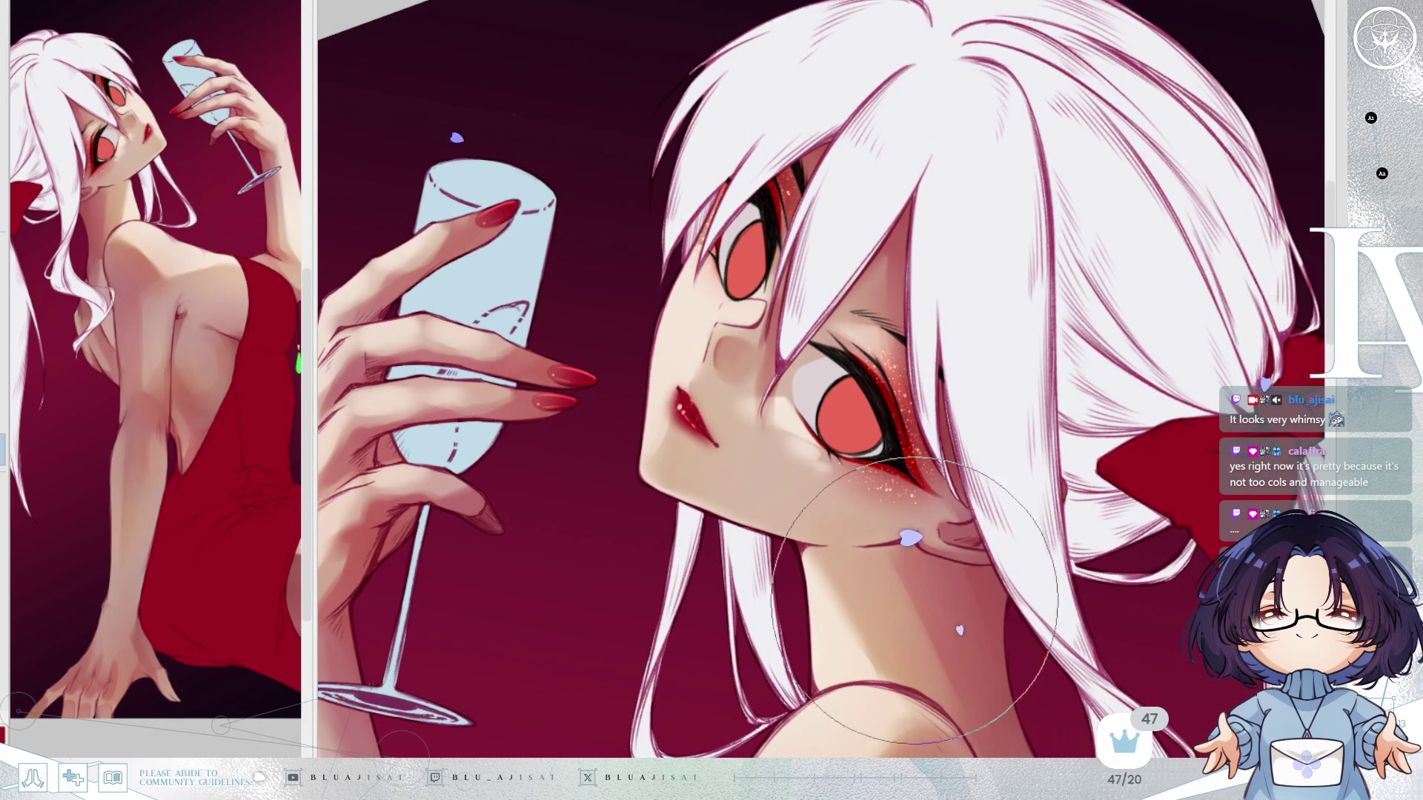
key(h)
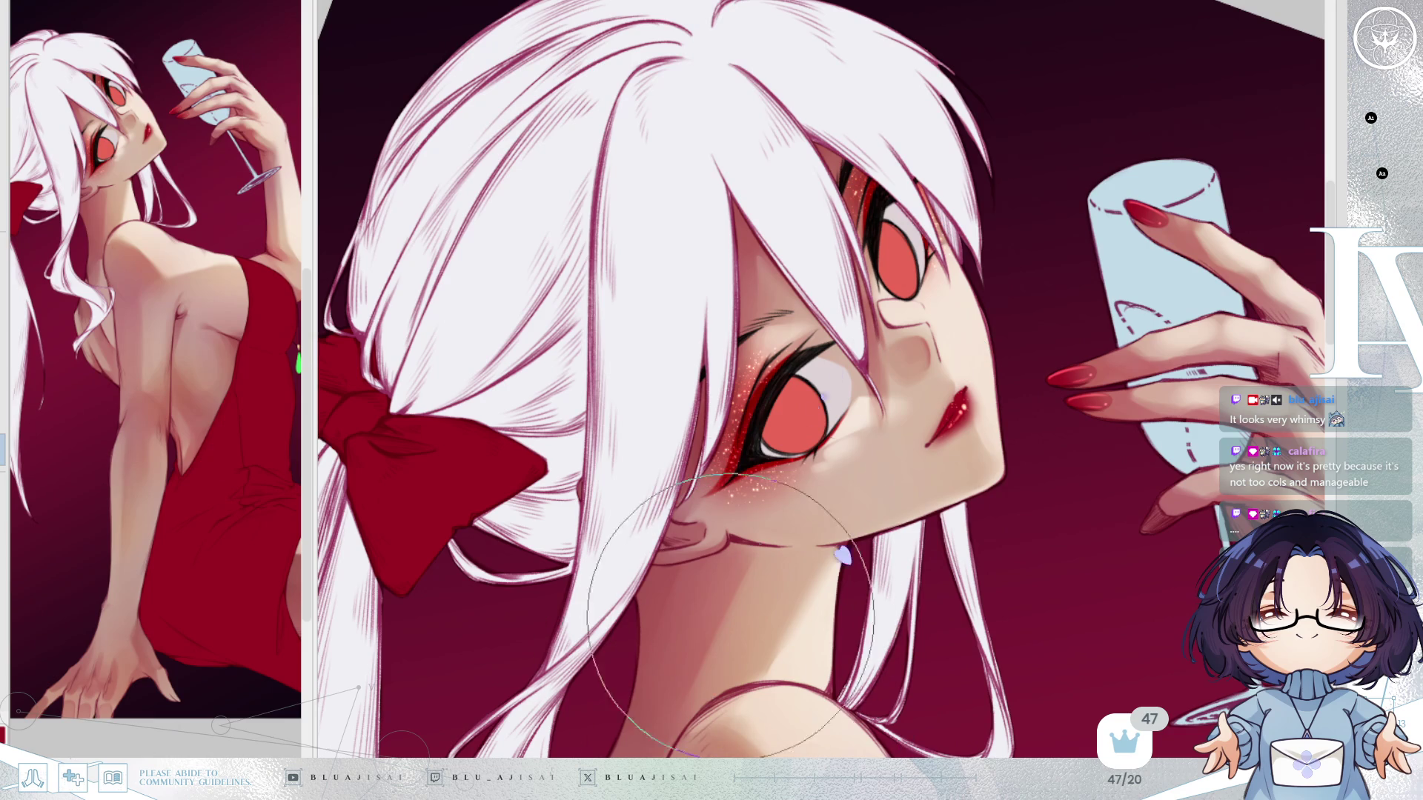
scroll(953, 563, down, 2)
scroll(979, 589, up, 4)
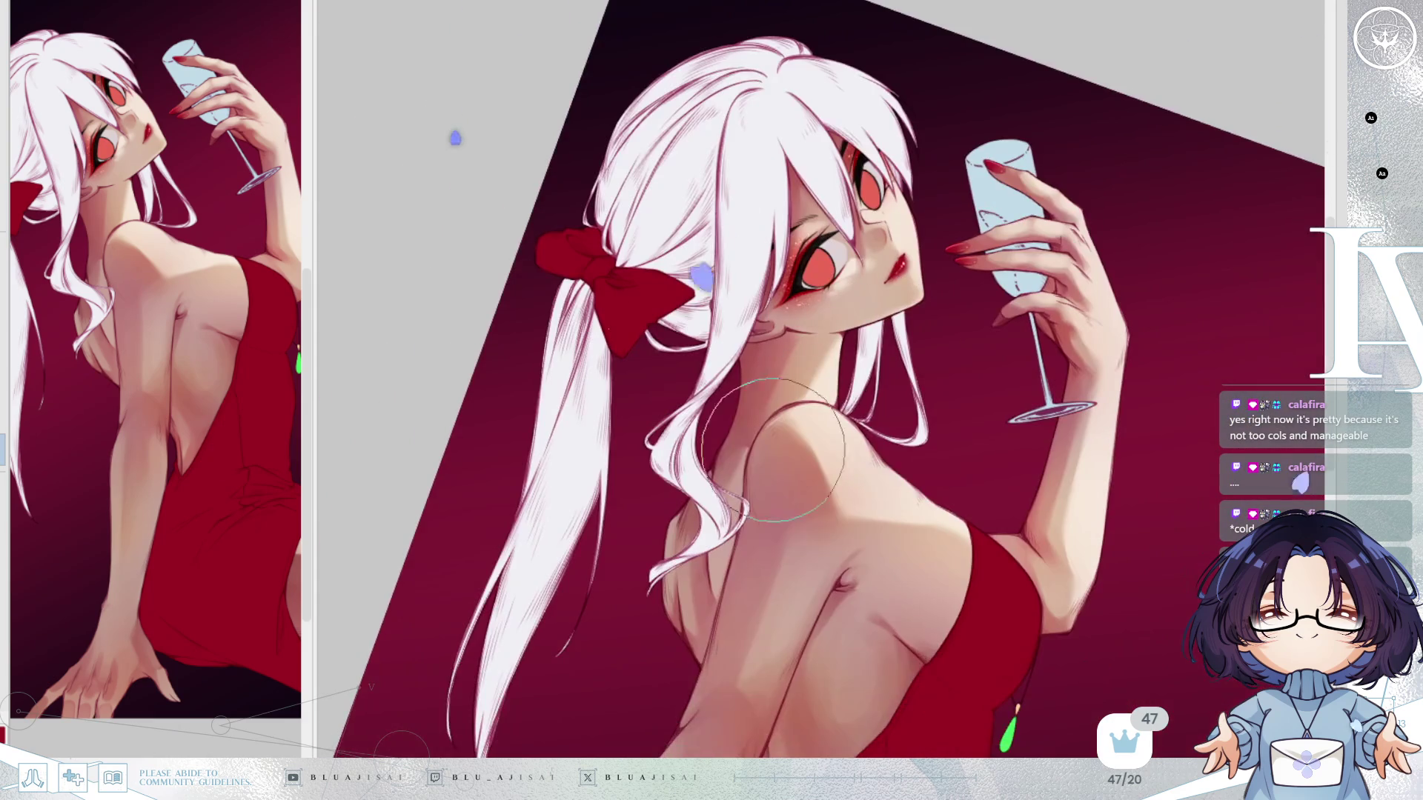
scroll(1096, 393, down, 3)
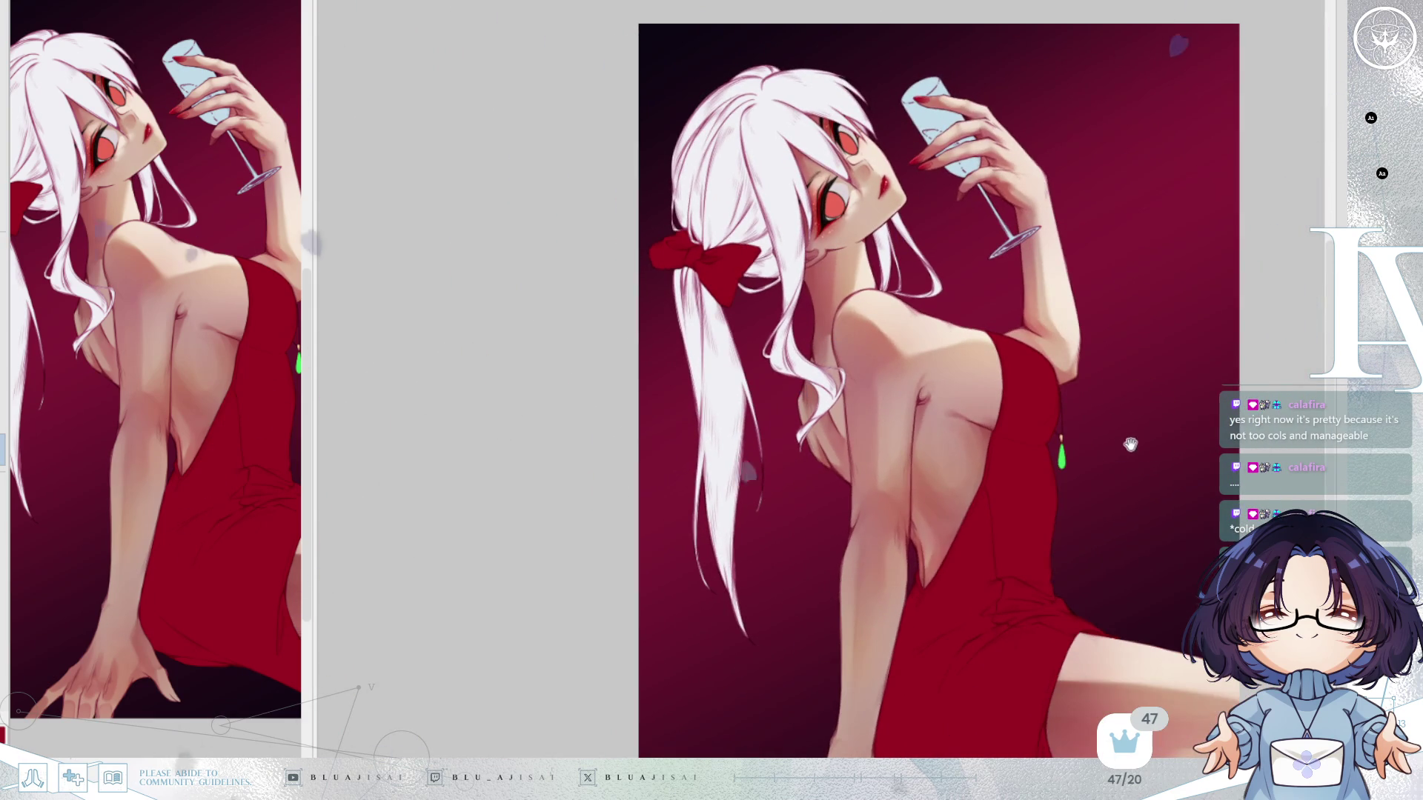
drag(1128, 424, 1048, 359)
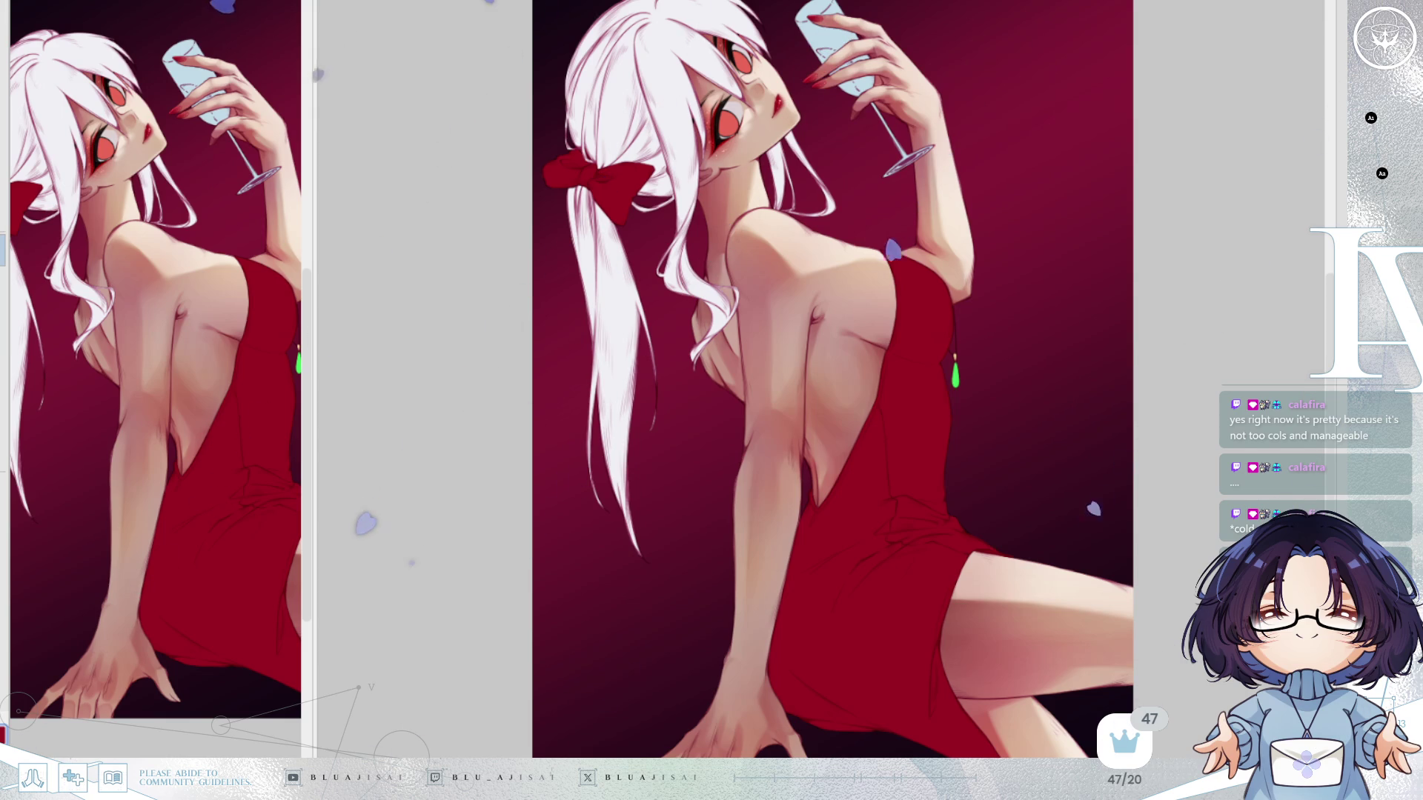
With a larger brush, reshape the red thumbnail's tip.
scroll(791, 754, down, 3)
scroll(774, 616, up, 5)
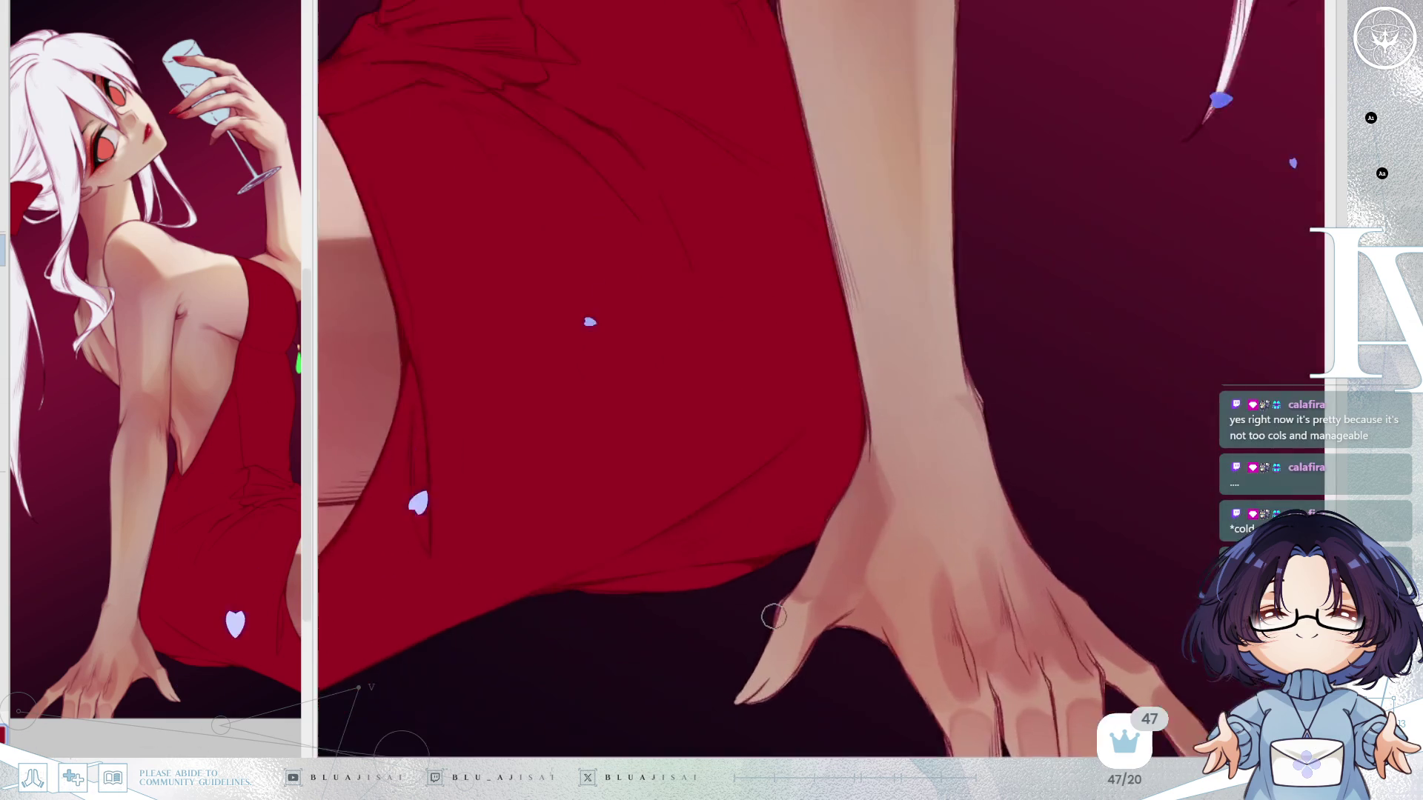
scroll(775, 616, down, 2)
scroll(815, 563, down, 2)
key(bracketright)
scroll(811, 497, up, 3)
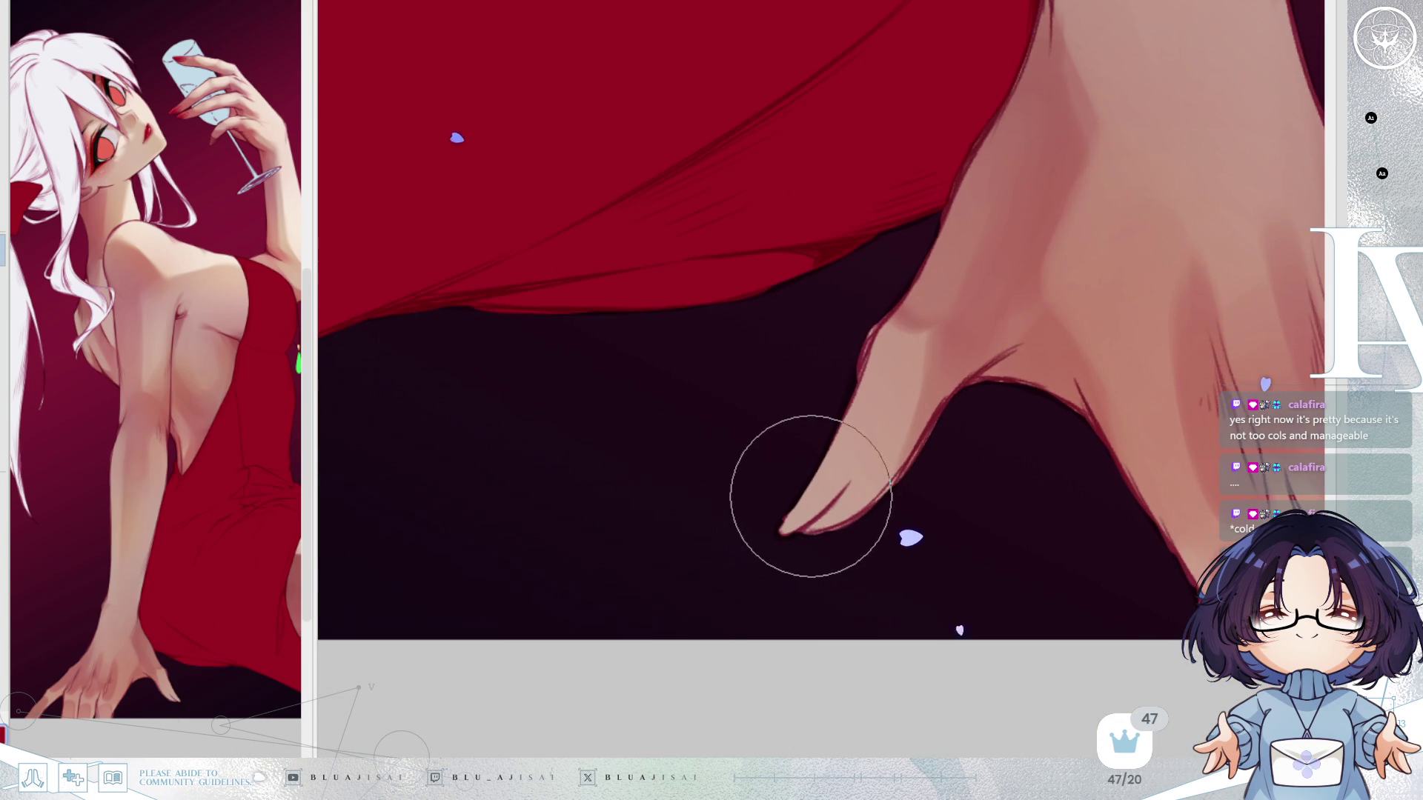
key(End)
mouse_move(766, 535)
mouse_down()
mouse_move(835, 476)
mouse_move(762, 530)
mouse_move(812, 499)
mouse_up()
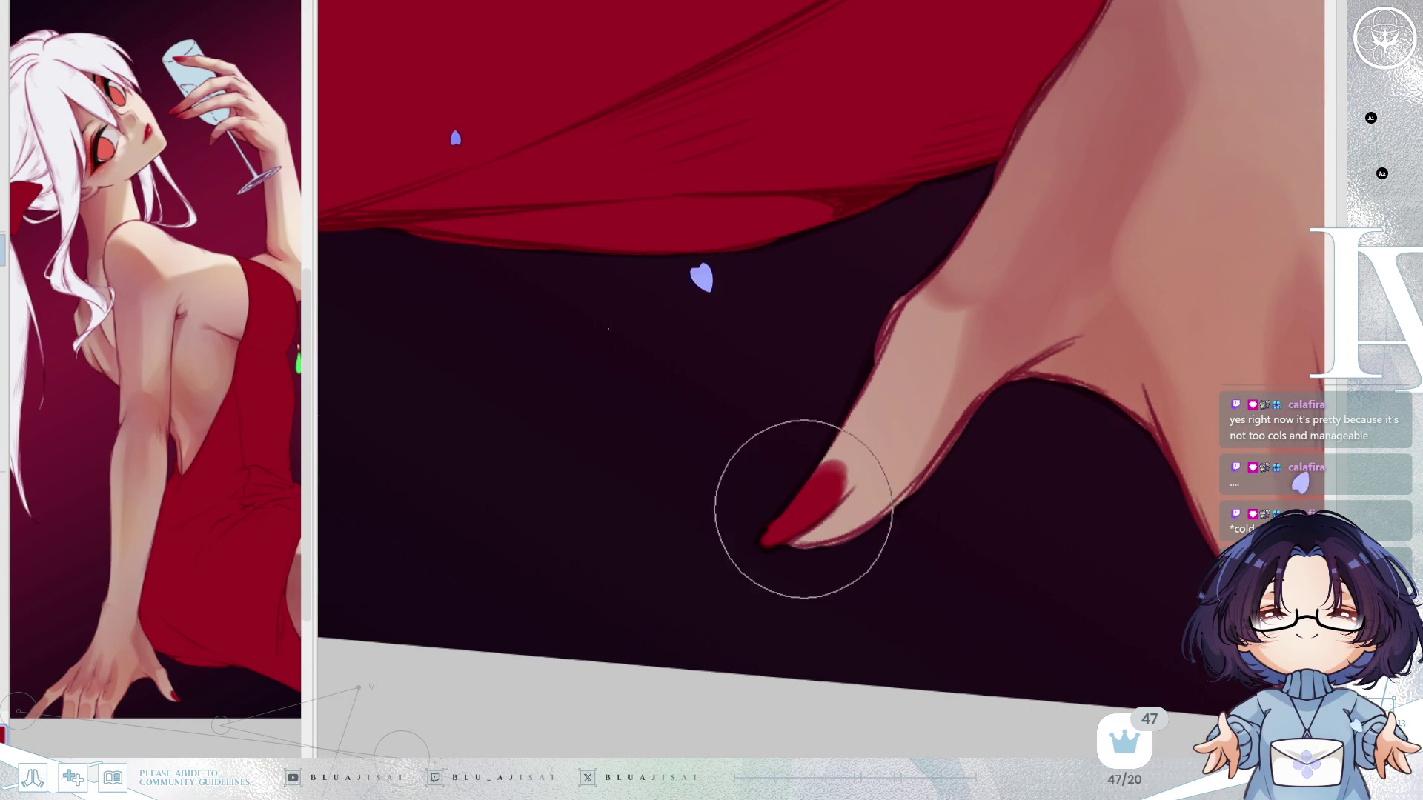
key(ctrl+minus)
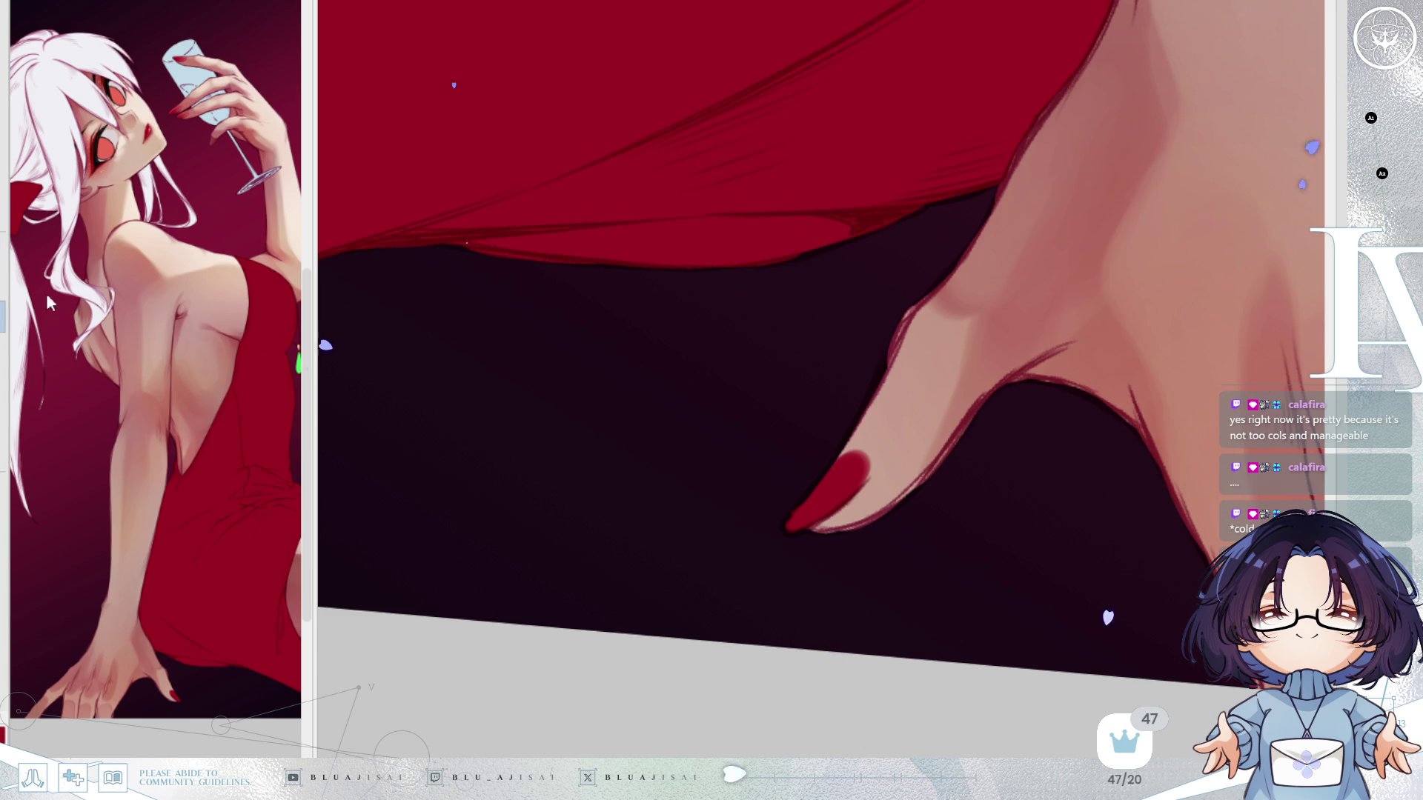
Undo two edits, paint a glossy pink highlight along the nail's upper edge, then frame the dress.
mouse_move(838, 349)
mouse_down()
mouse_move(837, 452)
mouse_move(855, 398)
mouse_up()
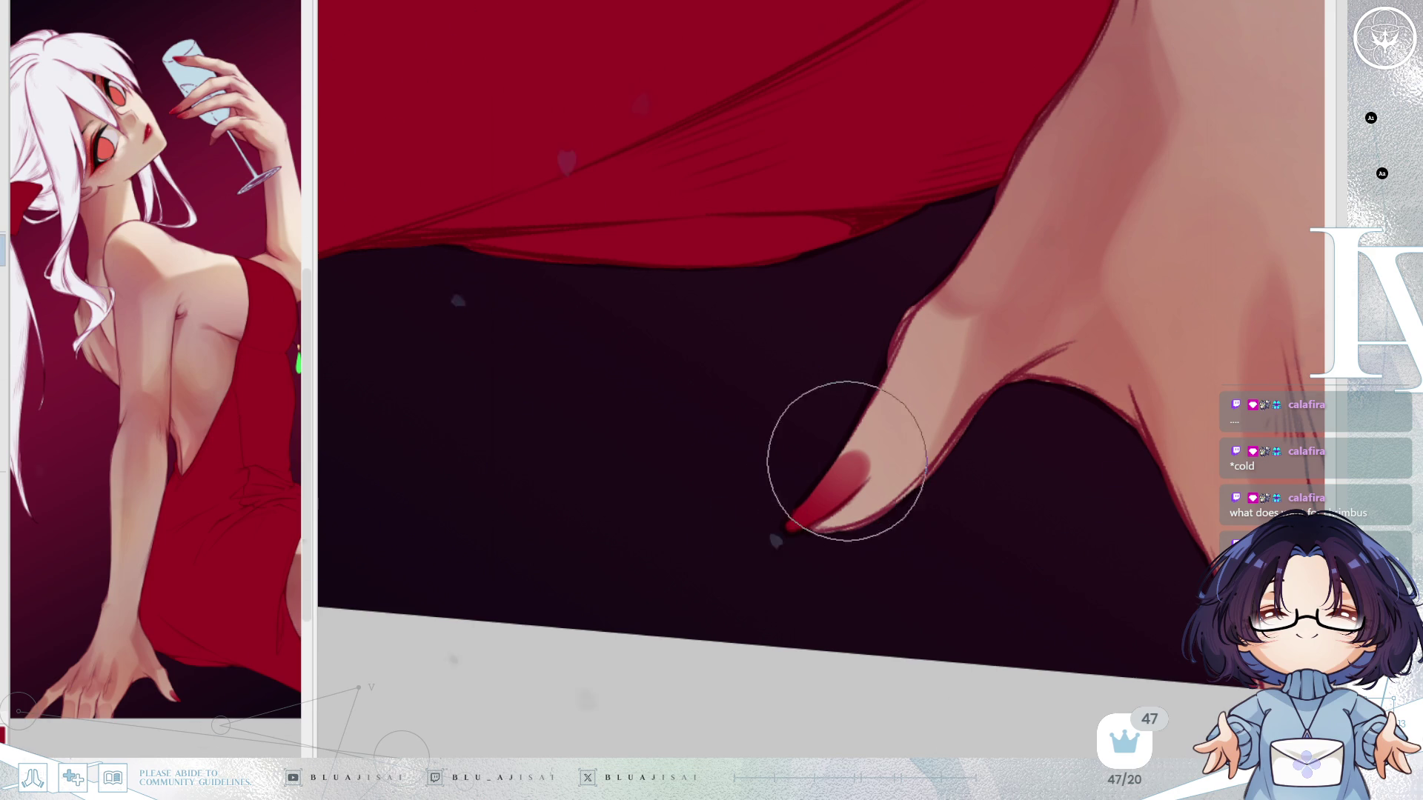
key(ctrl+z)
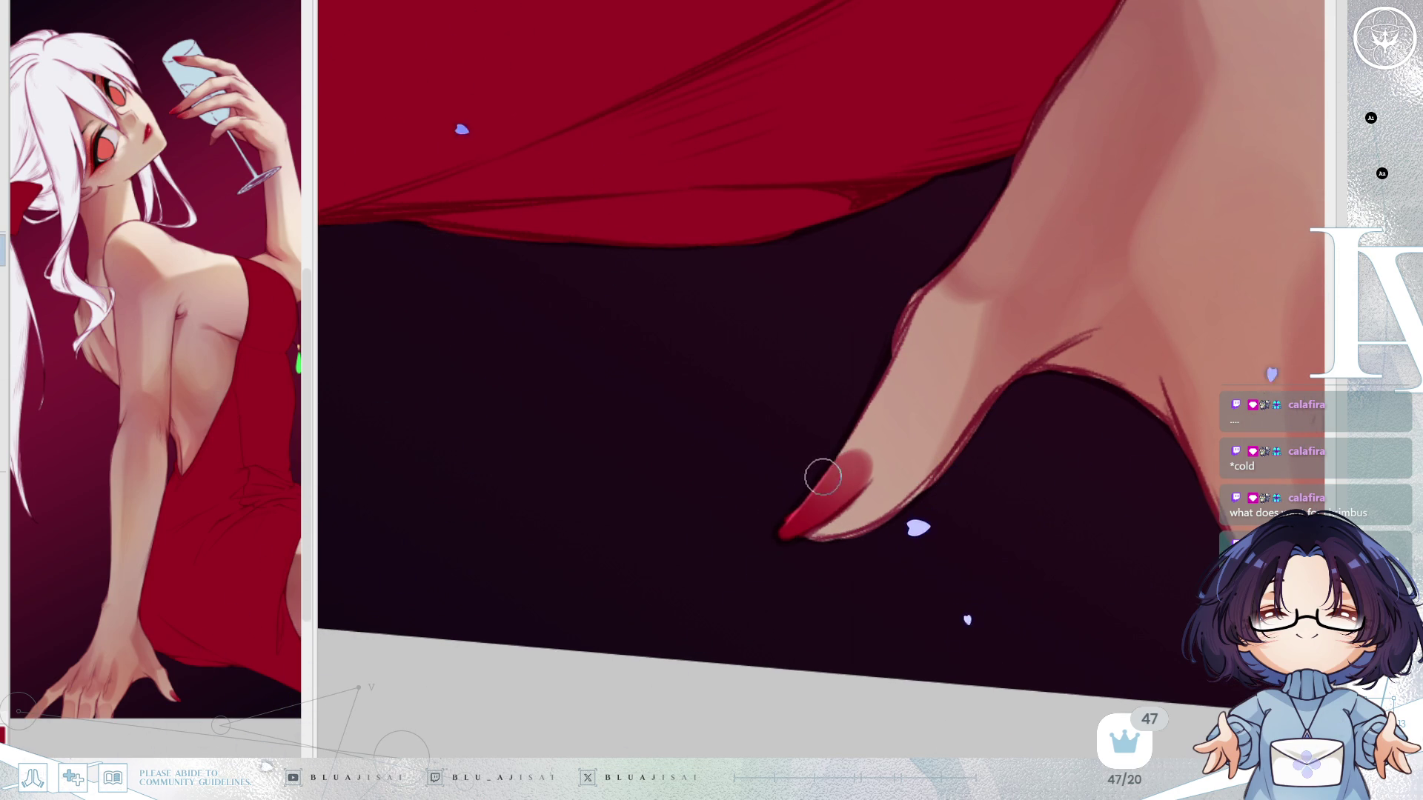
key(ctrl+z)
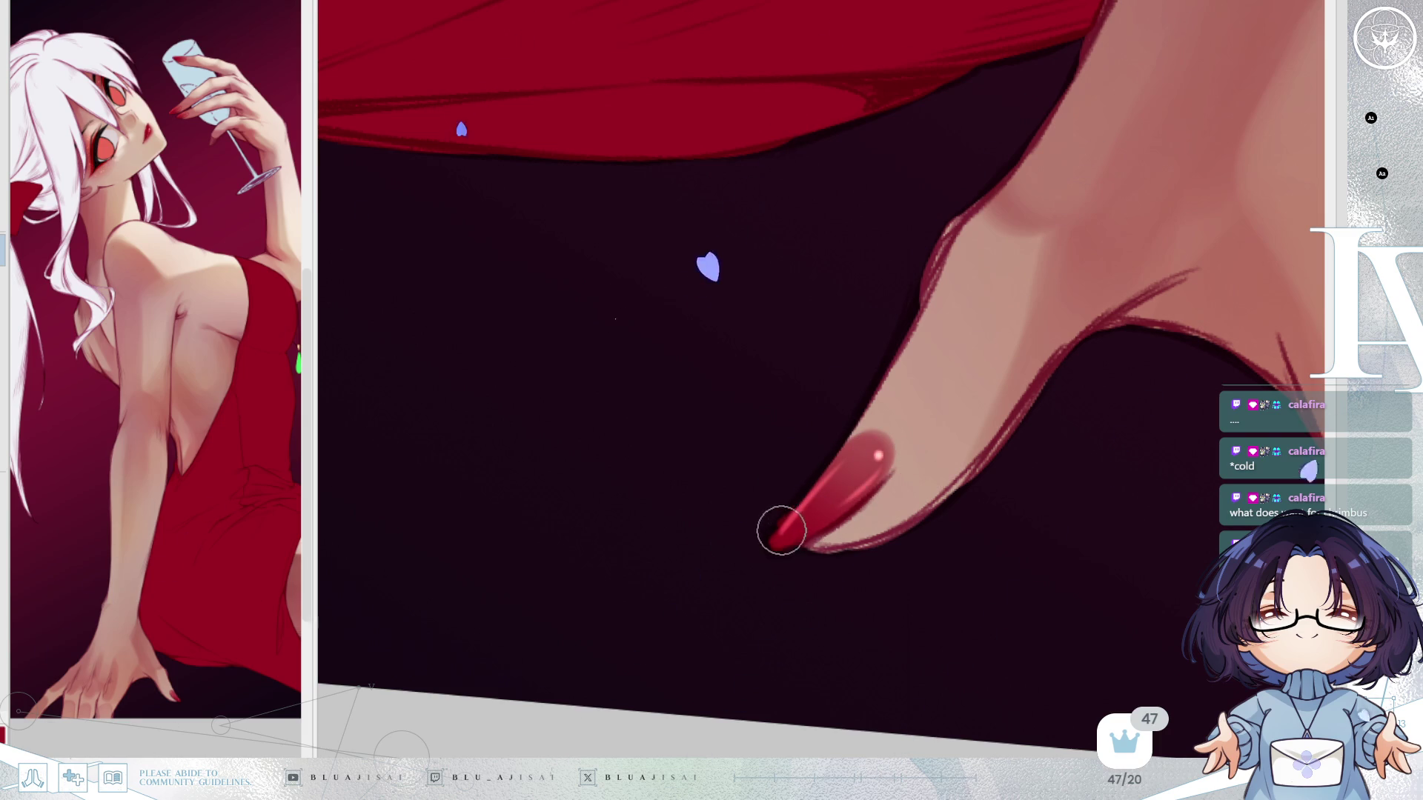
drag(832, 466, 791, 546)
scroll(791, 546, down, 3)
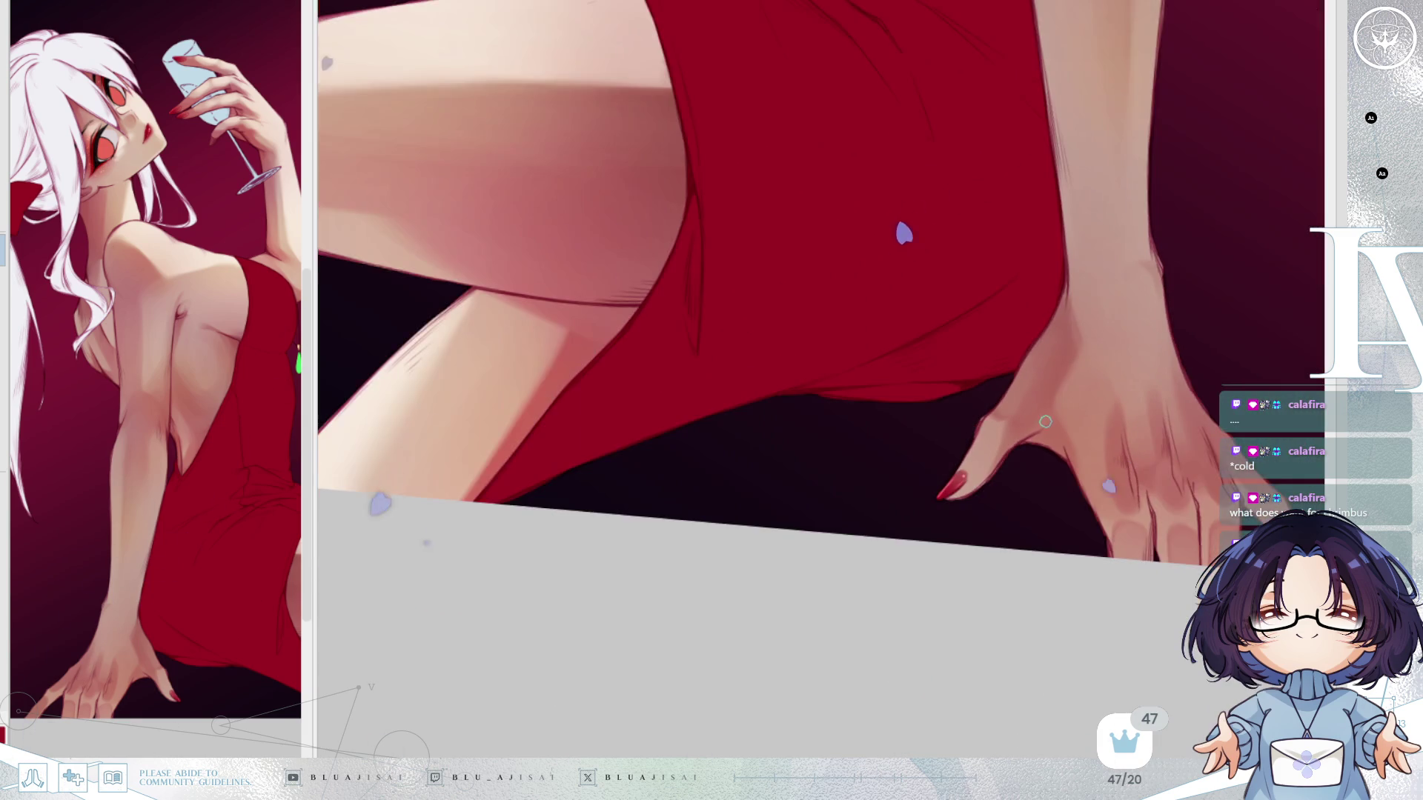
mouse_move(1050, 467)
mouse_down()
mouse_move(1023, 559)
mouse_move(753, 434)
mouse_move(815, 518)
mouse_up()
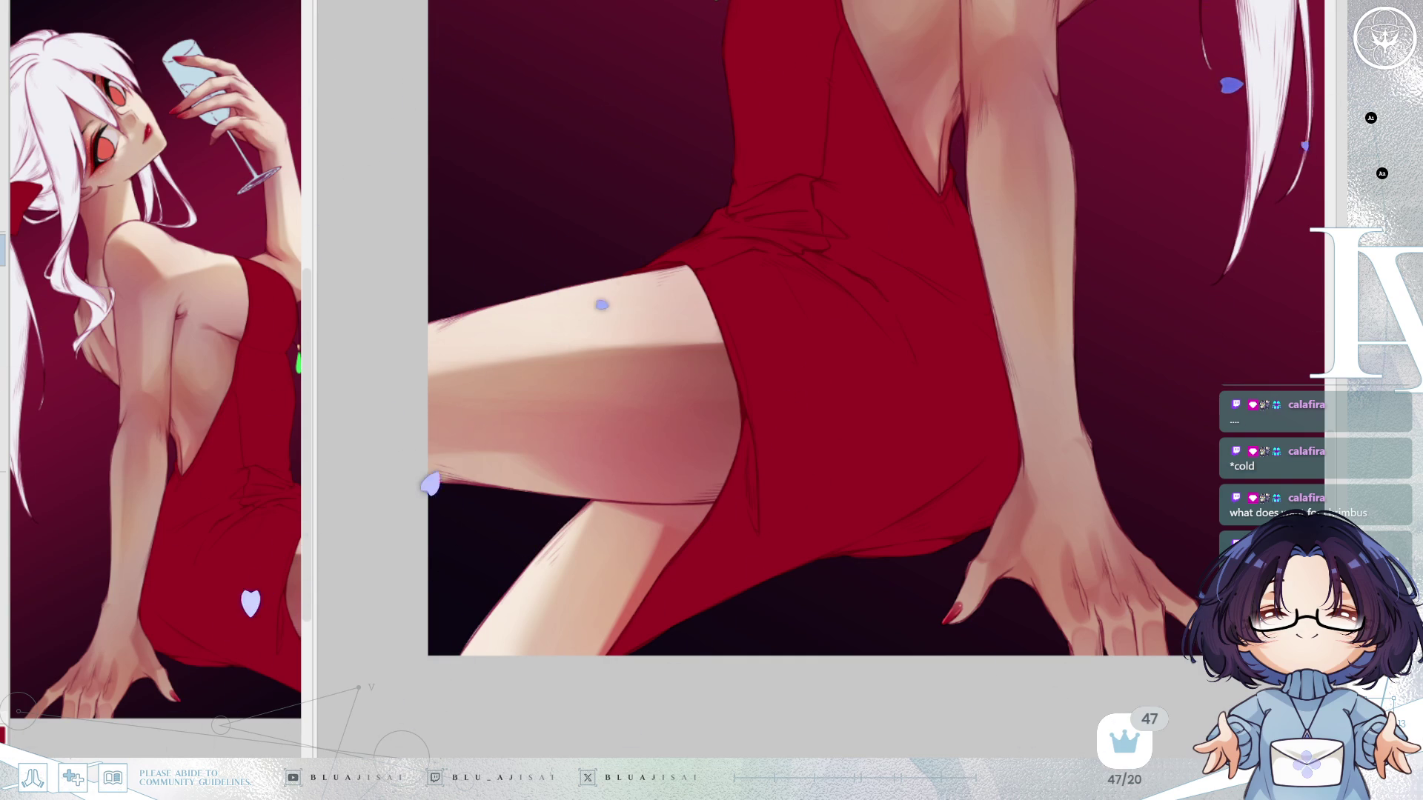
Fit the whole canvas in the window to review the woman in the red dress.
key(ctrl+0)
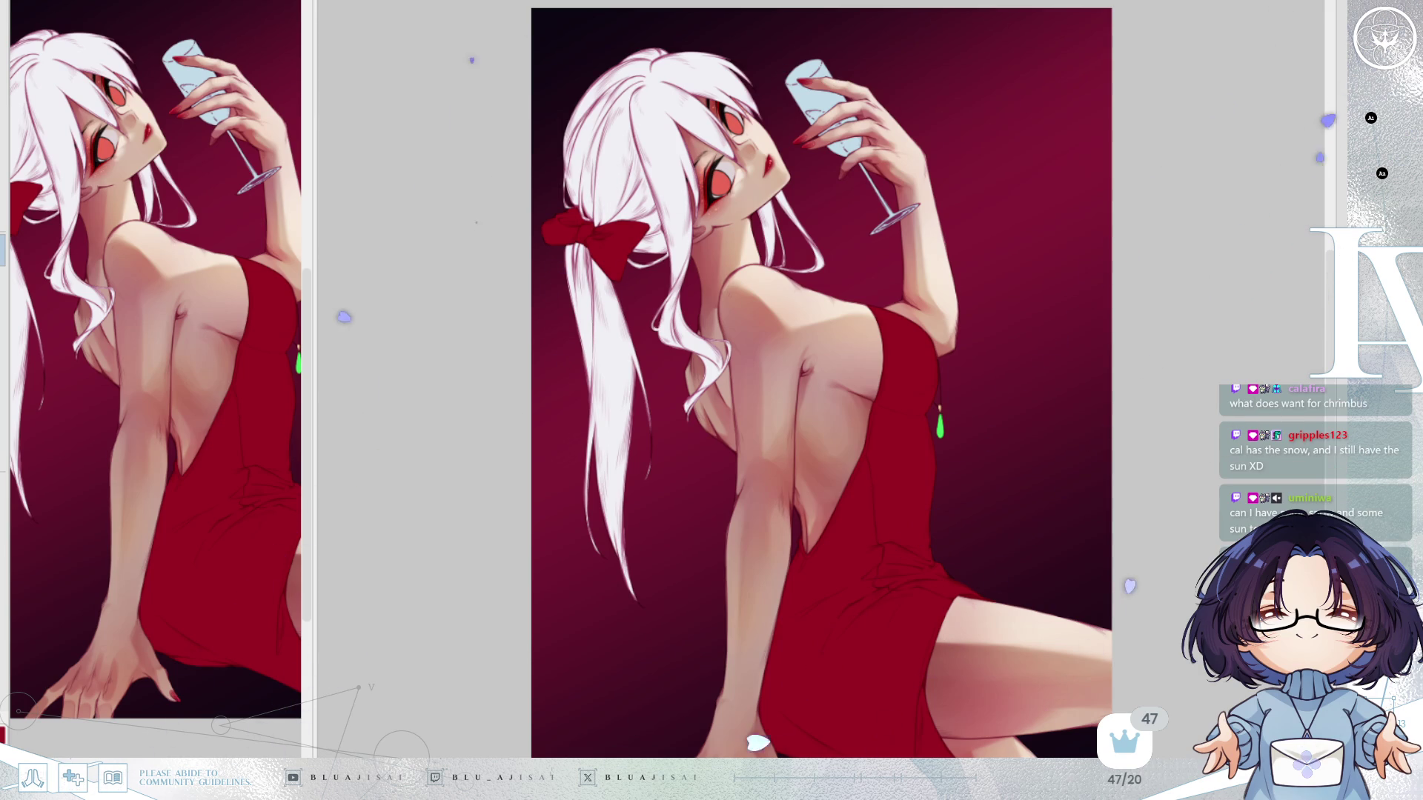
Shade the eye whites with a light grey-blue stroke, flipping and rotating the face to check.
scroll(927, 184, up, 3)
scroll(715, 406, down, 3)
scroll(928, 222, up, 4)
scroll(928, 223, down, 2)
scroll(964, 280, up, 3)
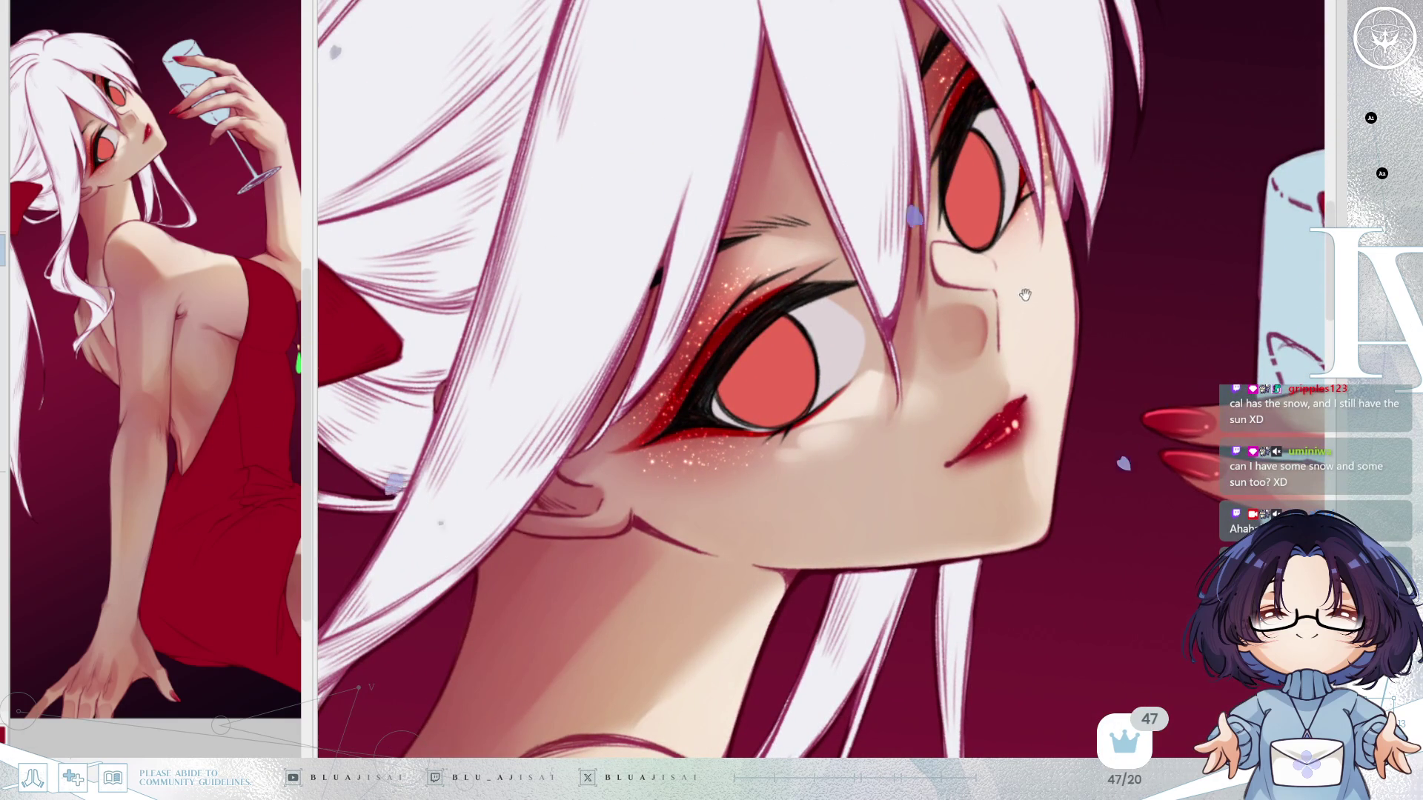
drag(1022, 300, 1000, 347)
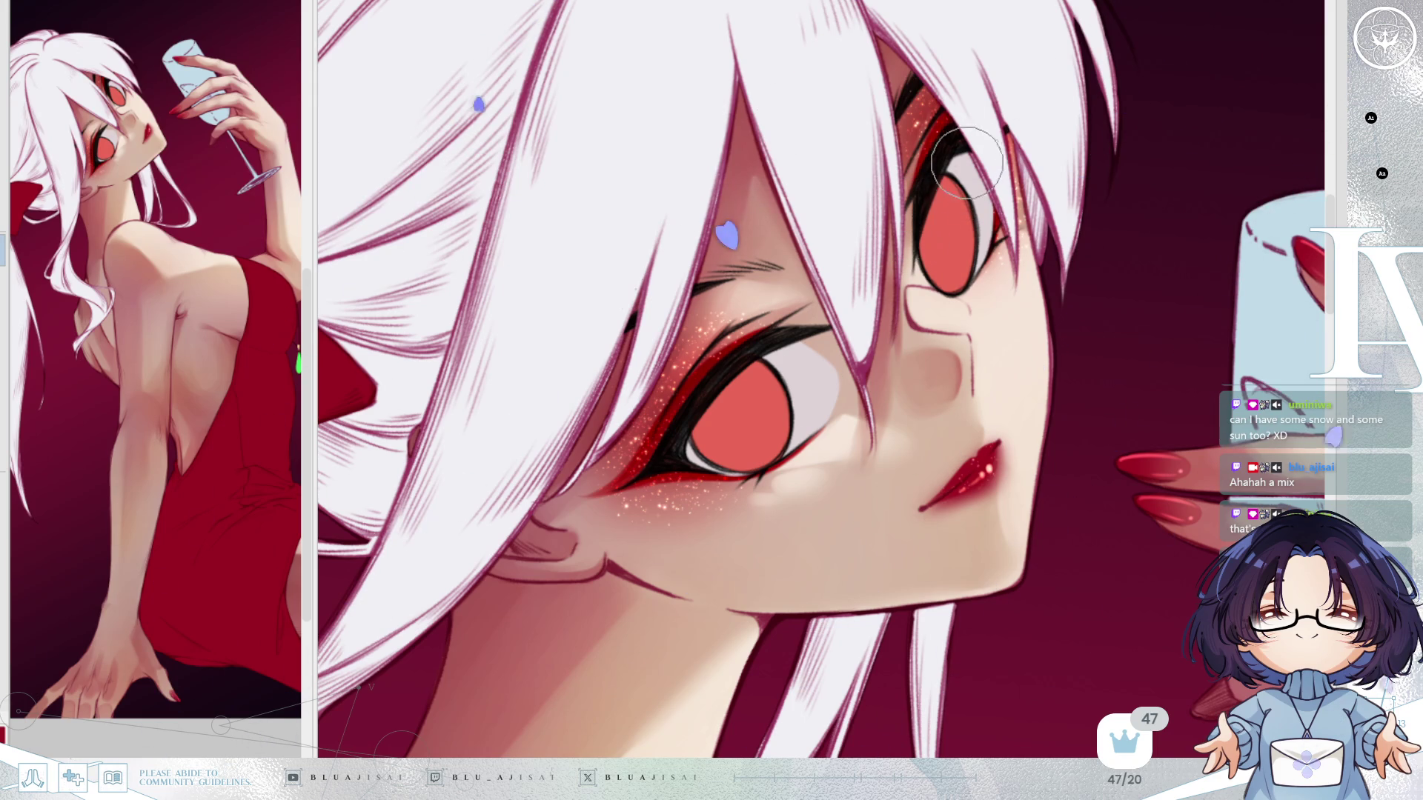
key(h)
drag(944, 342, 955, 280)
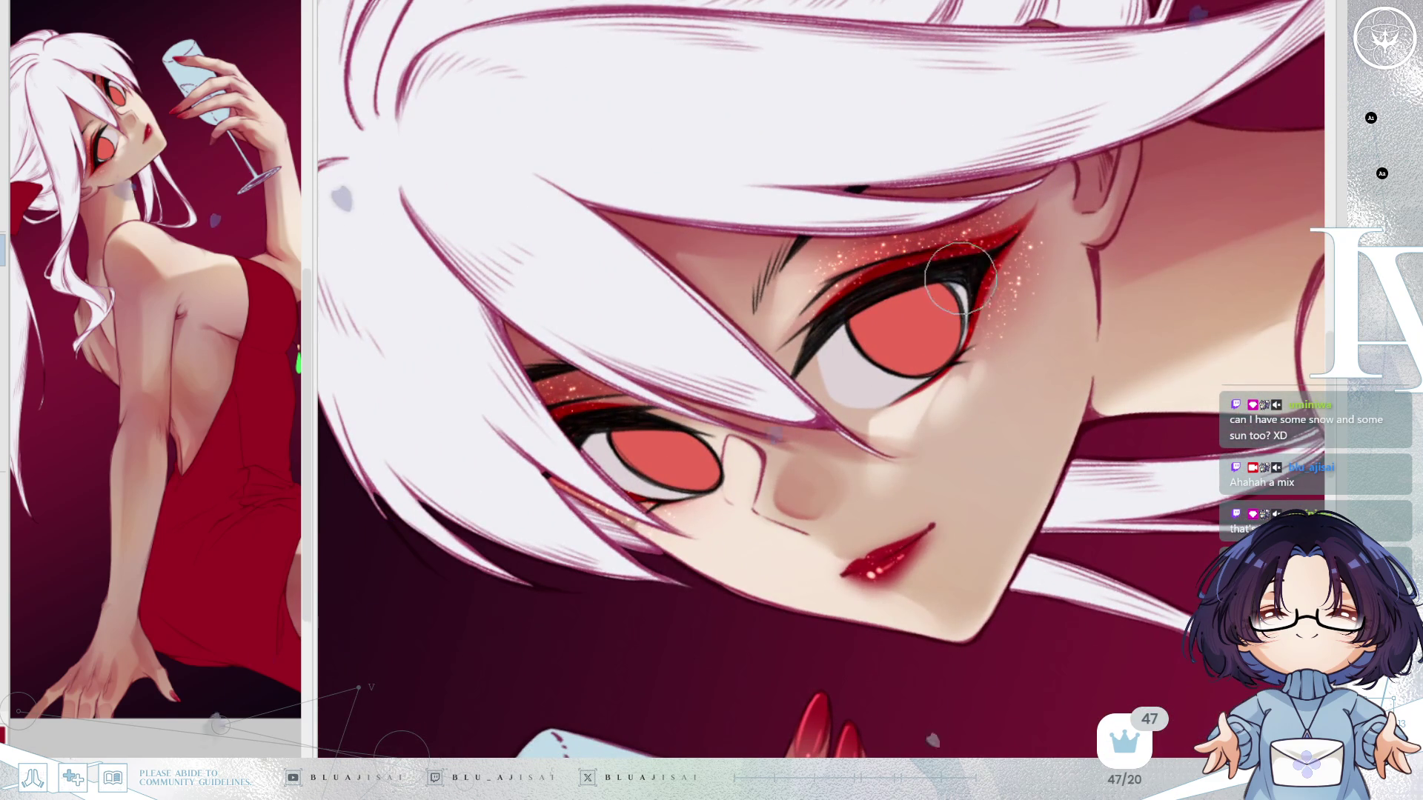
mouse_move(834, 375)
mouse_down()
mouse_move(872, 345)
mouse_move(830, 356)
mouse_move(846, 381)
mouse_move(871, 346)
mouse_up()
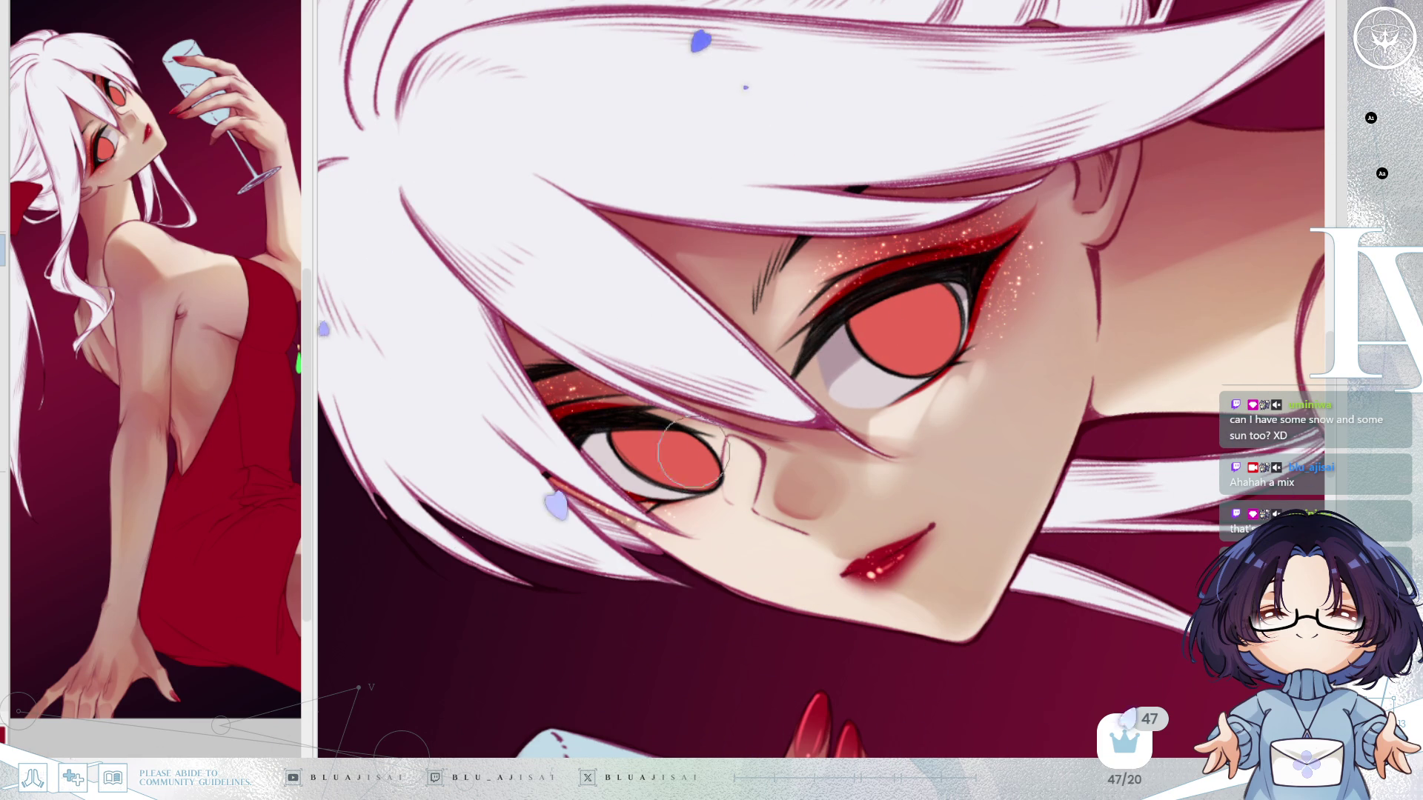
drag(815, 371, 897, 332)
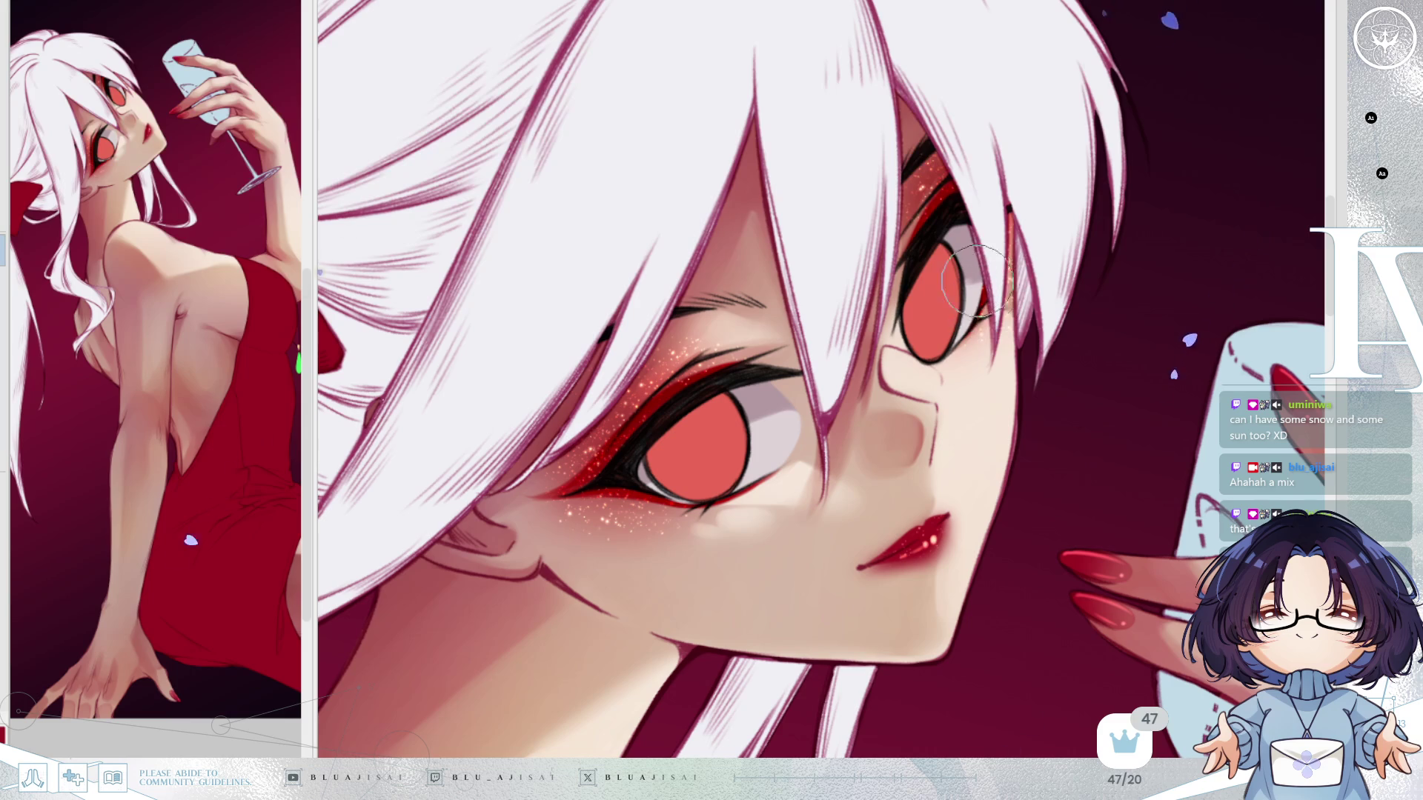
key(Delete)
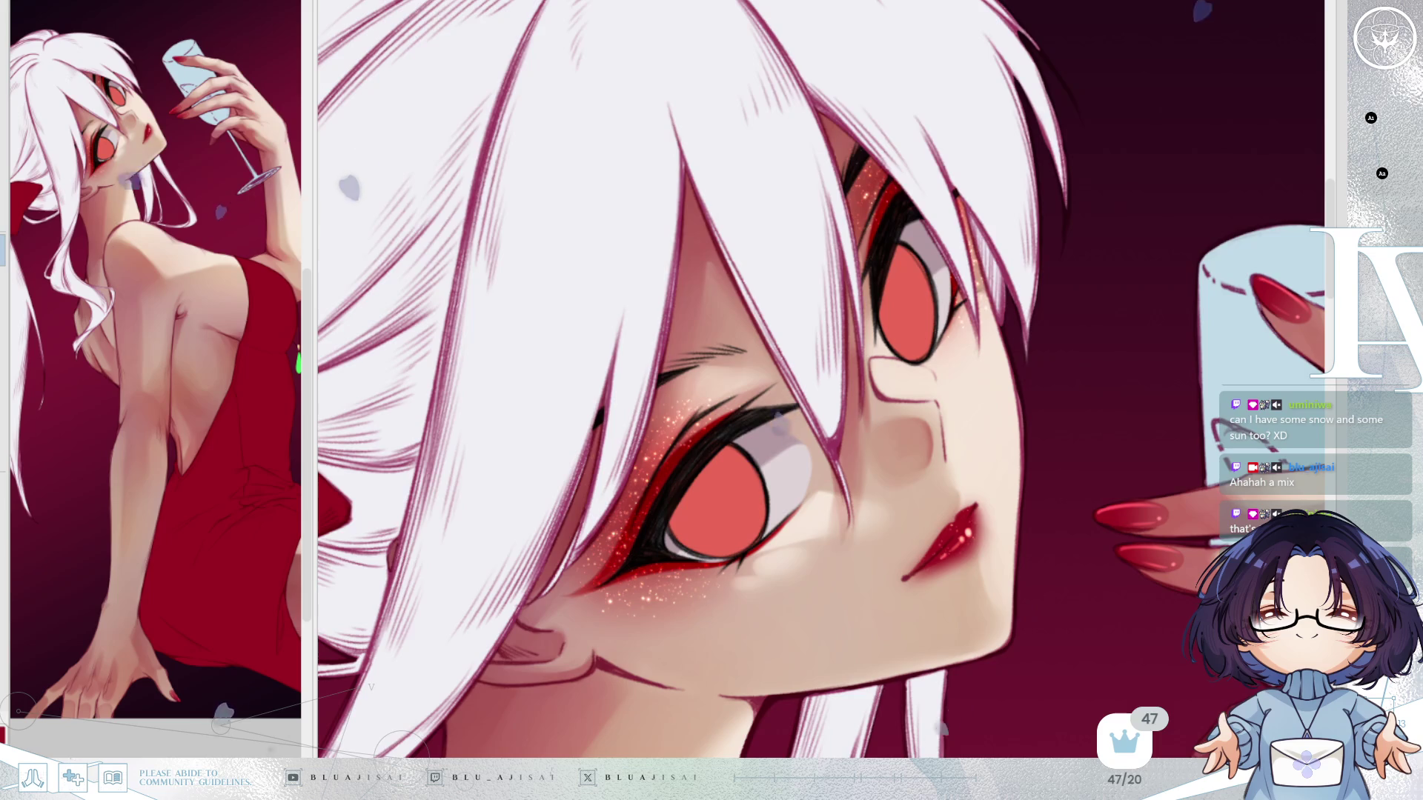
key(End)
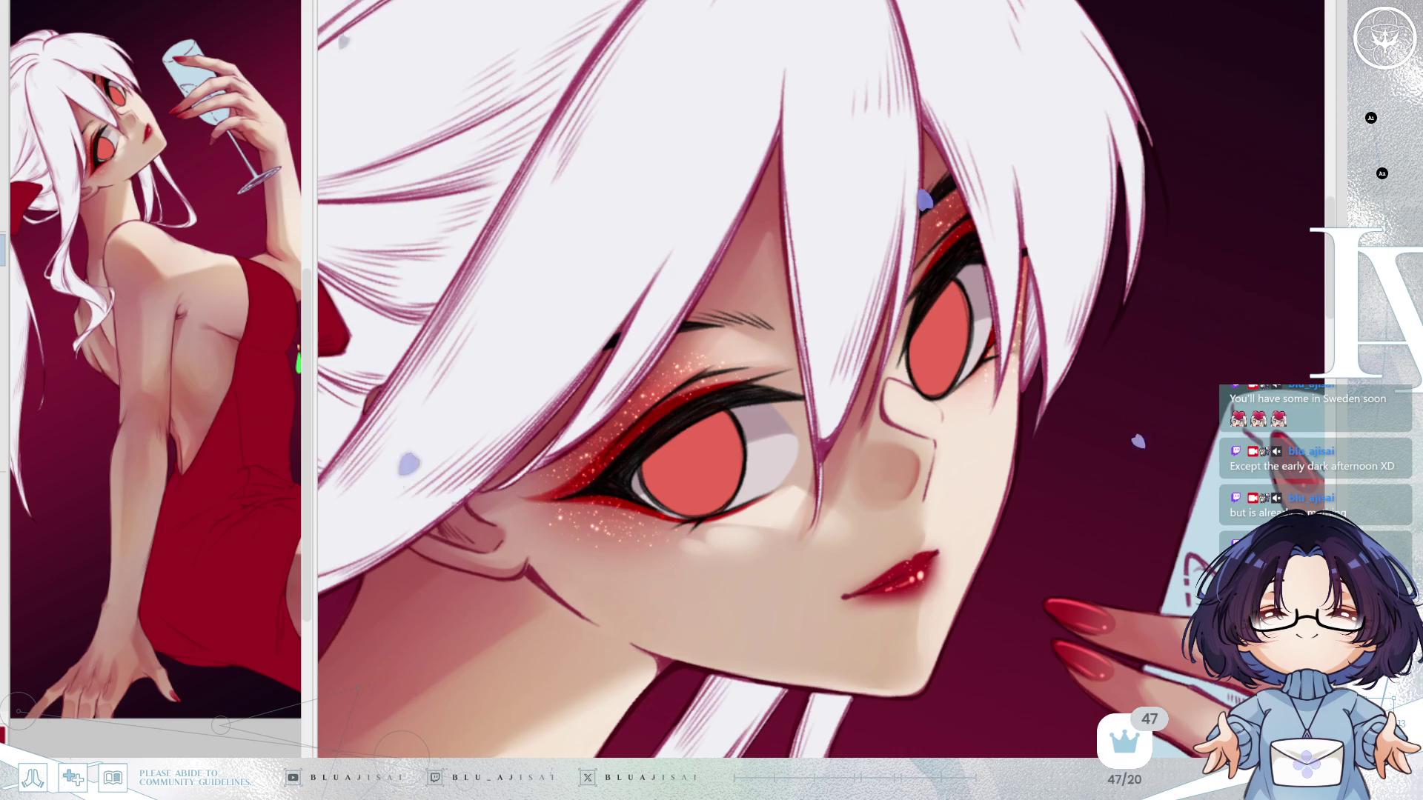
drag(786, 385, 762, 449)
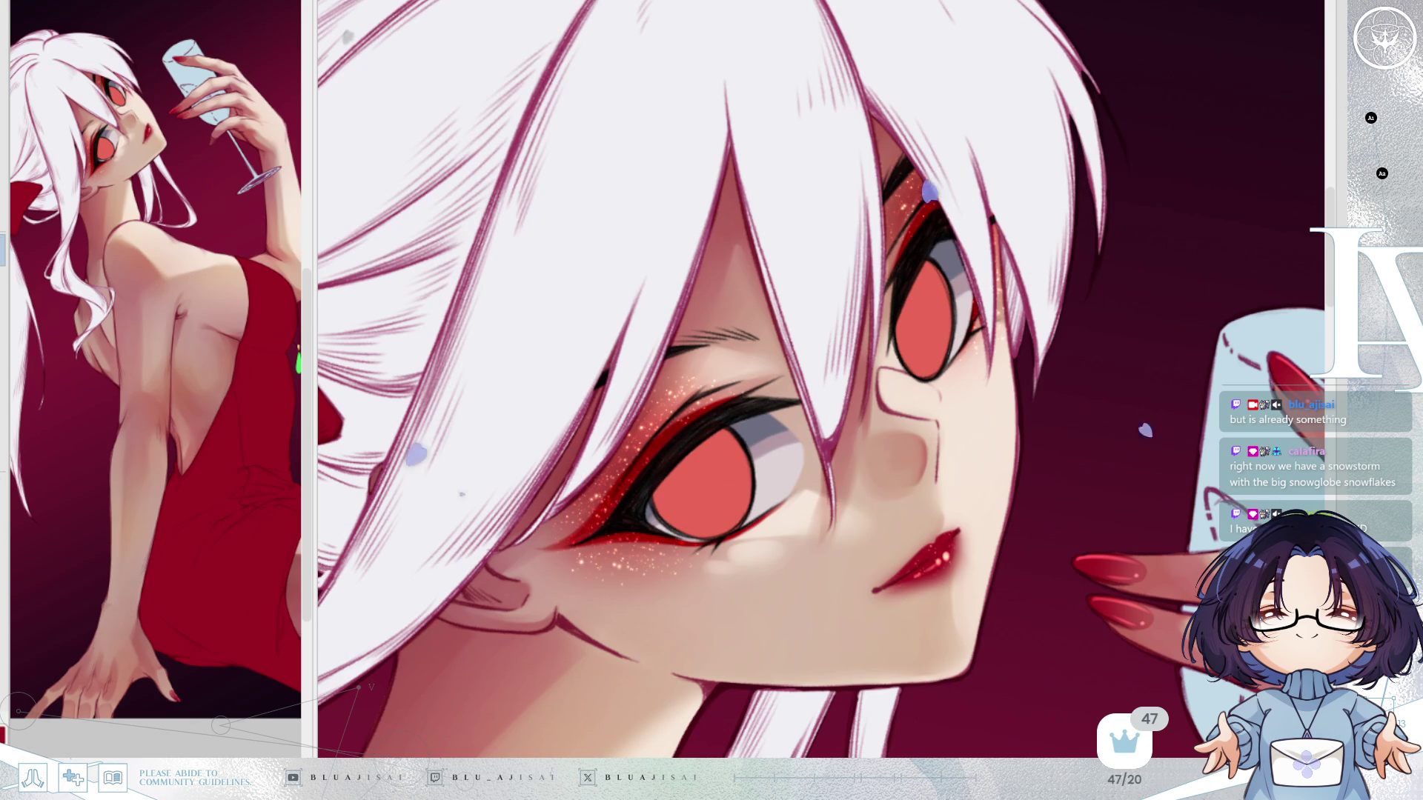
key(minus)
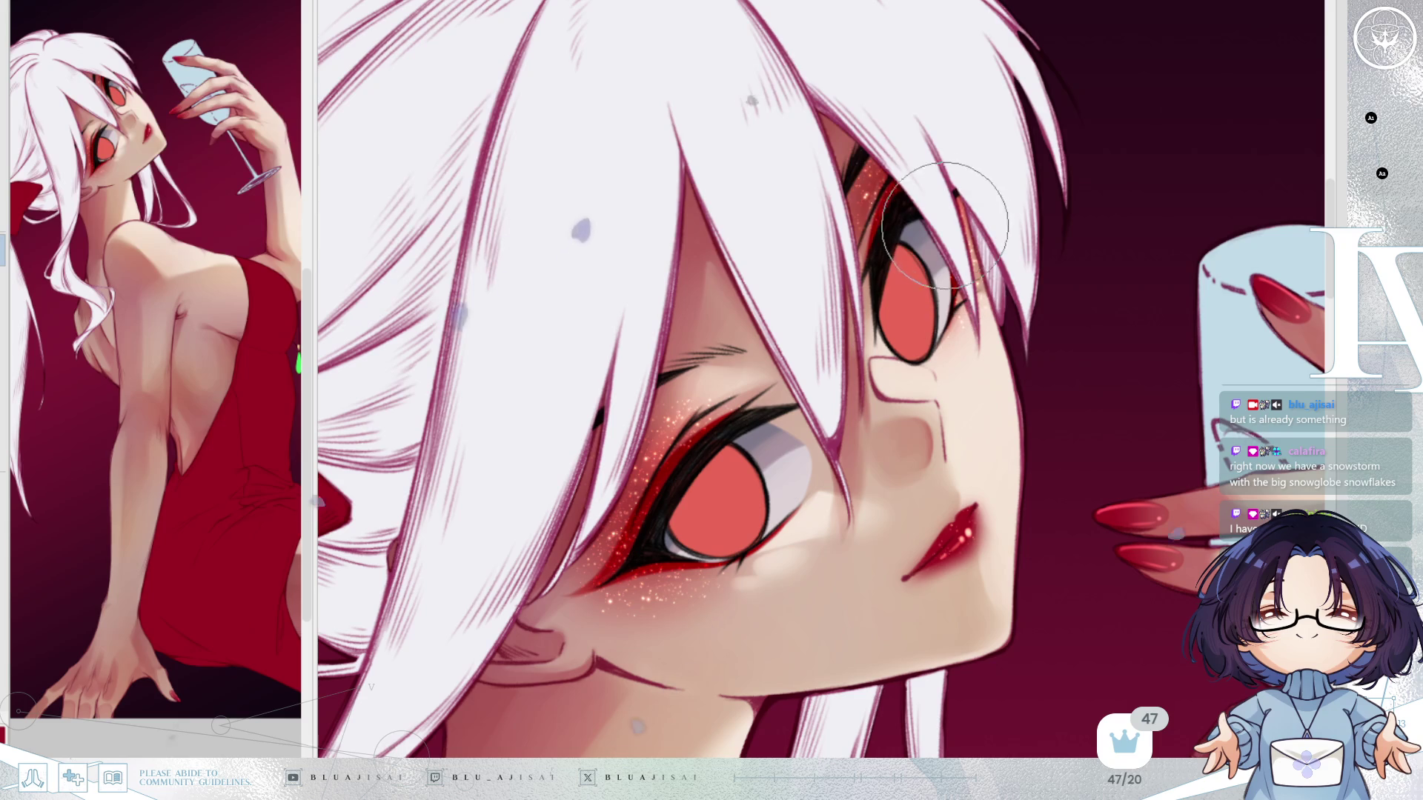
drag(917, 244, 970, 352)
key(h)
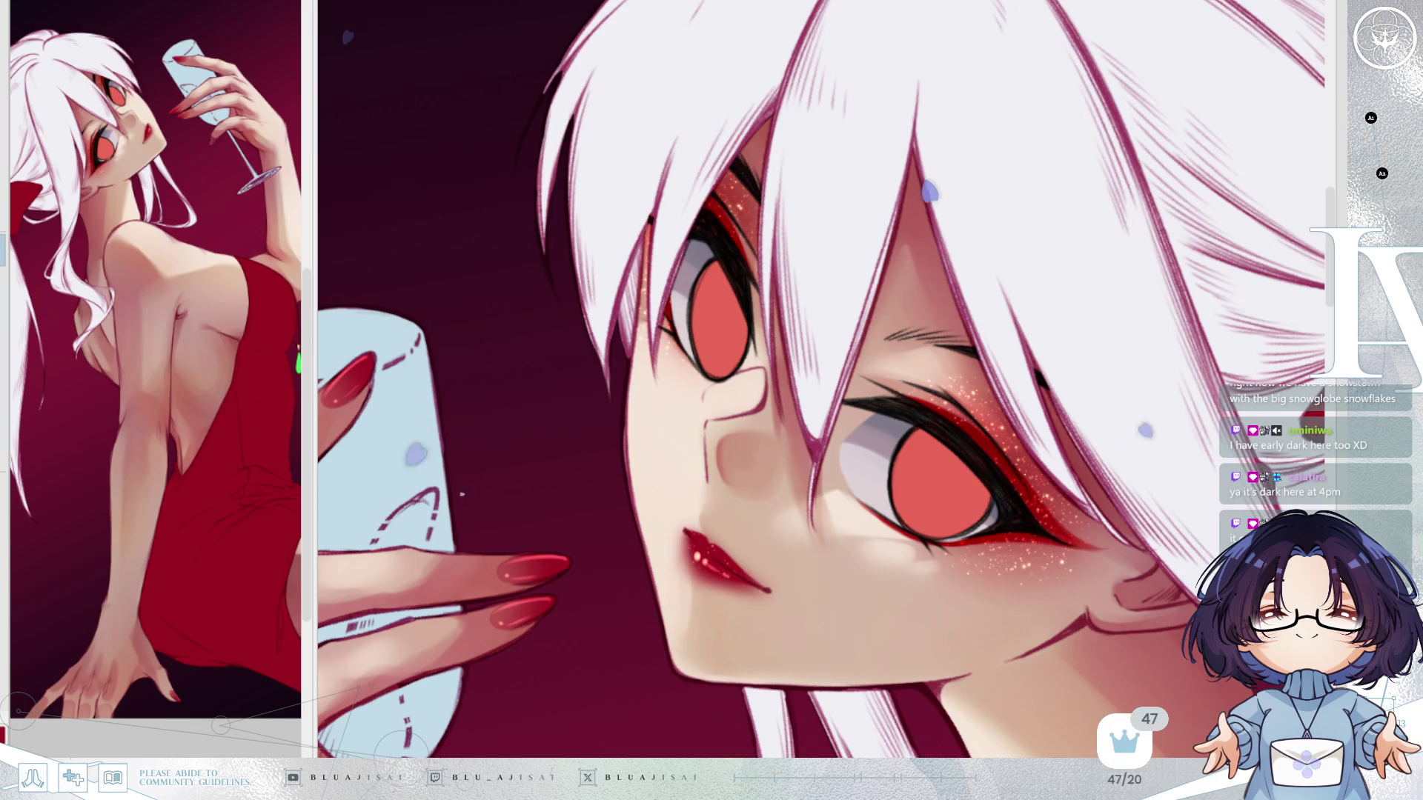
key(h)
key(minus)
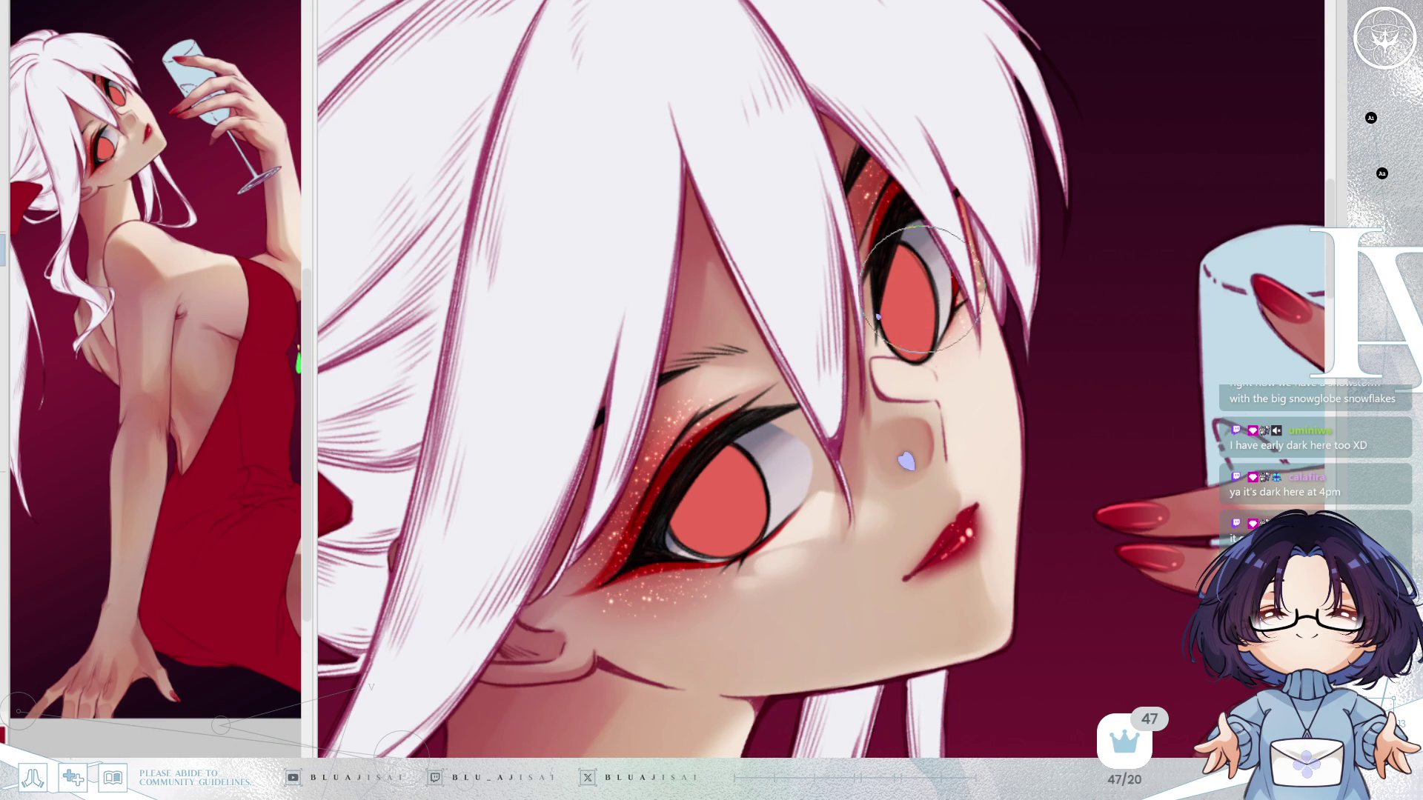
key(h)
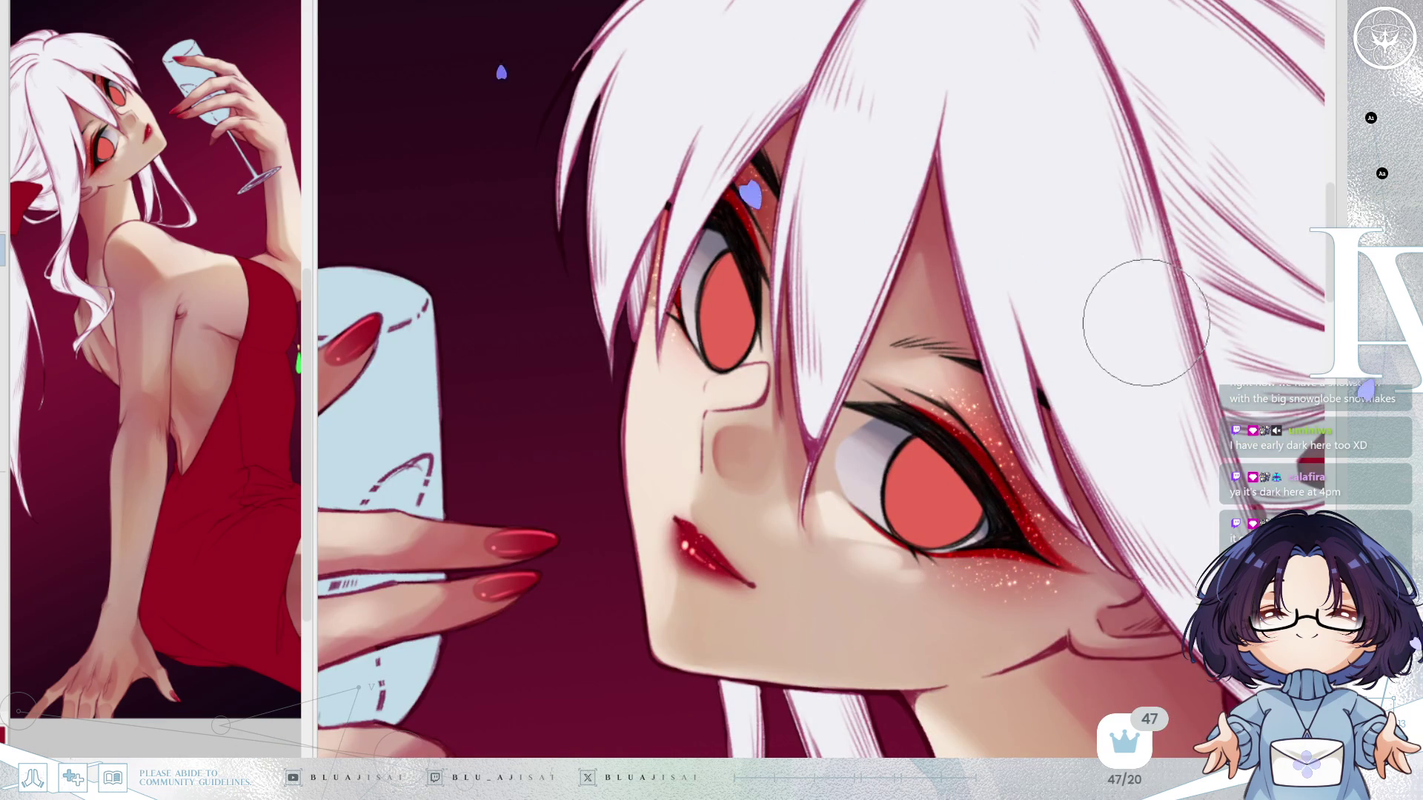
click(723, 558)
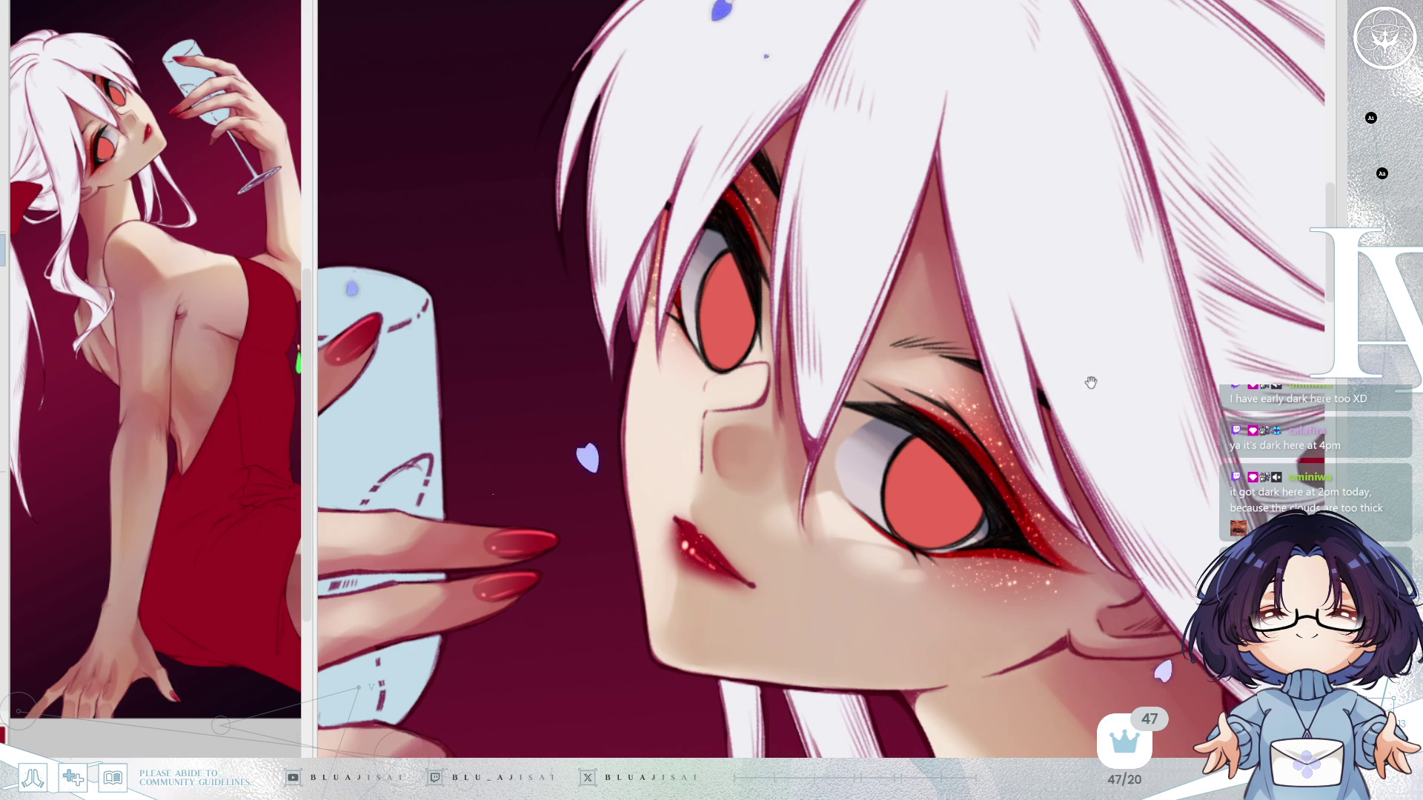
key(h)
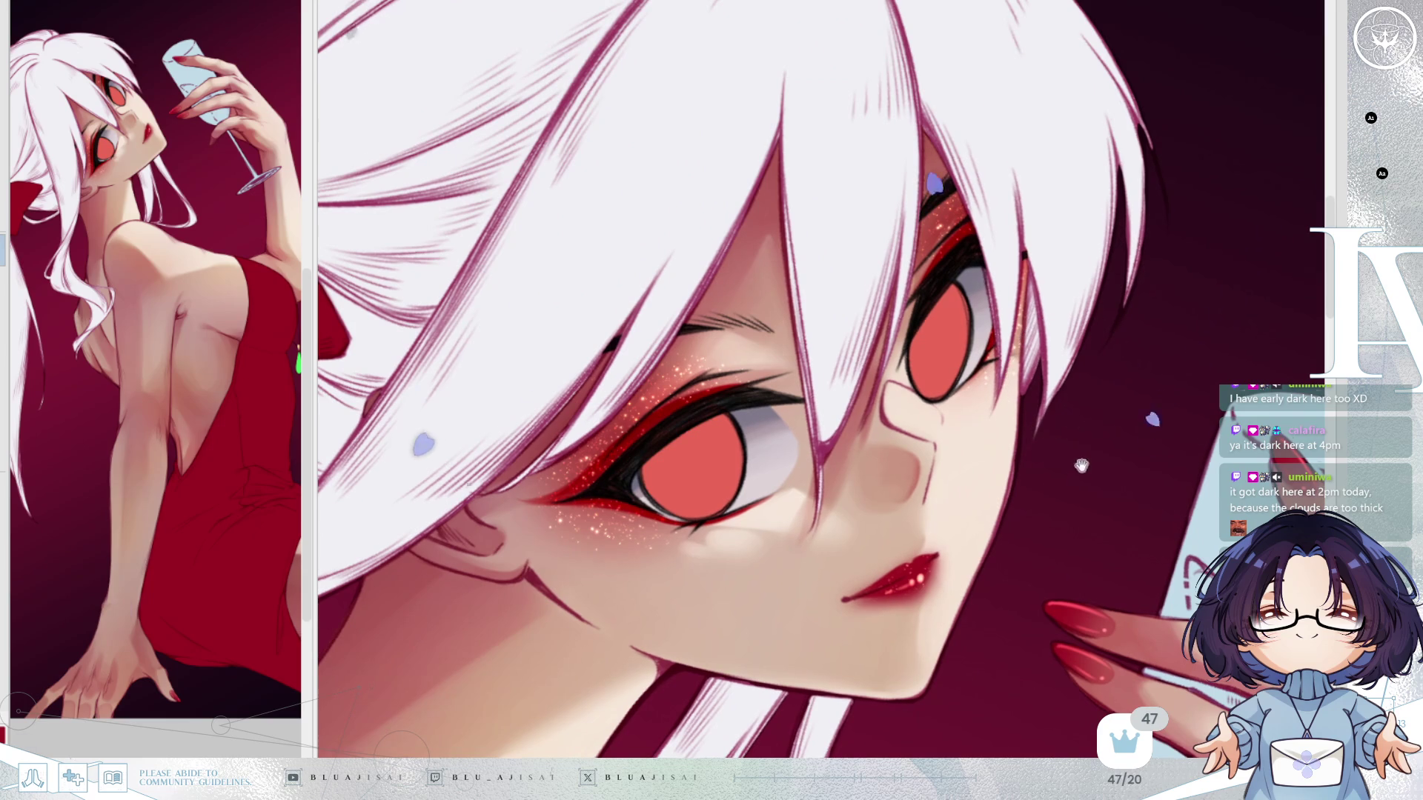
key(ctrl+z)
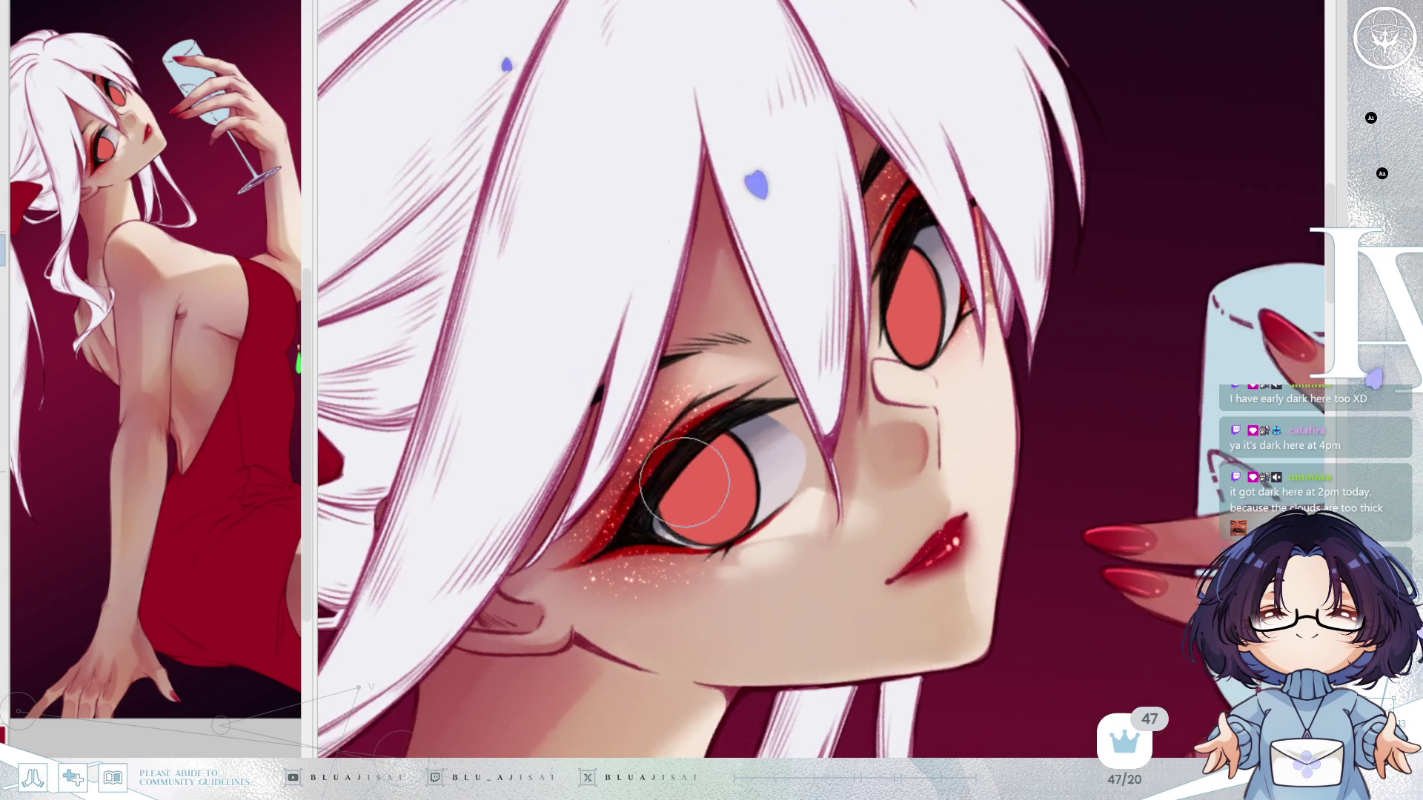
mouse_move(730, 445)
mouse_down()
mouse_move(674, 519)
mouse_move(711, 445)
mouse_move(620, 508)
mouse_move(694, 495)
mouse_up()
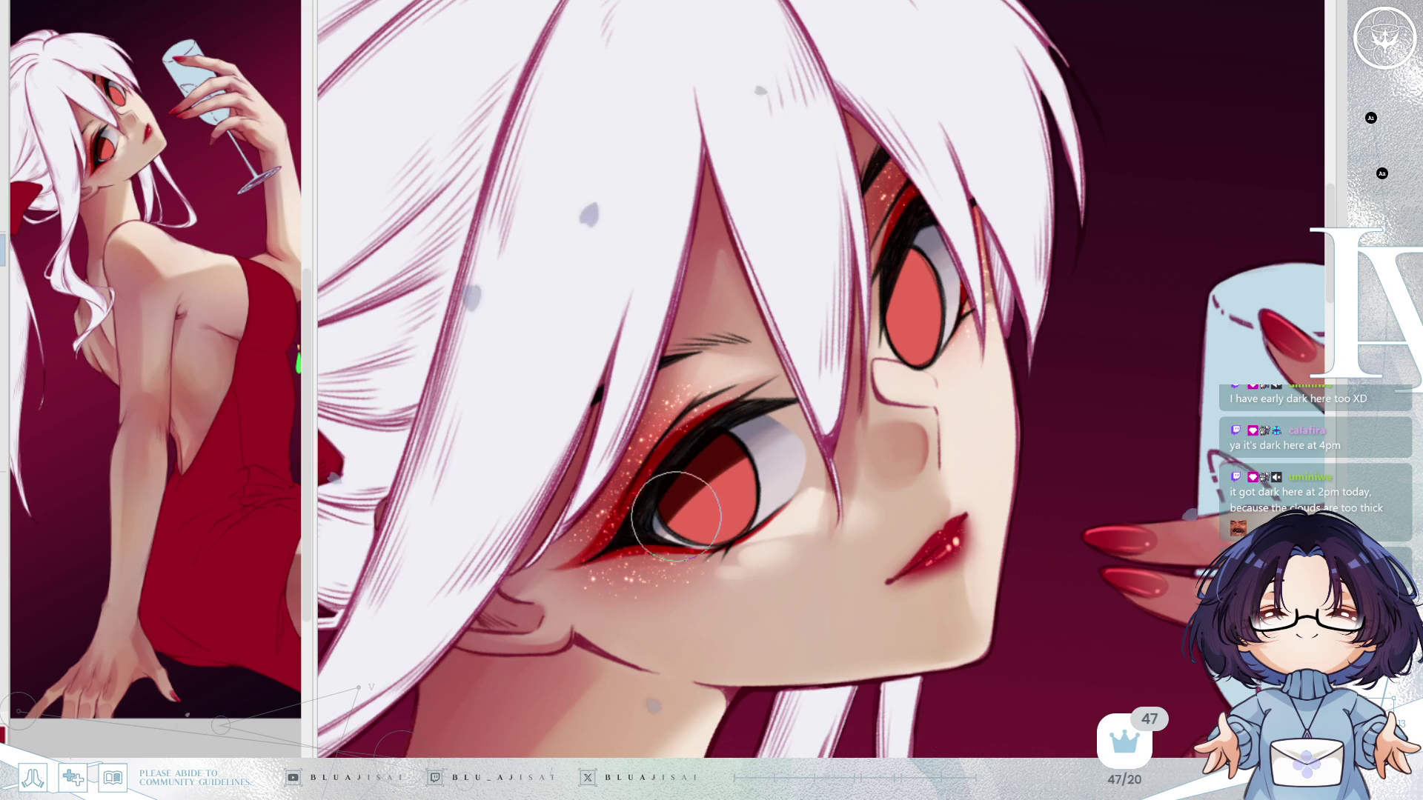
mouse_move(932, 248)
mouse_down()
mouse_move(886, 323)
mouse_move(900, 296)
mouse_move(844, 341)
mouse_move(902, 317)
mouse_up()
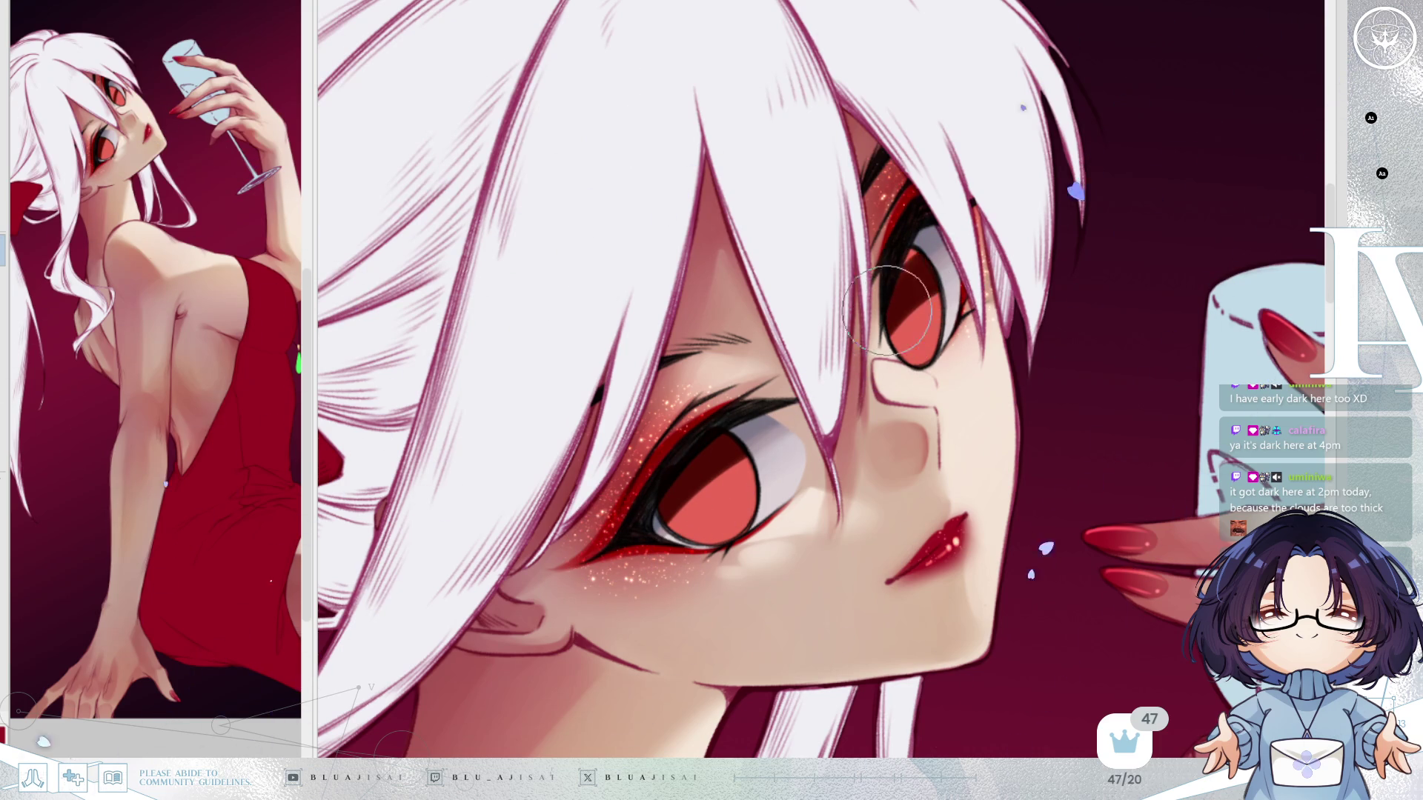
key(h)
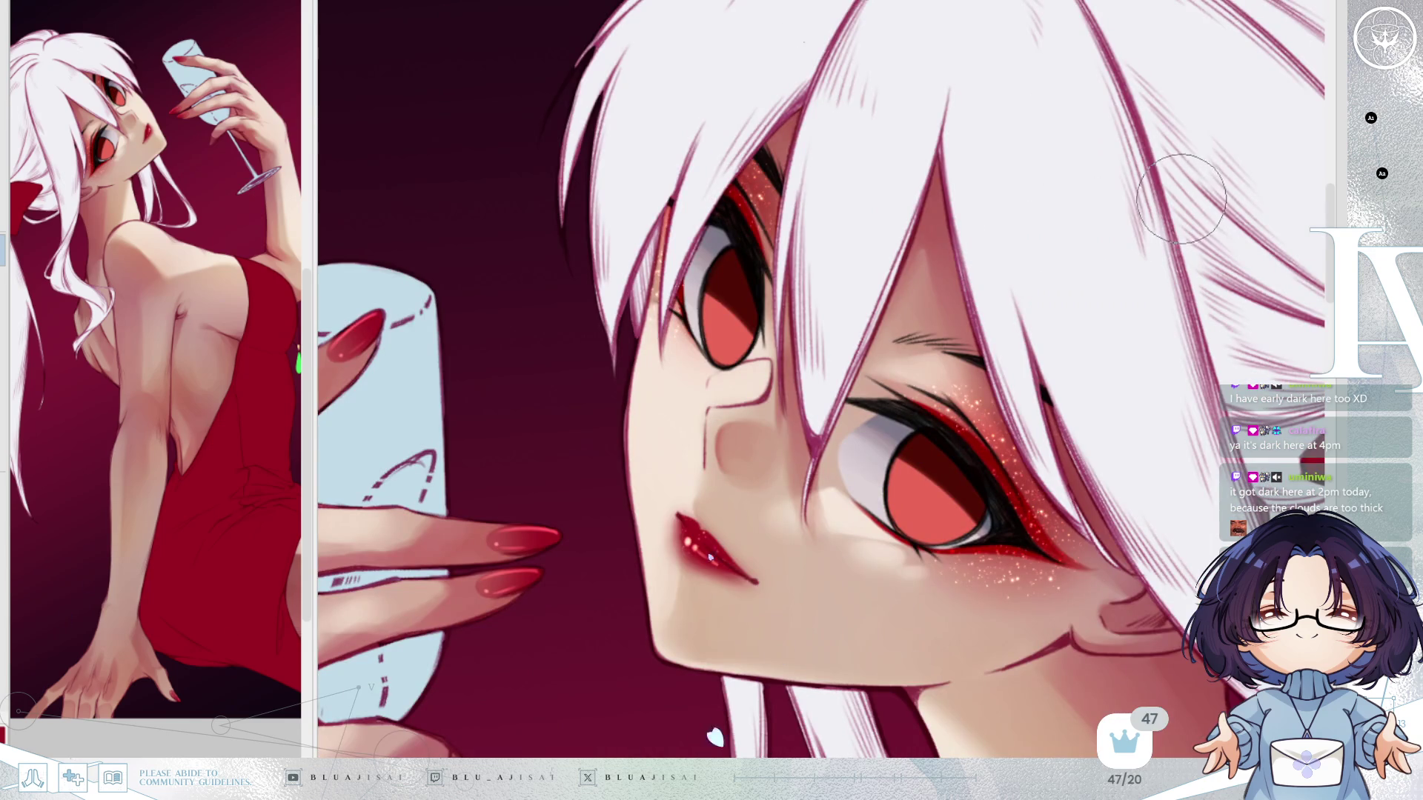
key(Delete)
key(Delete)
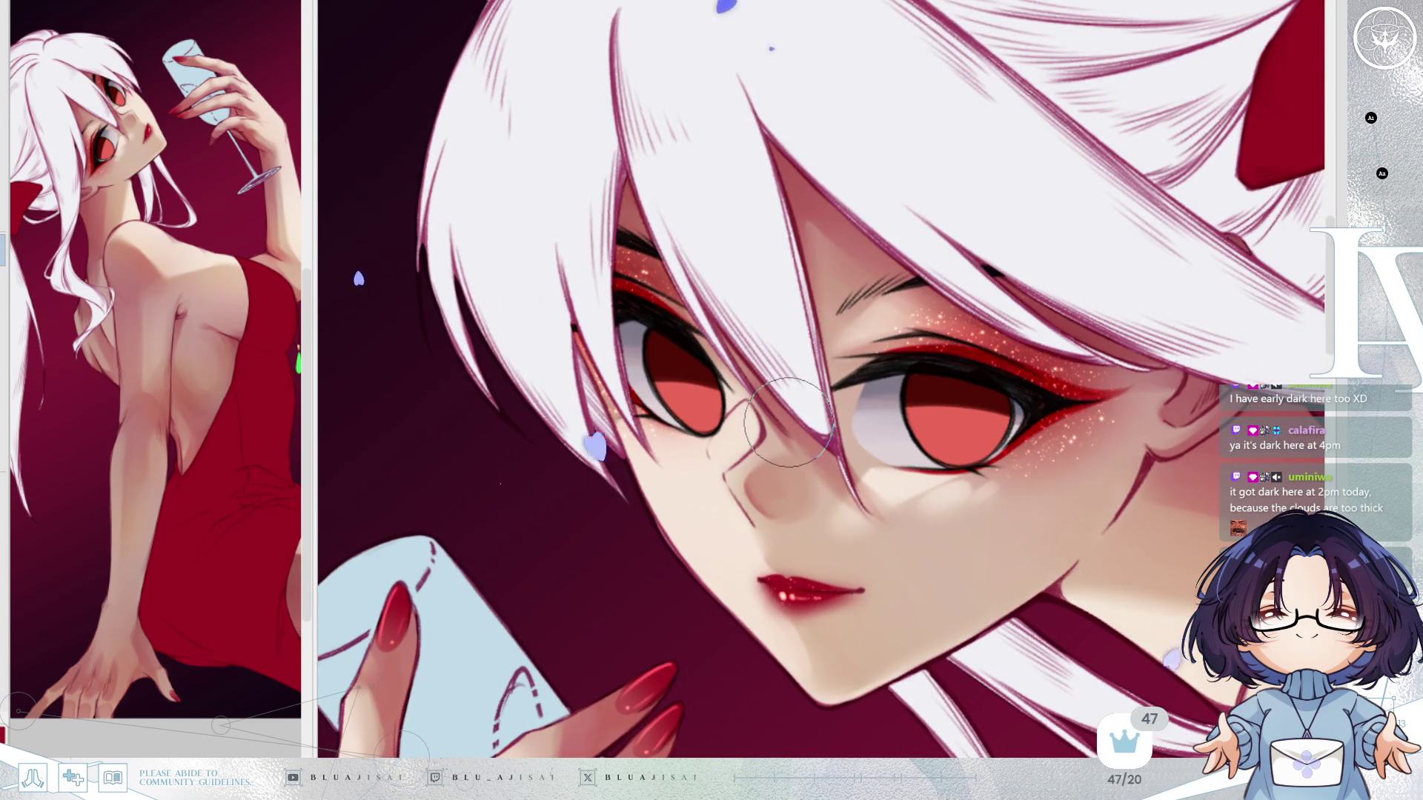
key(End)
key(End)
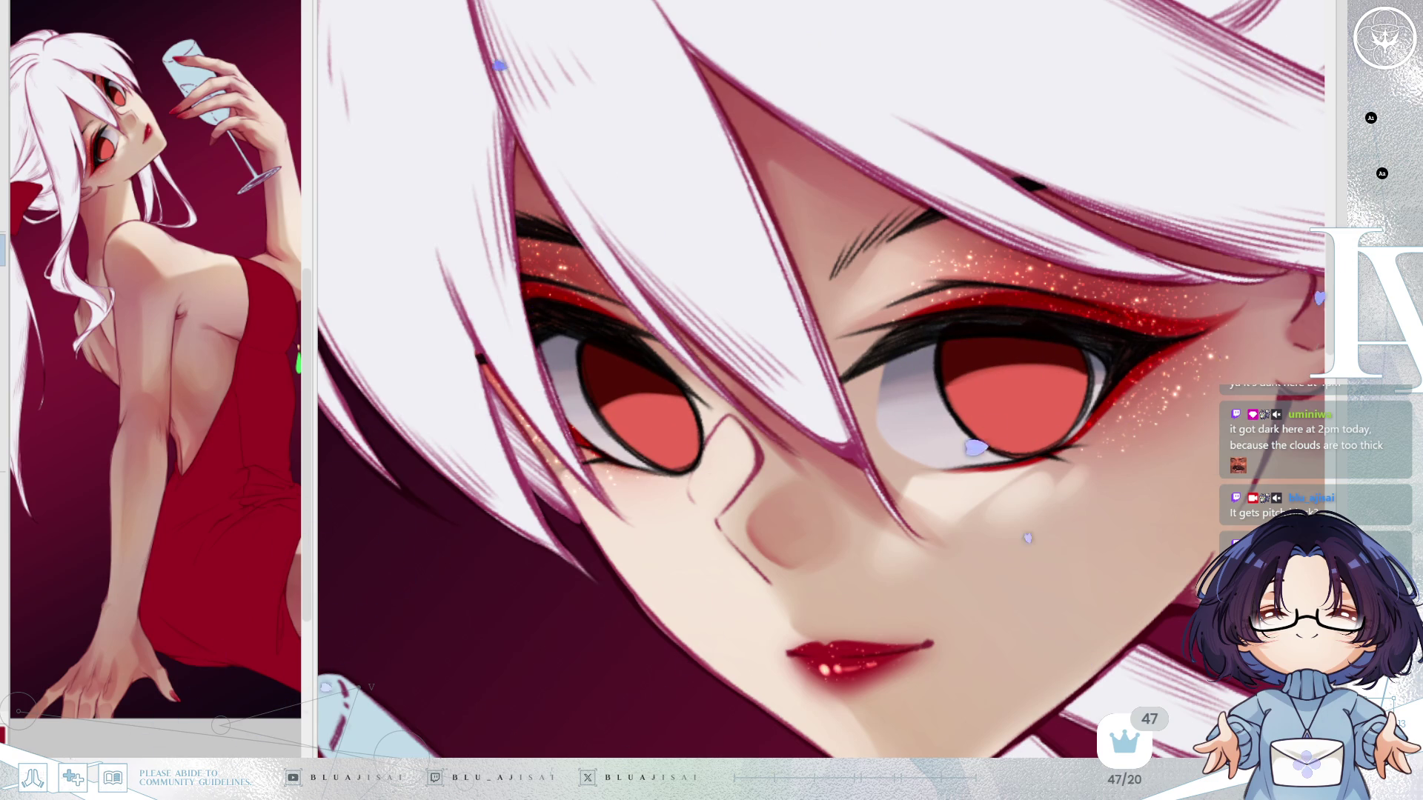
mouse_move(1132, 338)
mouse_down()
mouse_move(1042, 264)
mouse_move(1045, 297)
mouse_up()
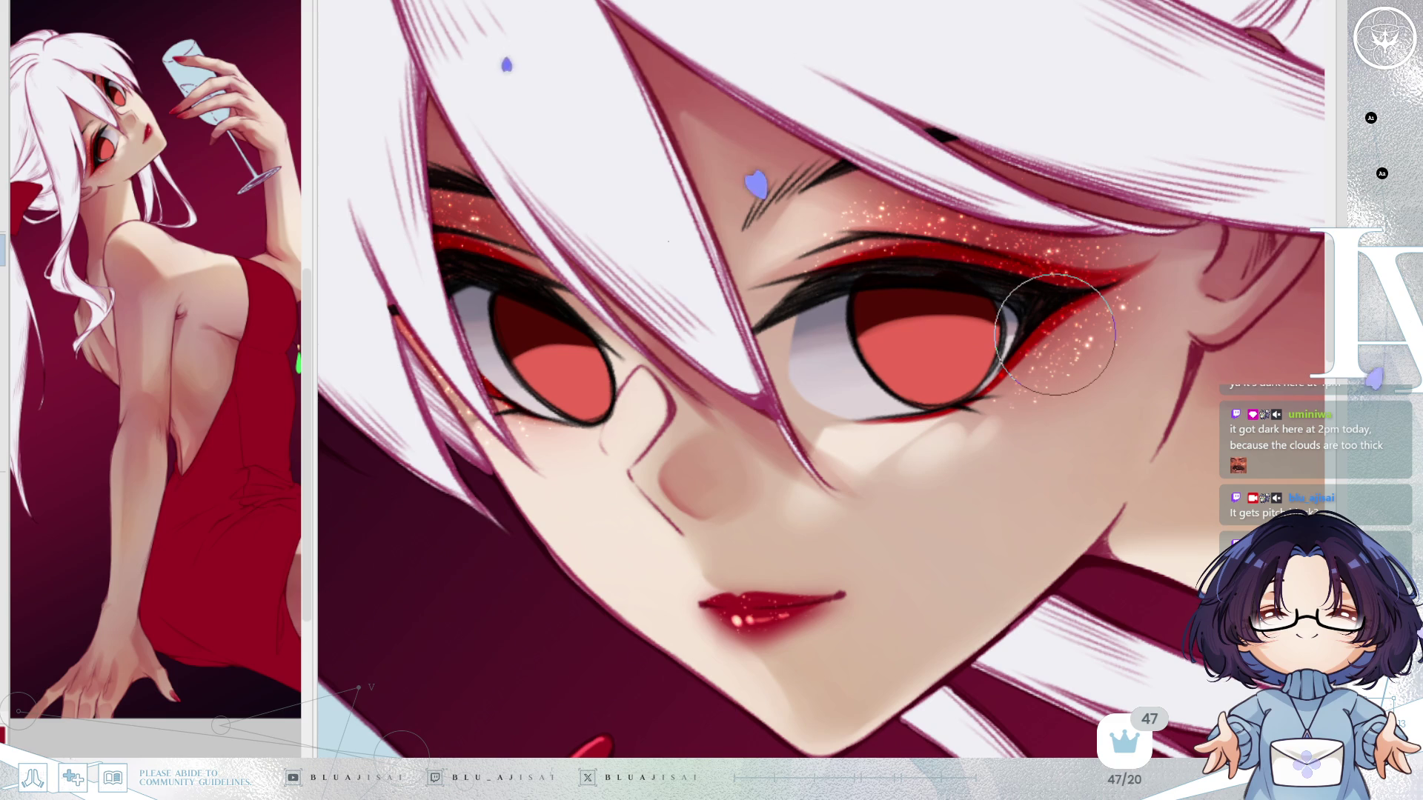
mouse_move(563, 348)
mouse_down()
mouse_move(579, 349)
mouse_move(539, 417)
mouse_up()
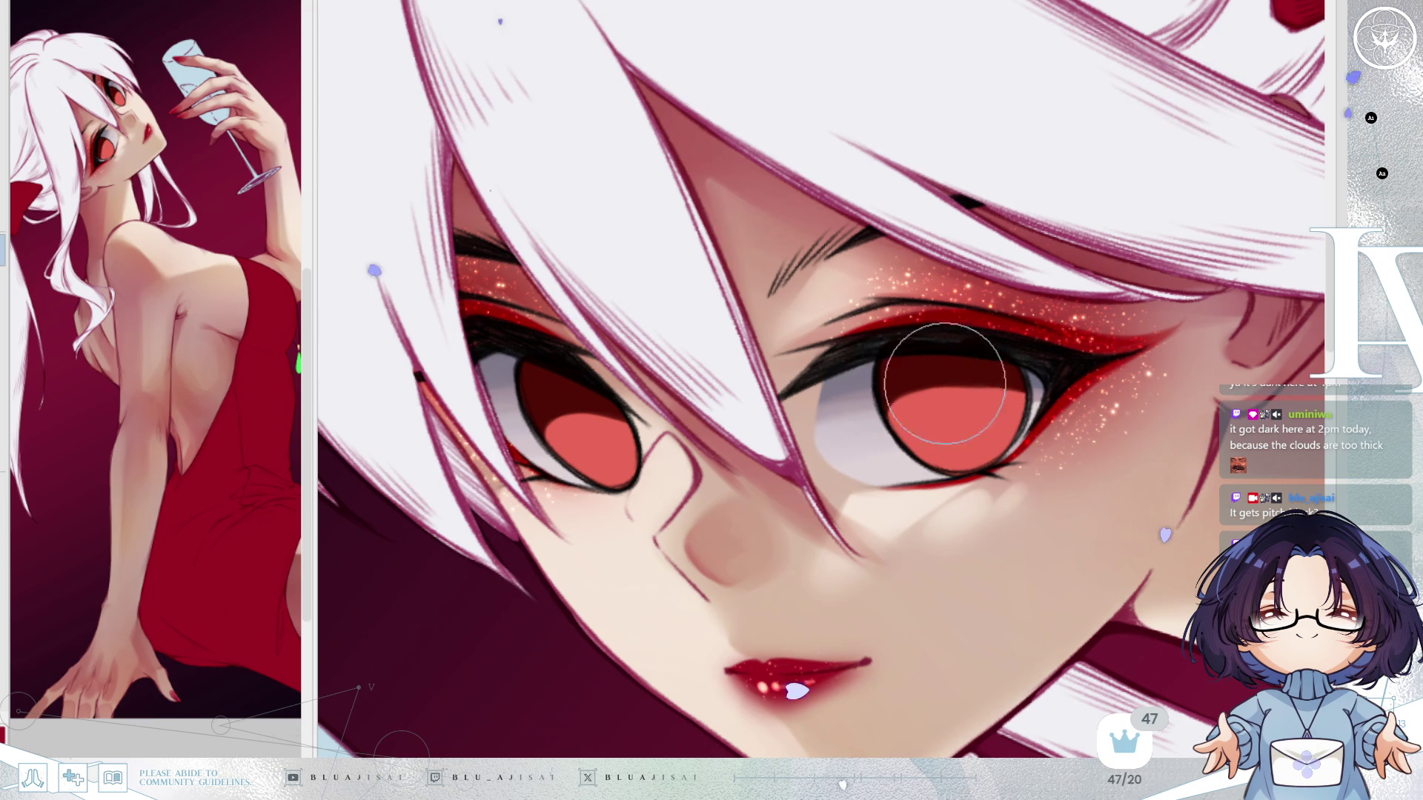
key(End)
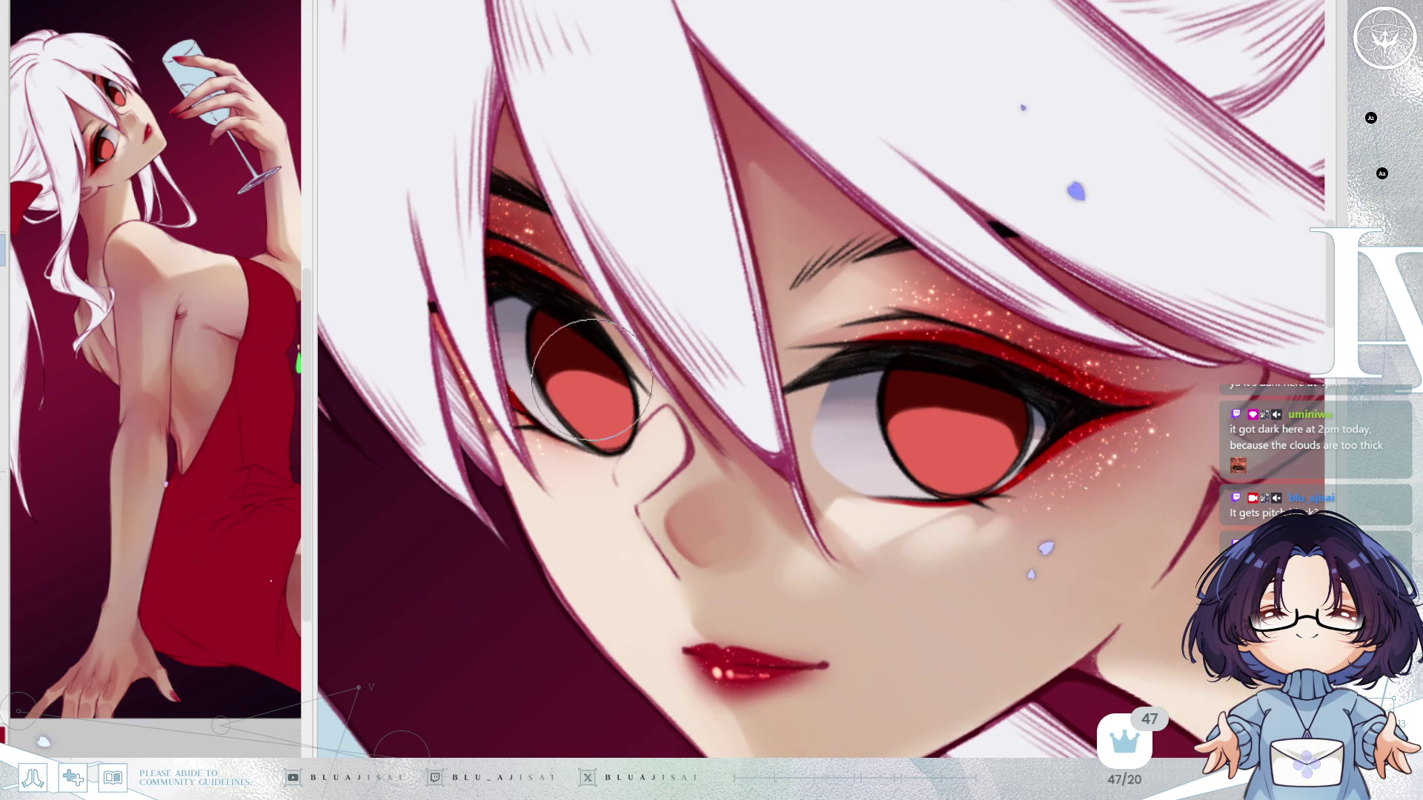
drag(623, 415, 623, 411)
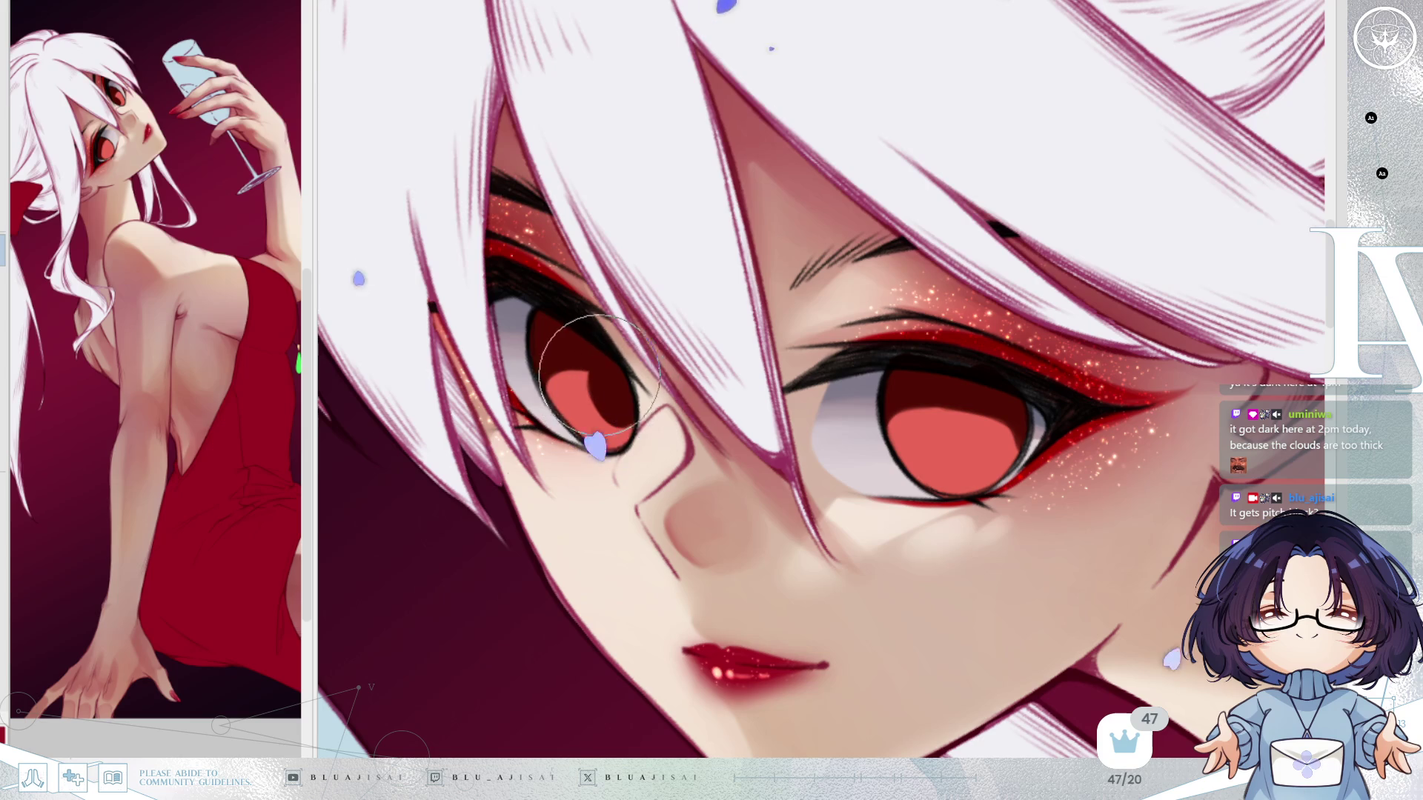
drag(565, 340, 628, 417)
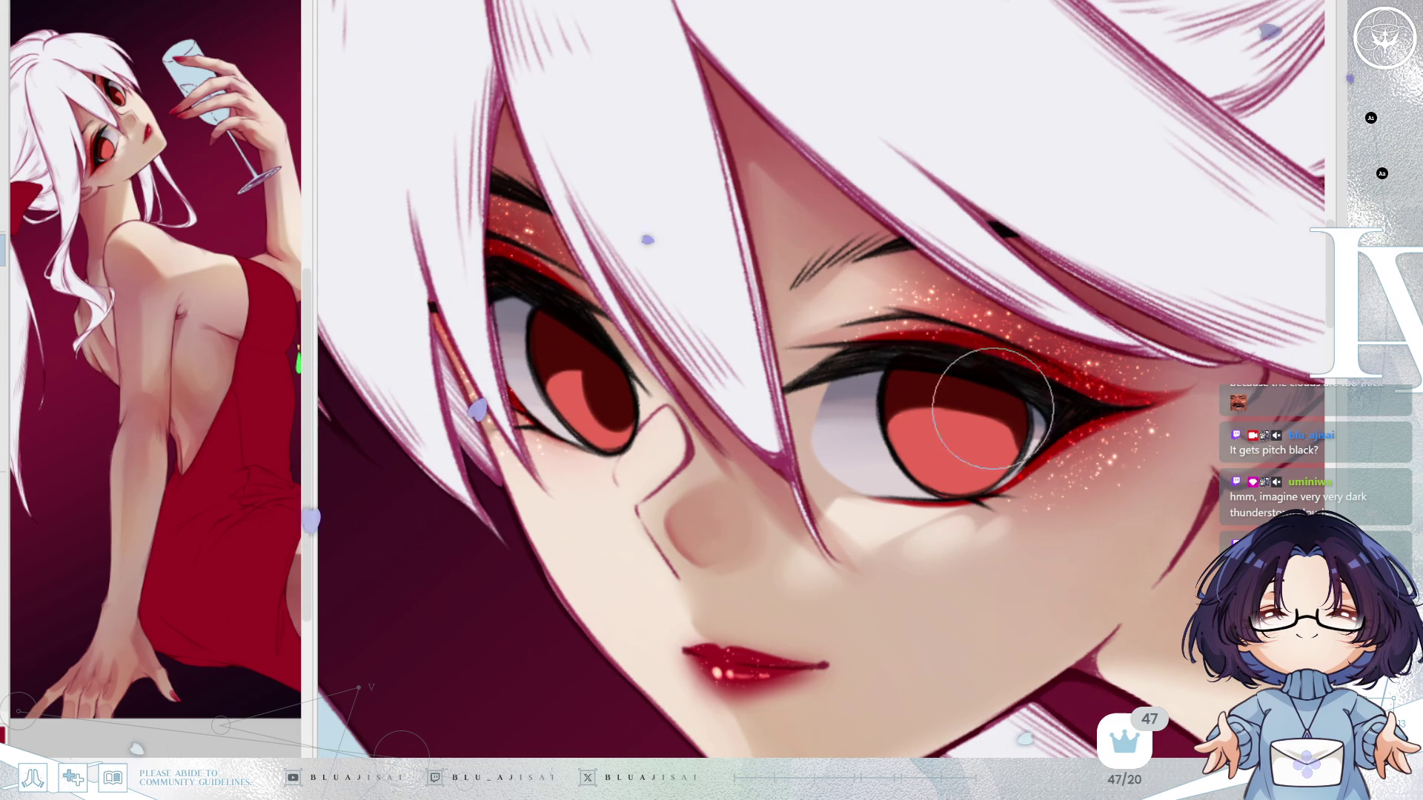
key(ctrl+z)
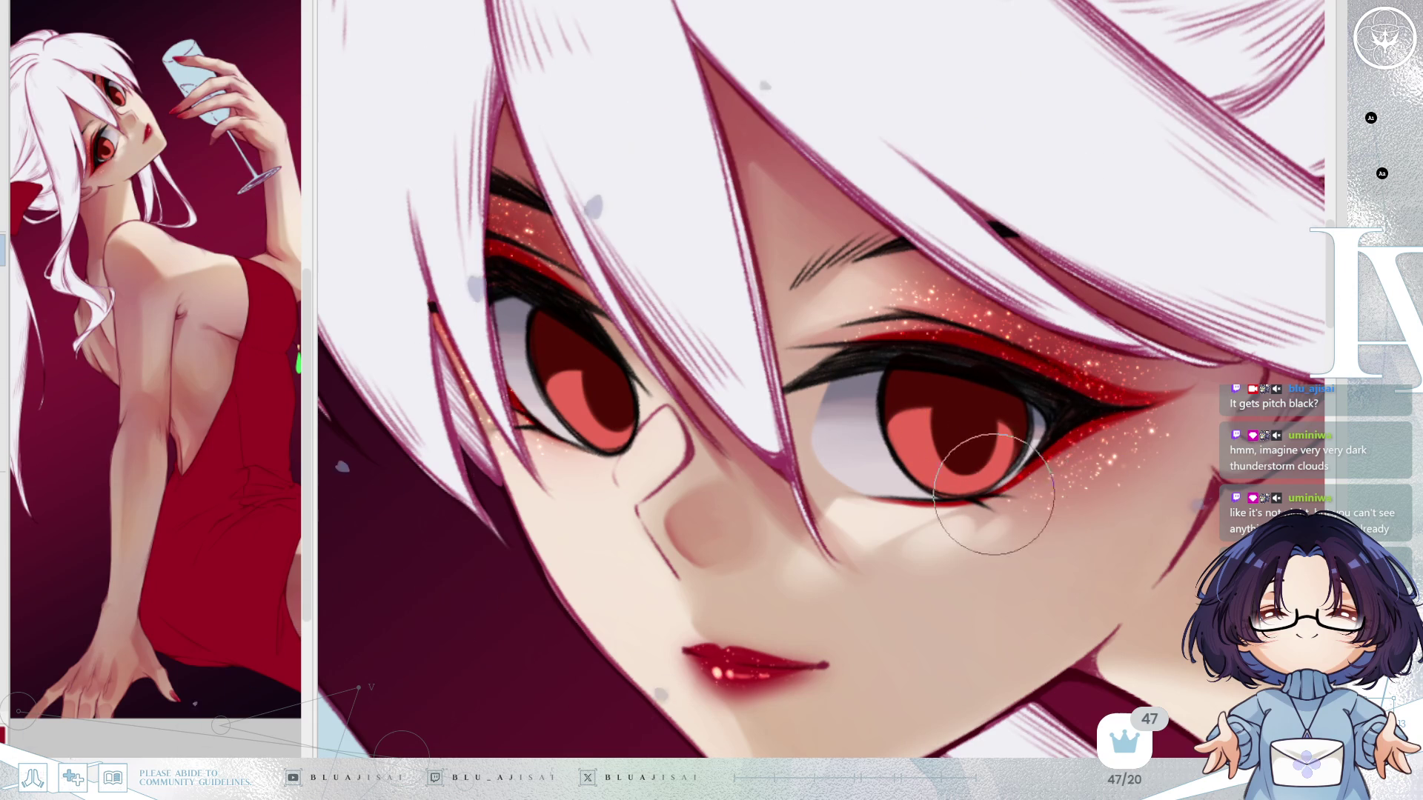
key(h)
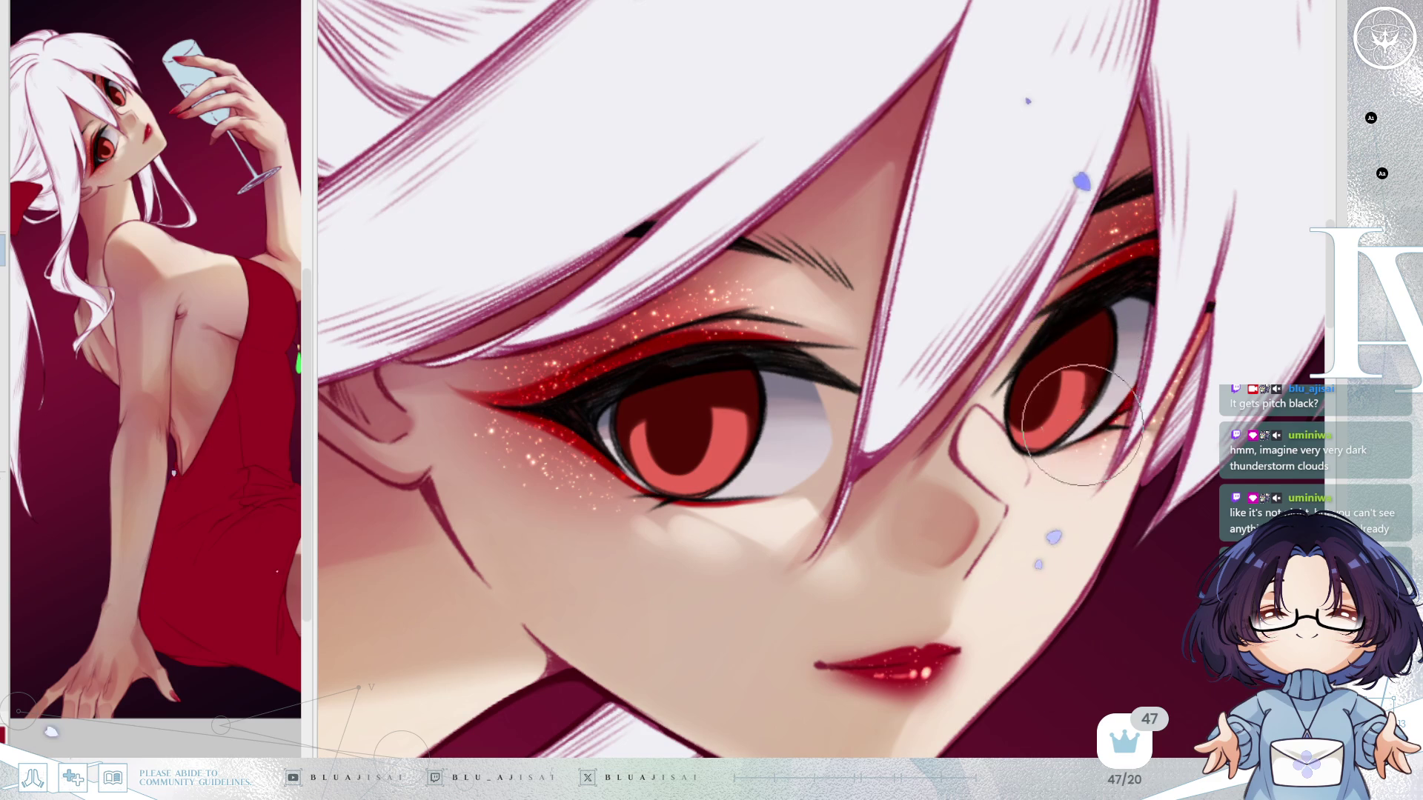
key(minus)
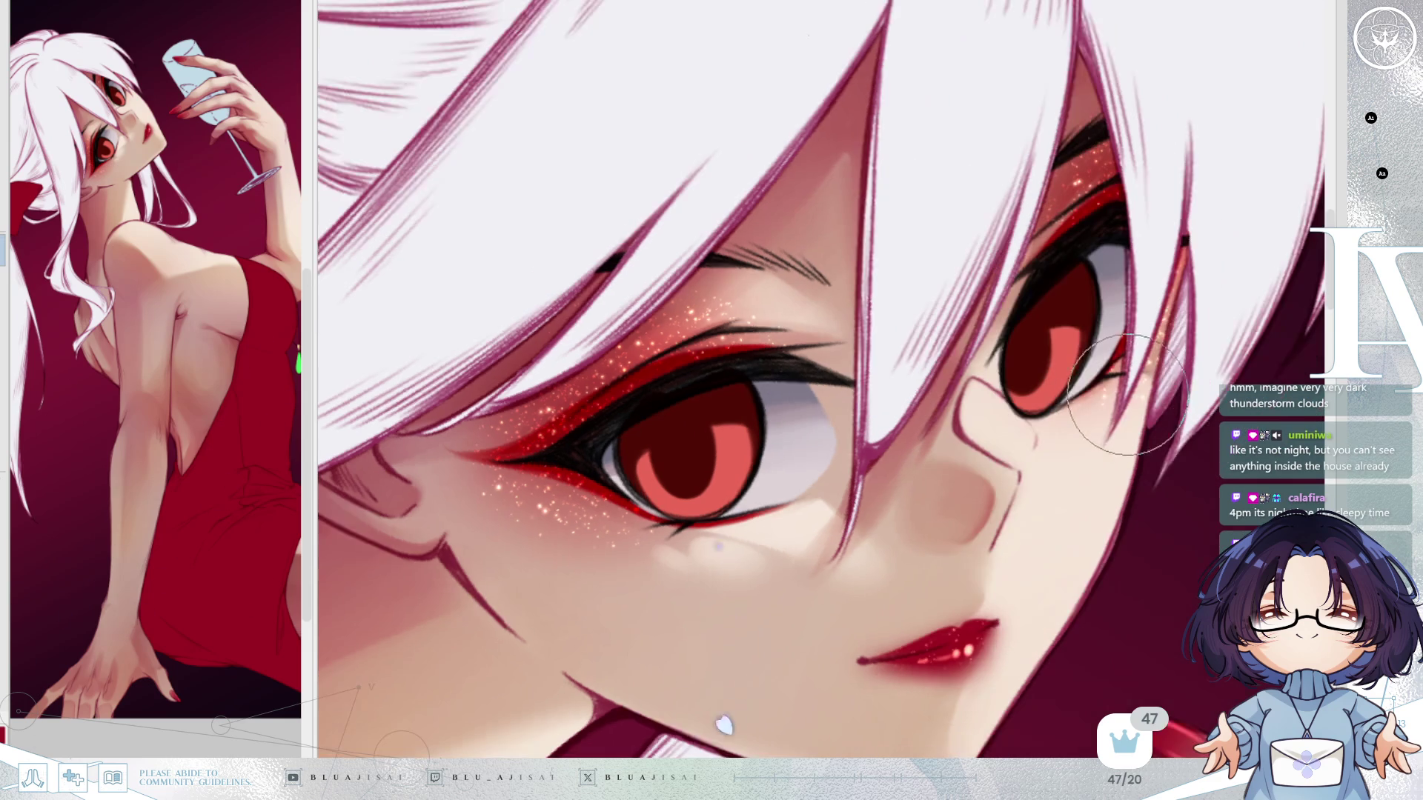
key(minus)
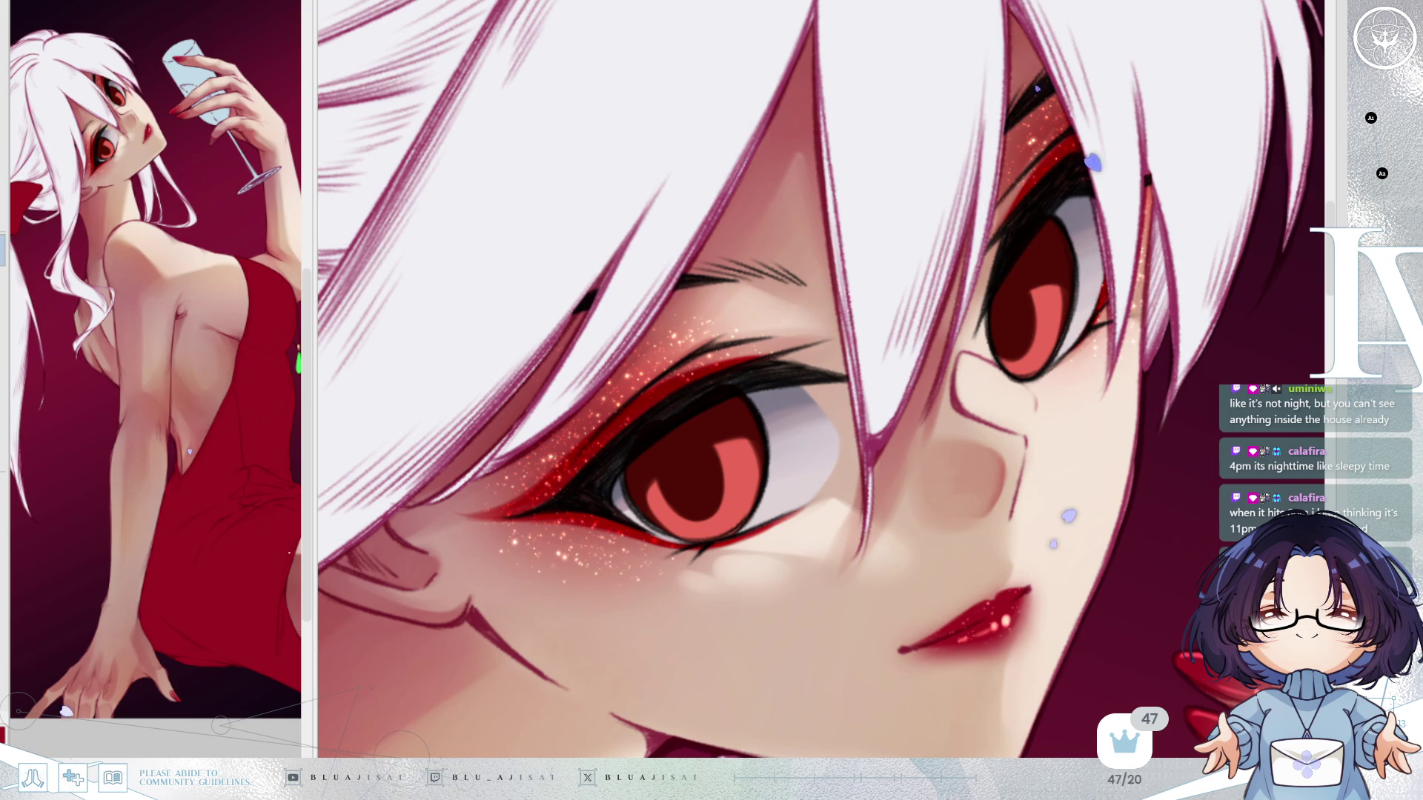
Paint cream catchlights into the left and right pupils.
key(Delete)
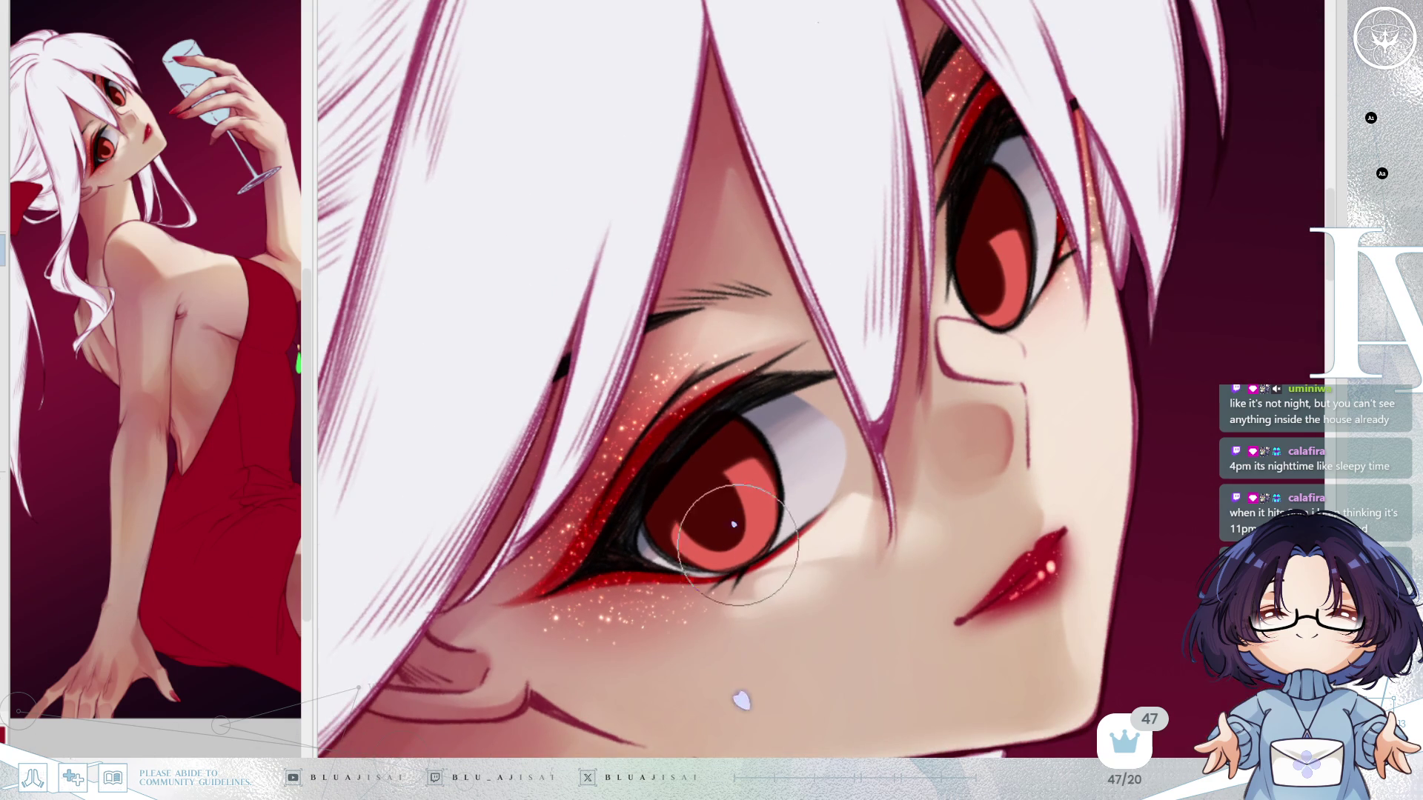
drag(733, 545, 745, 539)
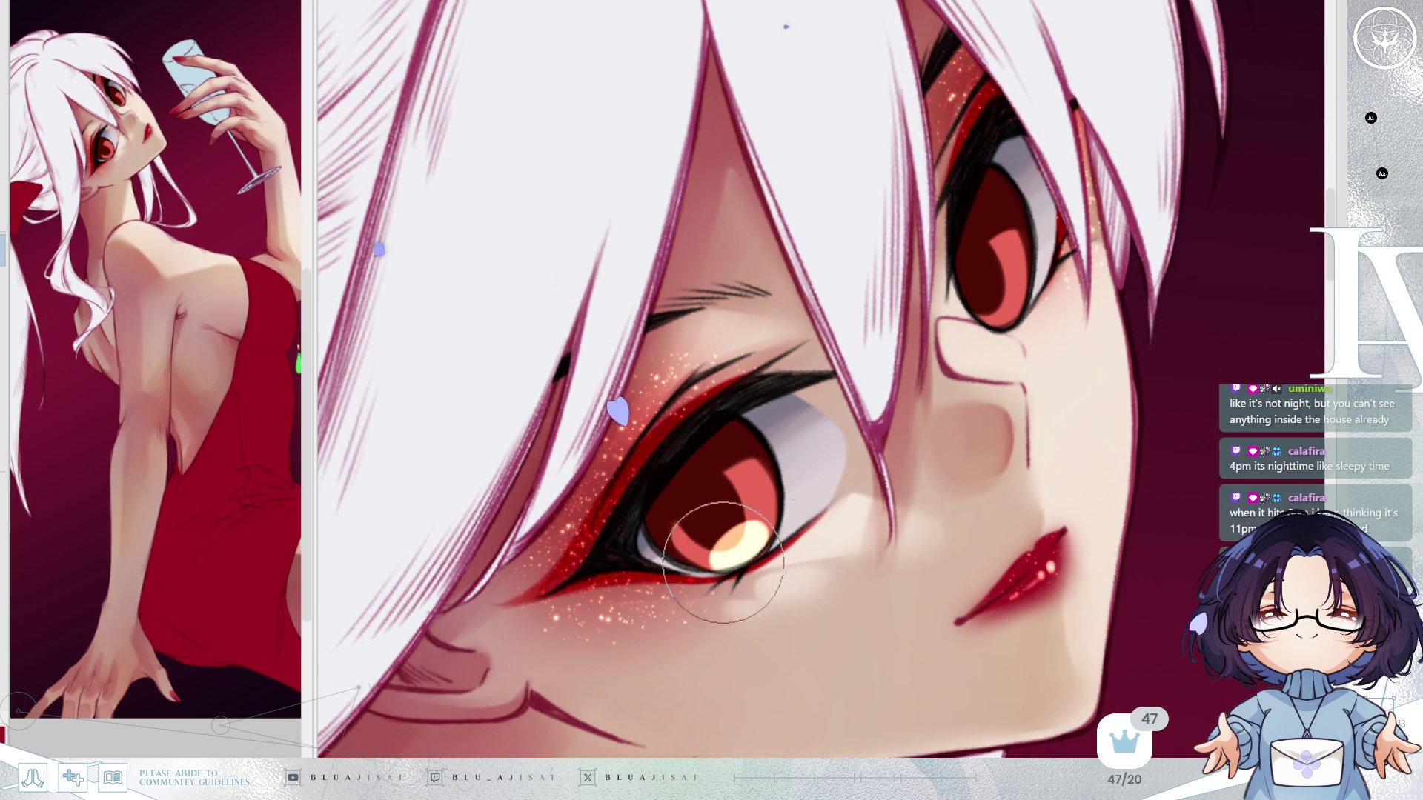
drag(998, 310, 1007, 305)
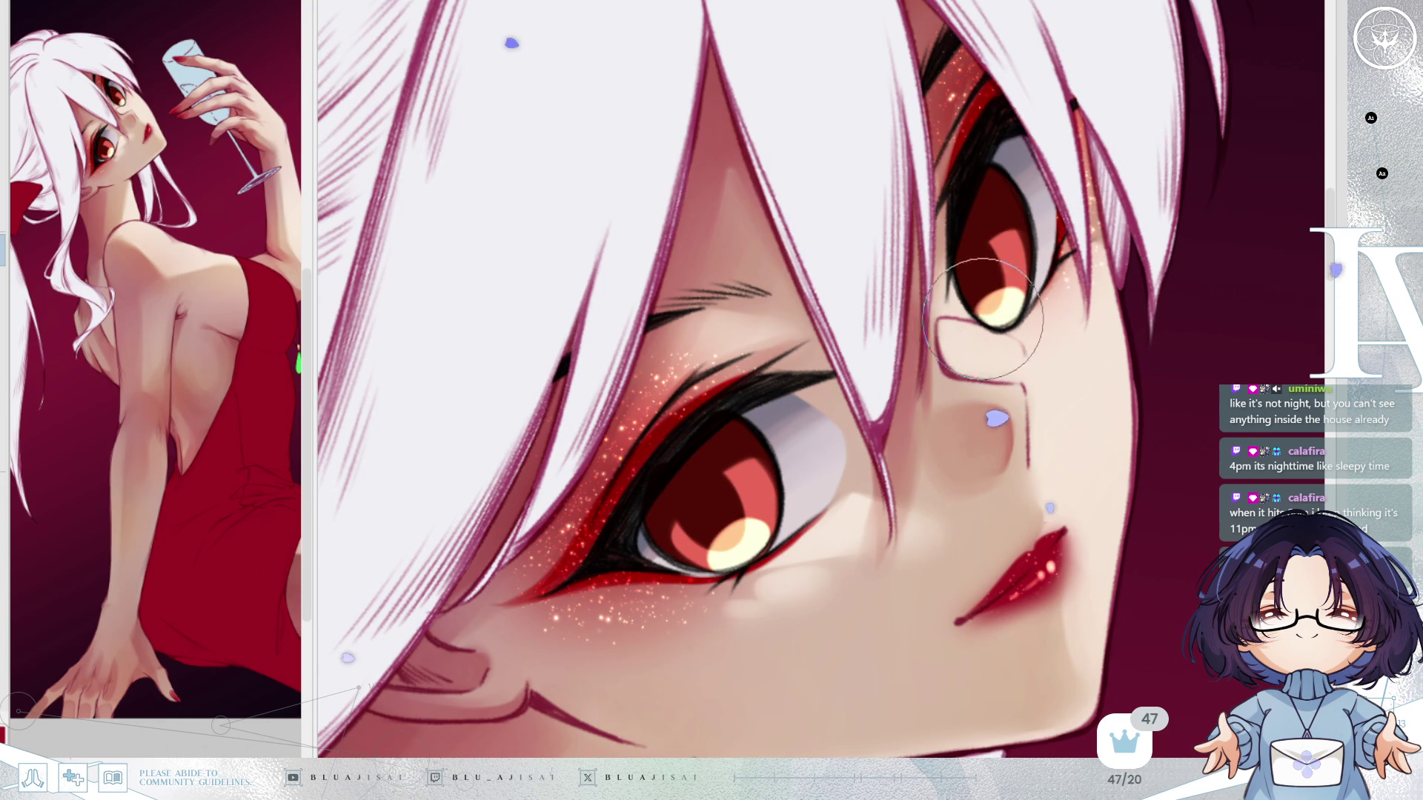
Darken the right pupil into a defined oval, checking it on the mirrored canvas.
key(h)
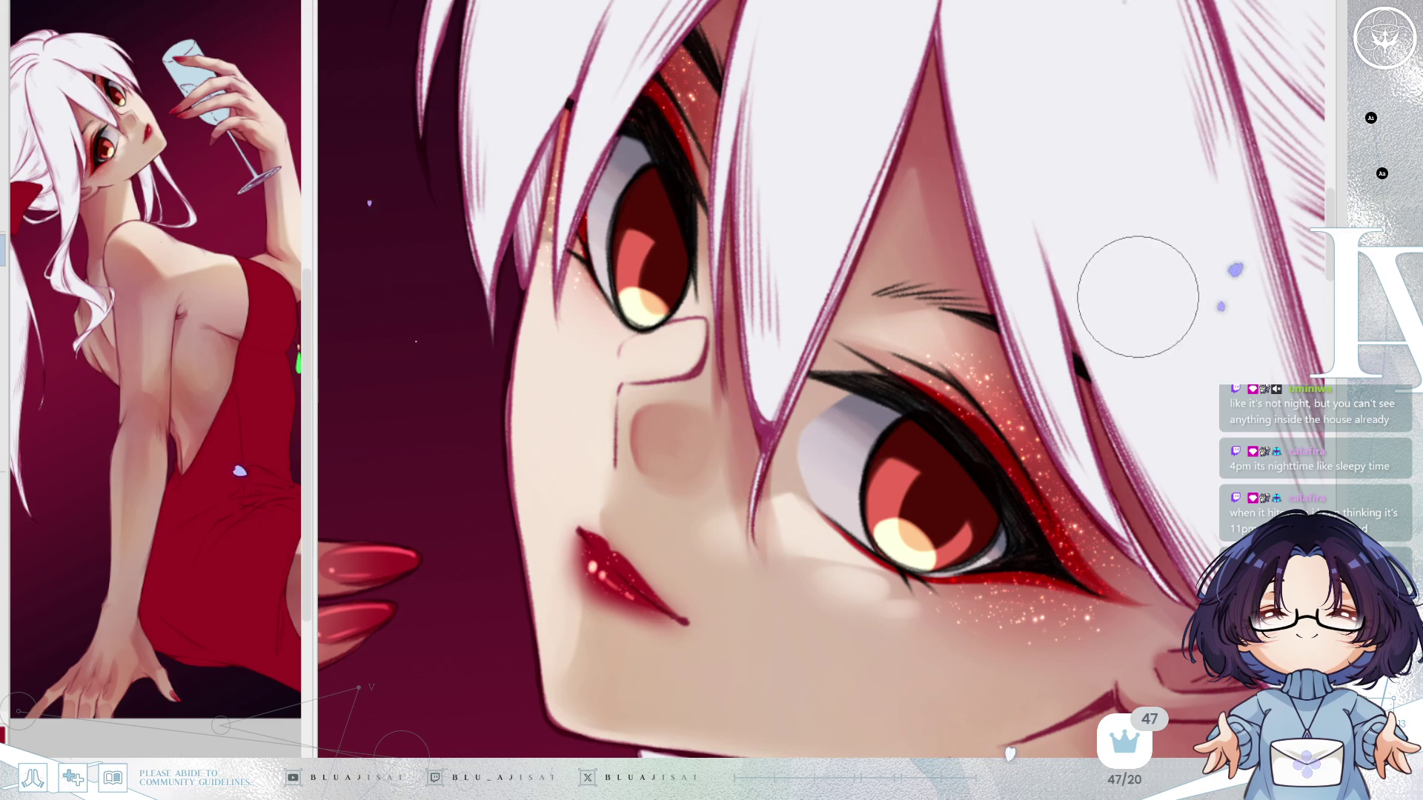
key(minus)
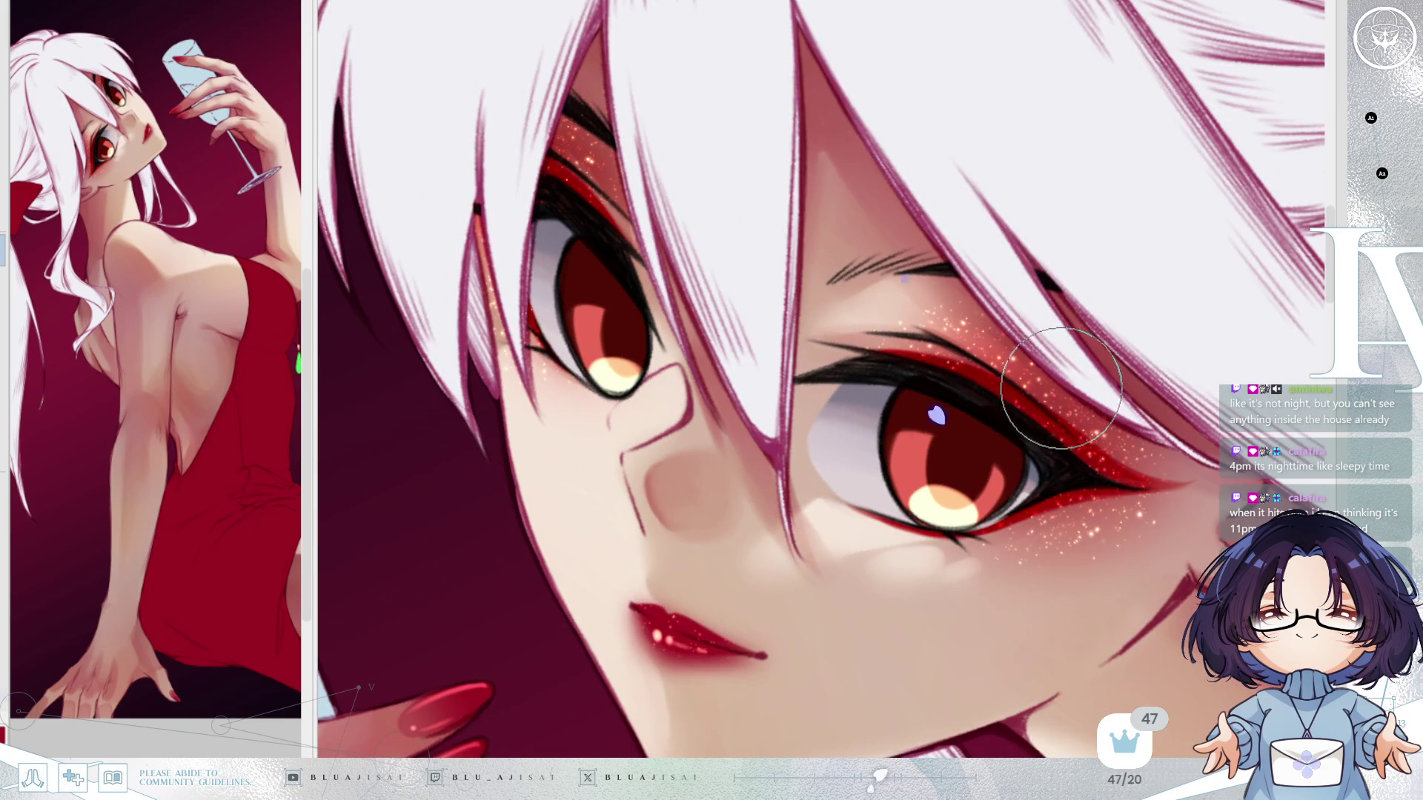
scroll(1061, 389, down, 2)
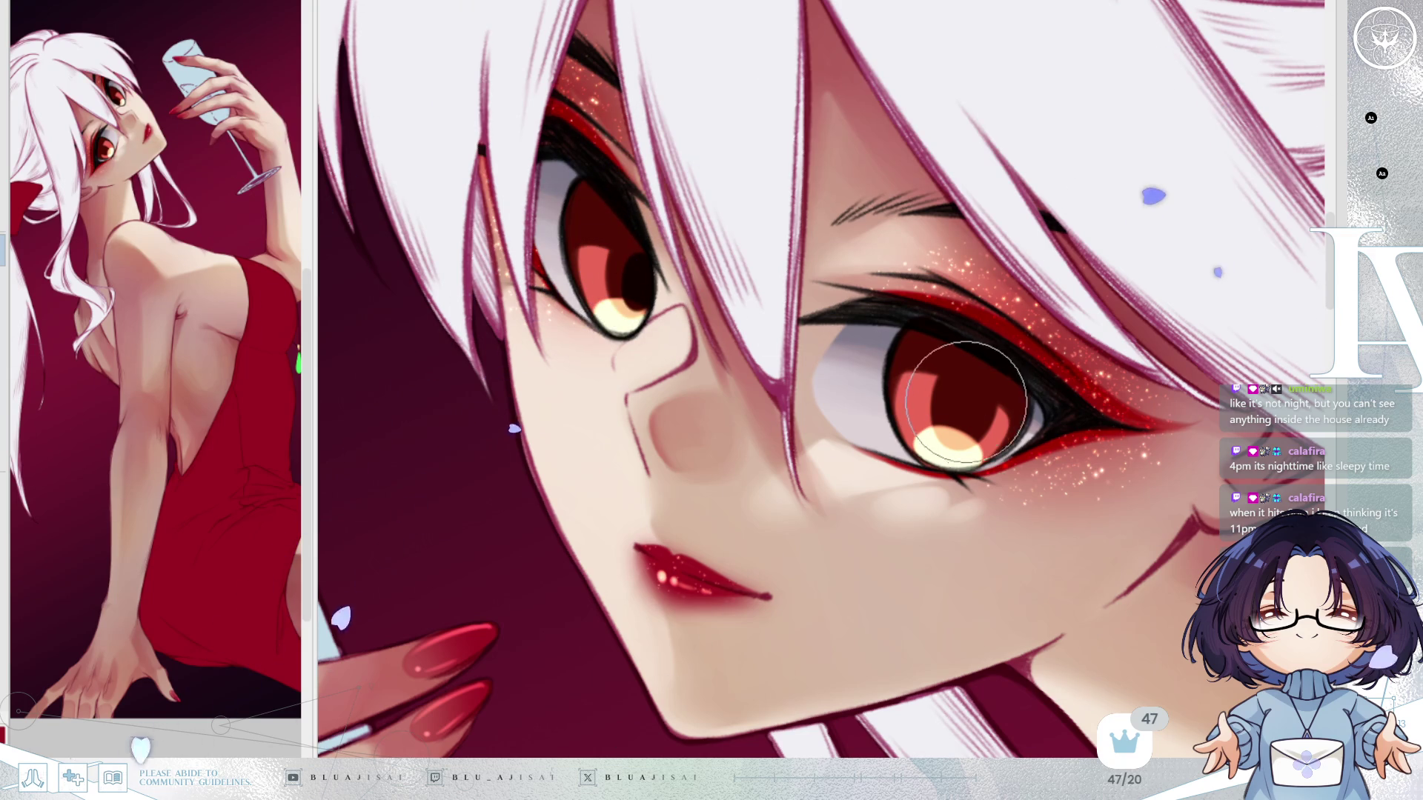
drag(967, 411, 969, 393)
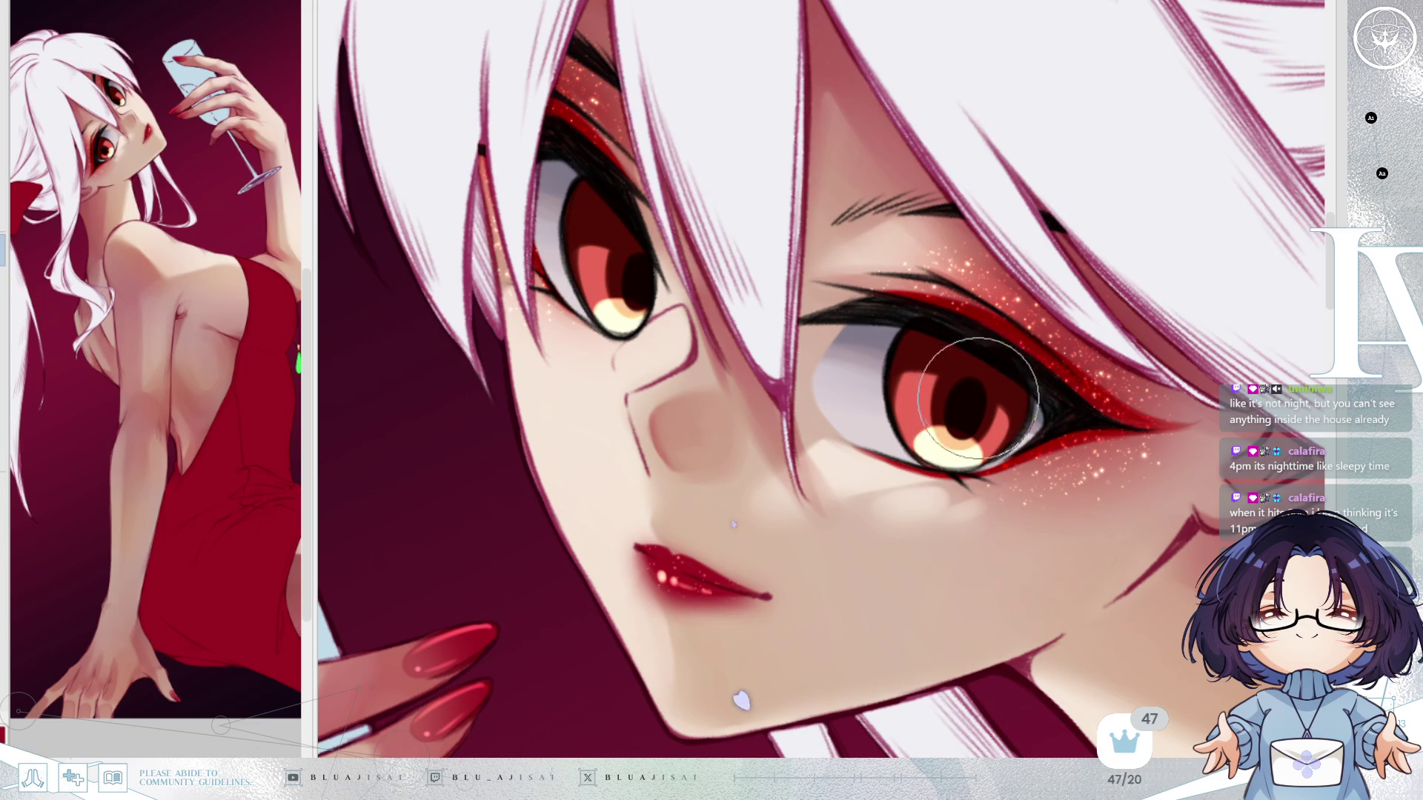
key(h)
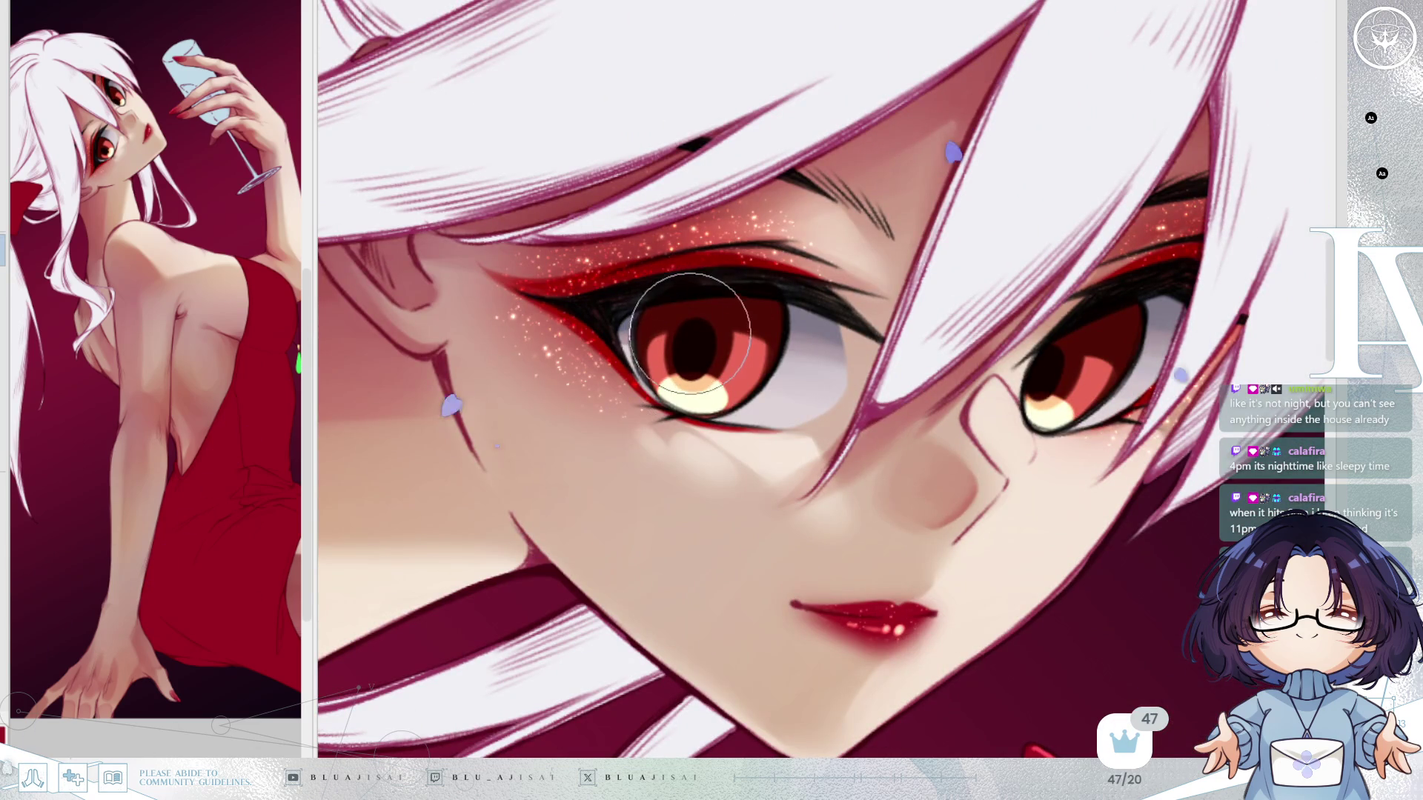
mouse_move(1120, 60)
mouse_down()
mouse_move(1063, 445)
mouse_move(1047, 445)
mouse_move(1033, 490)
mouse_move(1057, 562)
mouse_up()
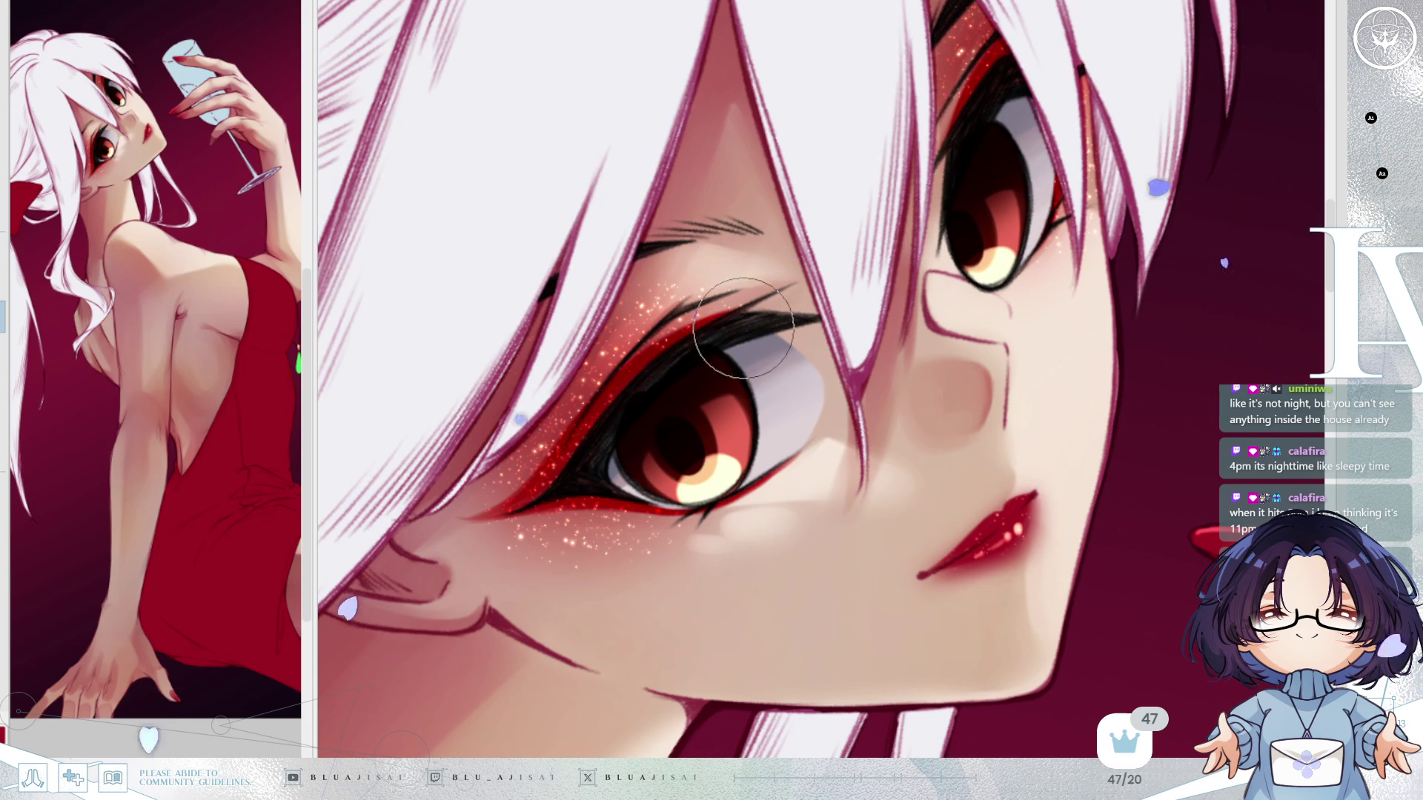
Compare the eye with and without the darker iris shading, keeping the shading.
key(m)
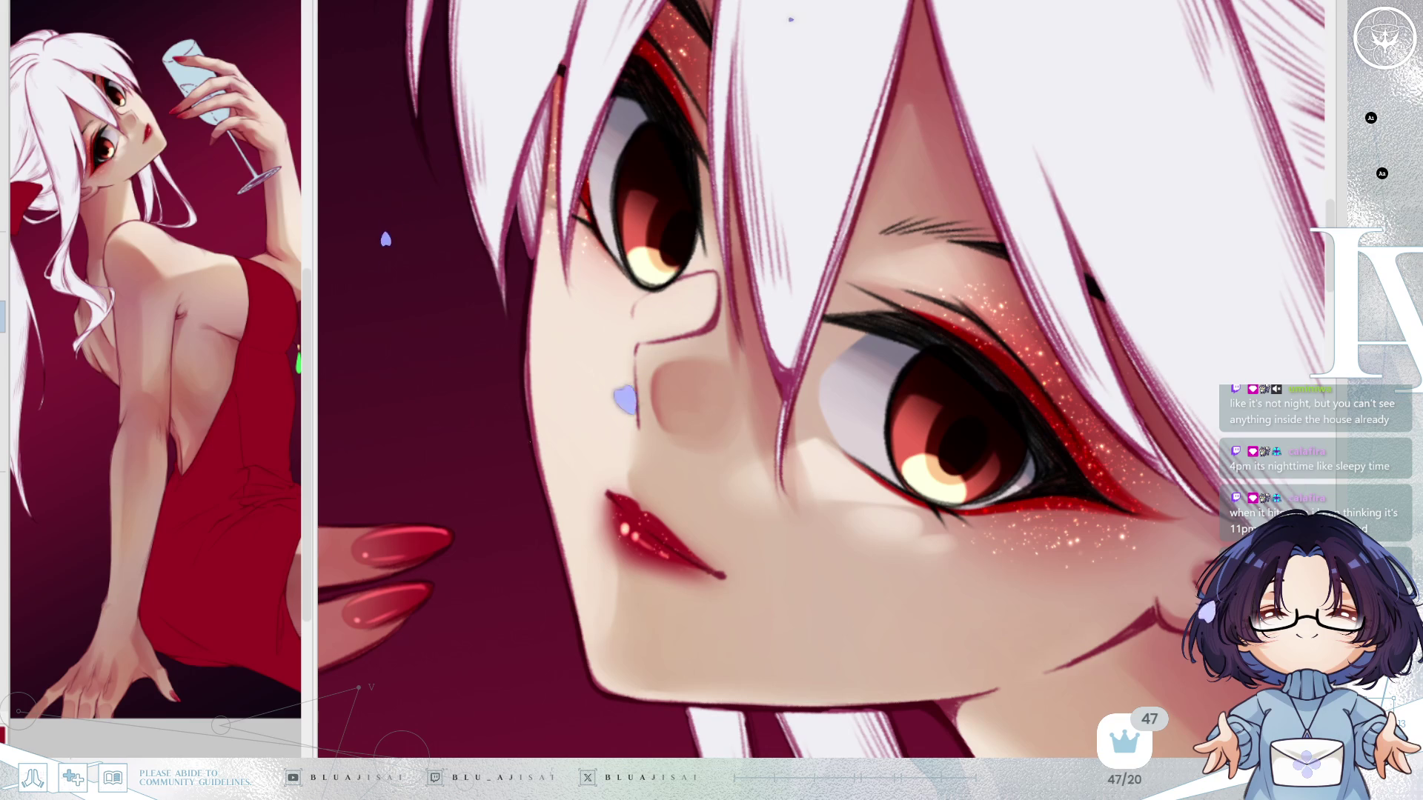
key(ctrl+z)
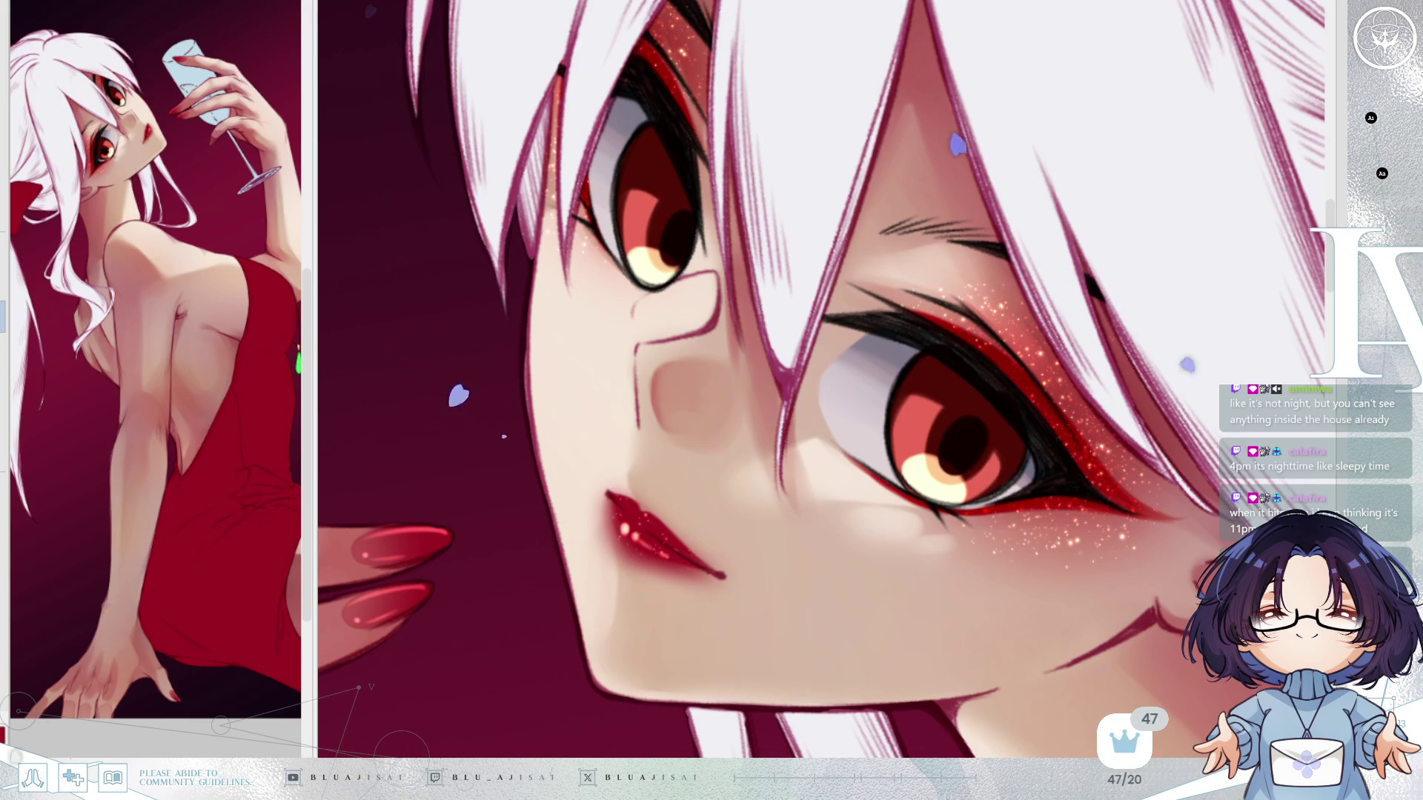
key(ctrl+y)
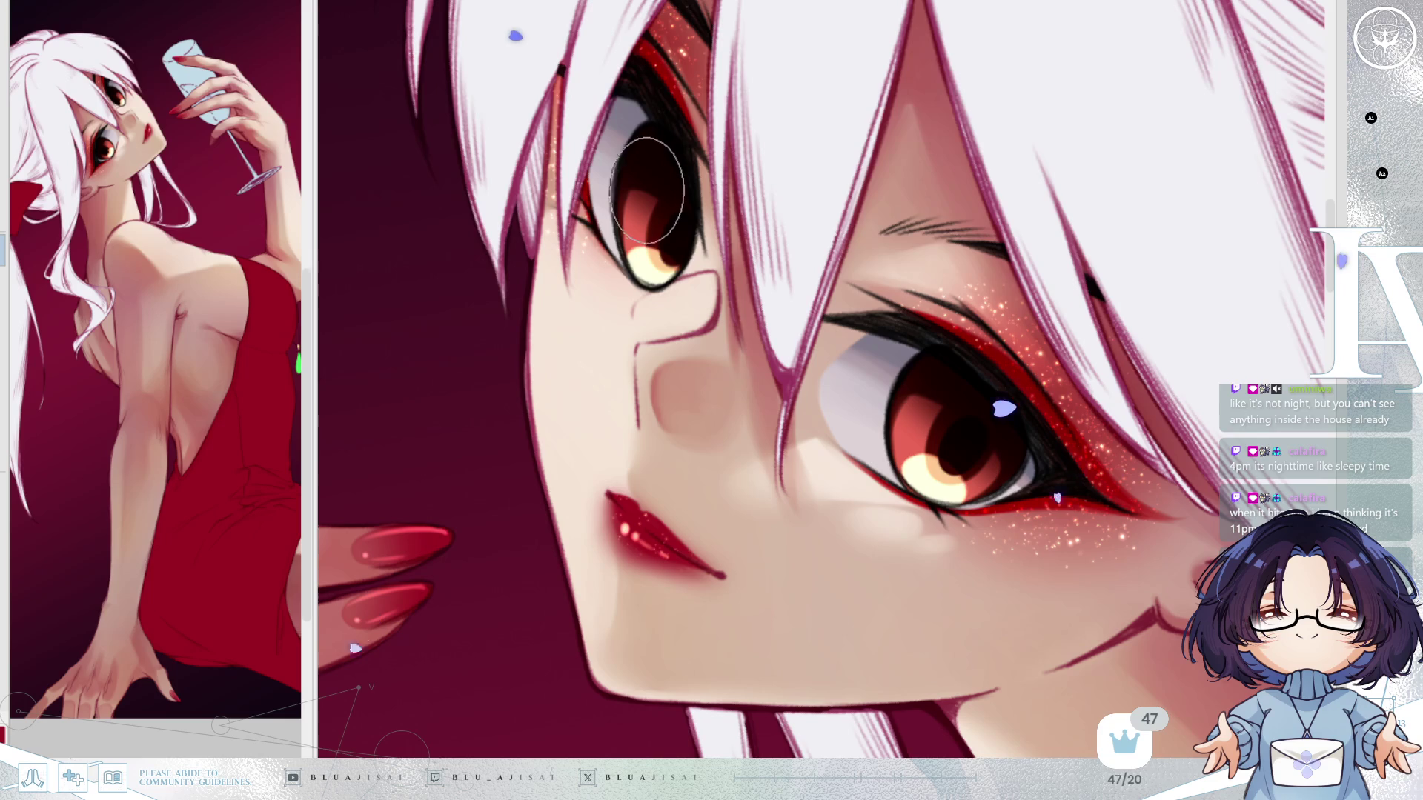
key(h)
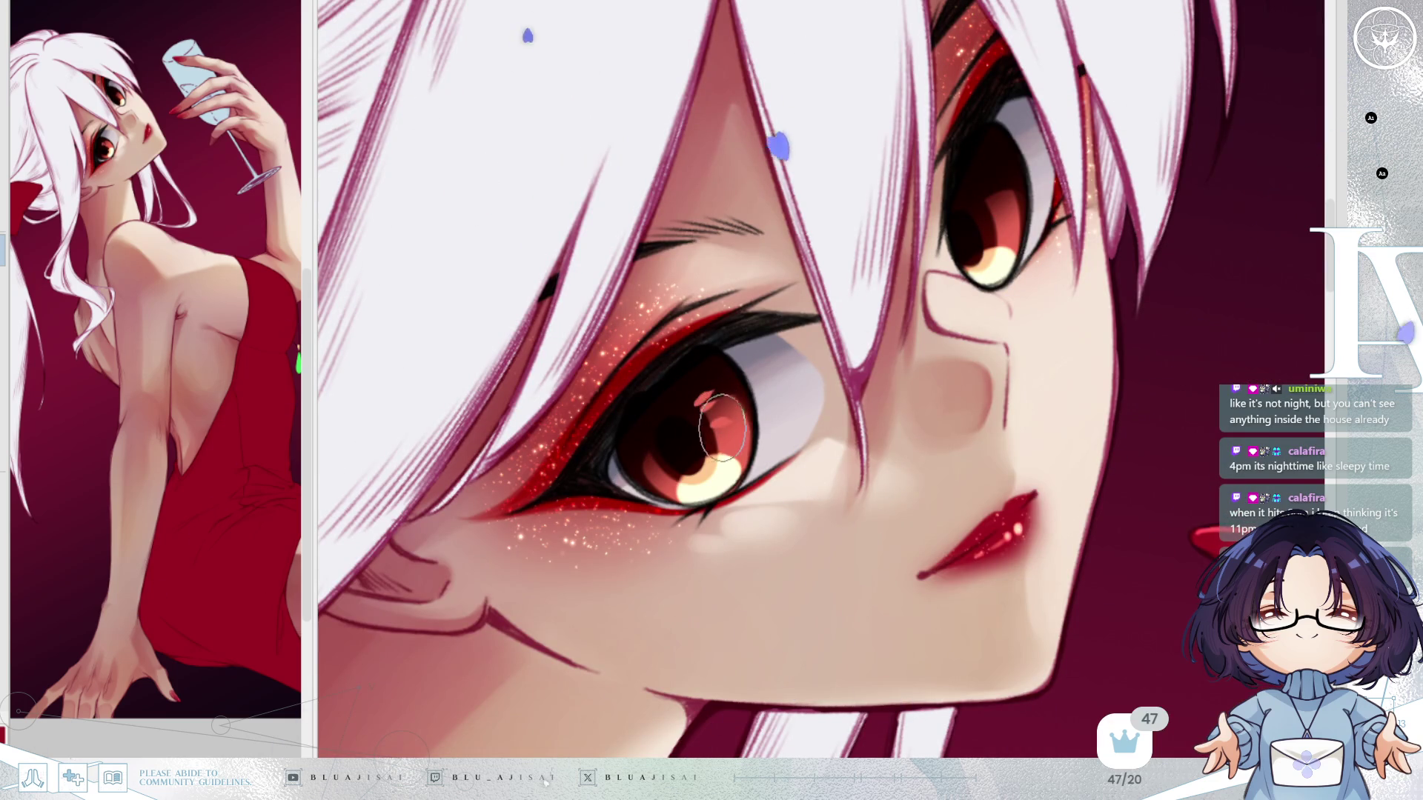
Brush lighter red tones and a thin light-pink streak into the iris.
mouse_move(718, 406)
mouse_down()
mouse_move(730, 448)
mouse_move(645, 459)
mouse_up()
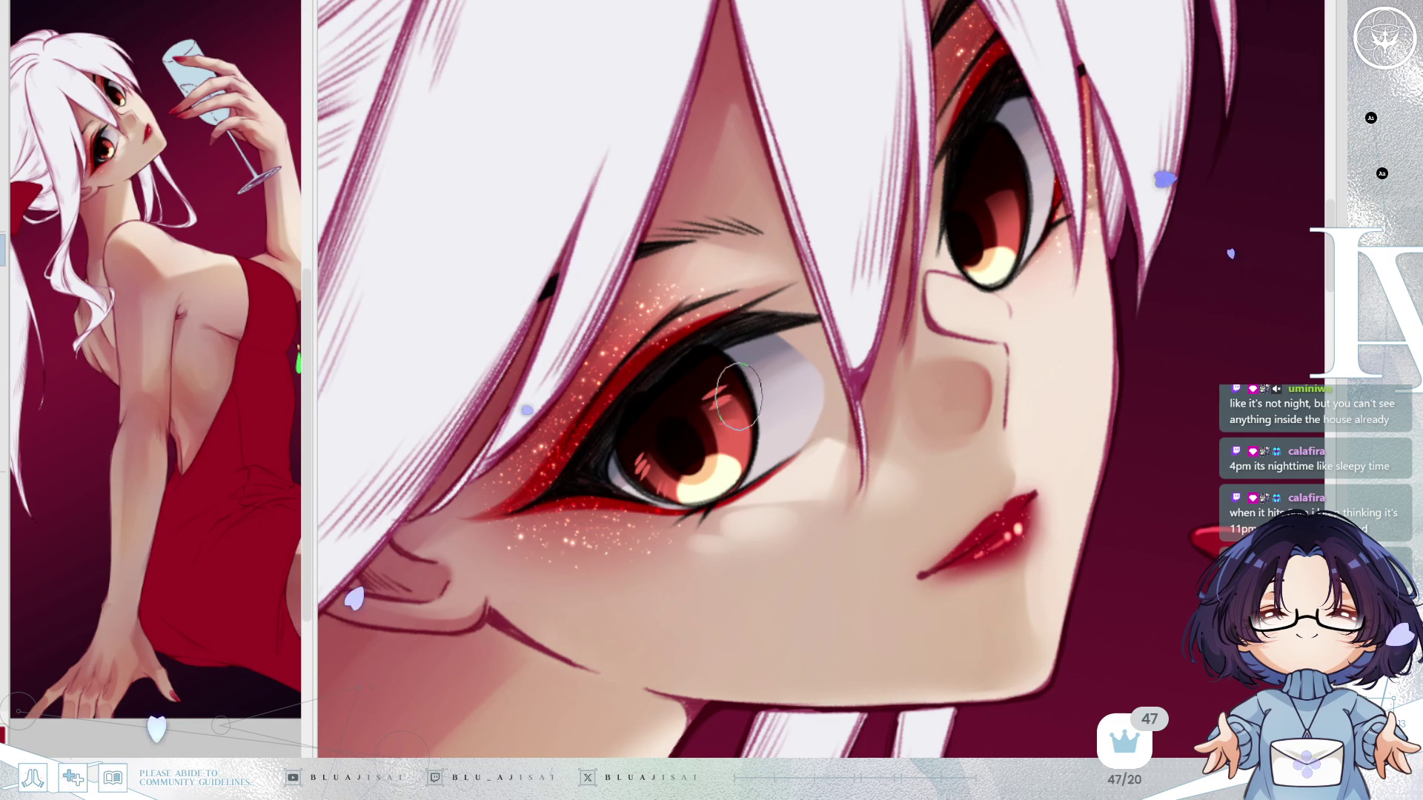
drag(989, 190, 1008, 183)
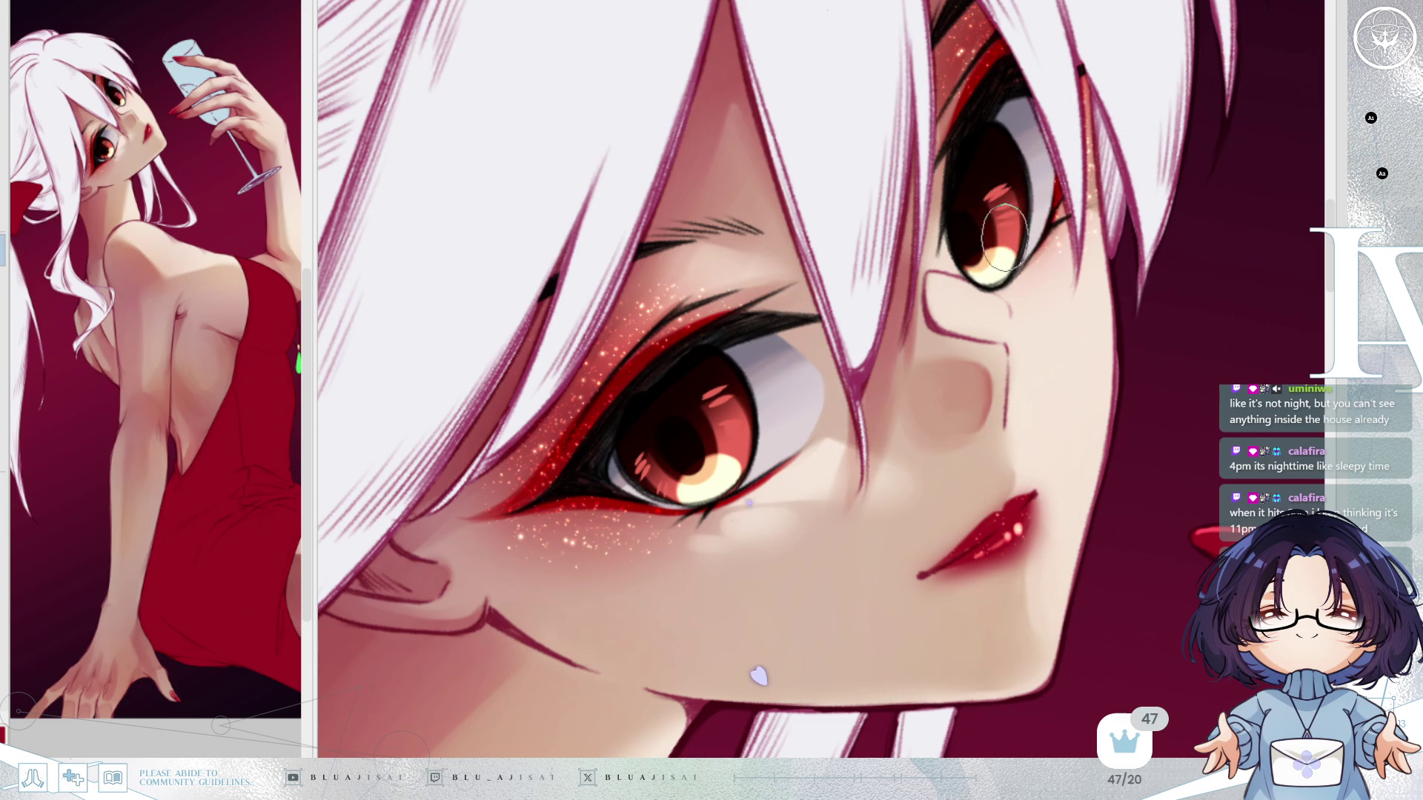
key(h)
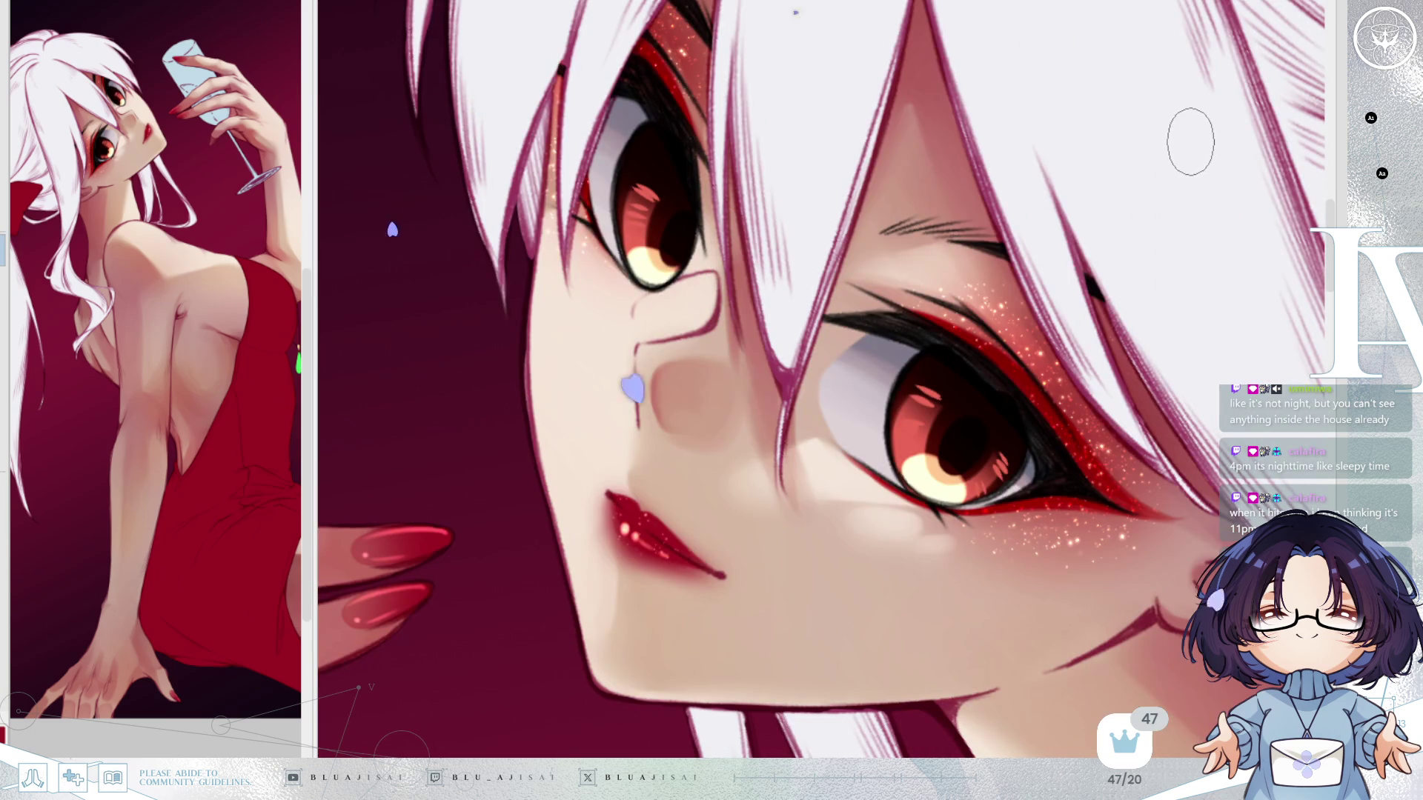
key(End)
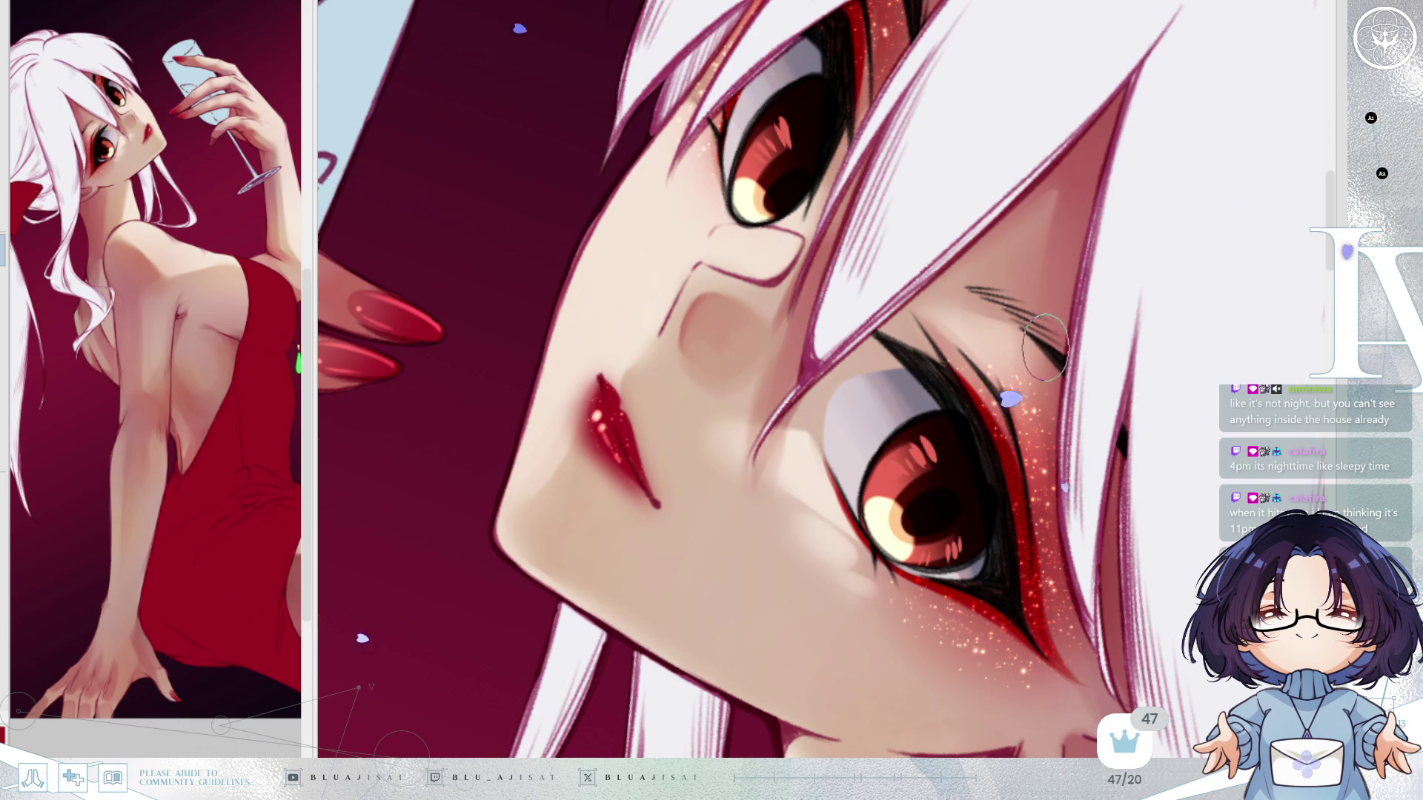
key(minus)
key(minus)
key(minus)
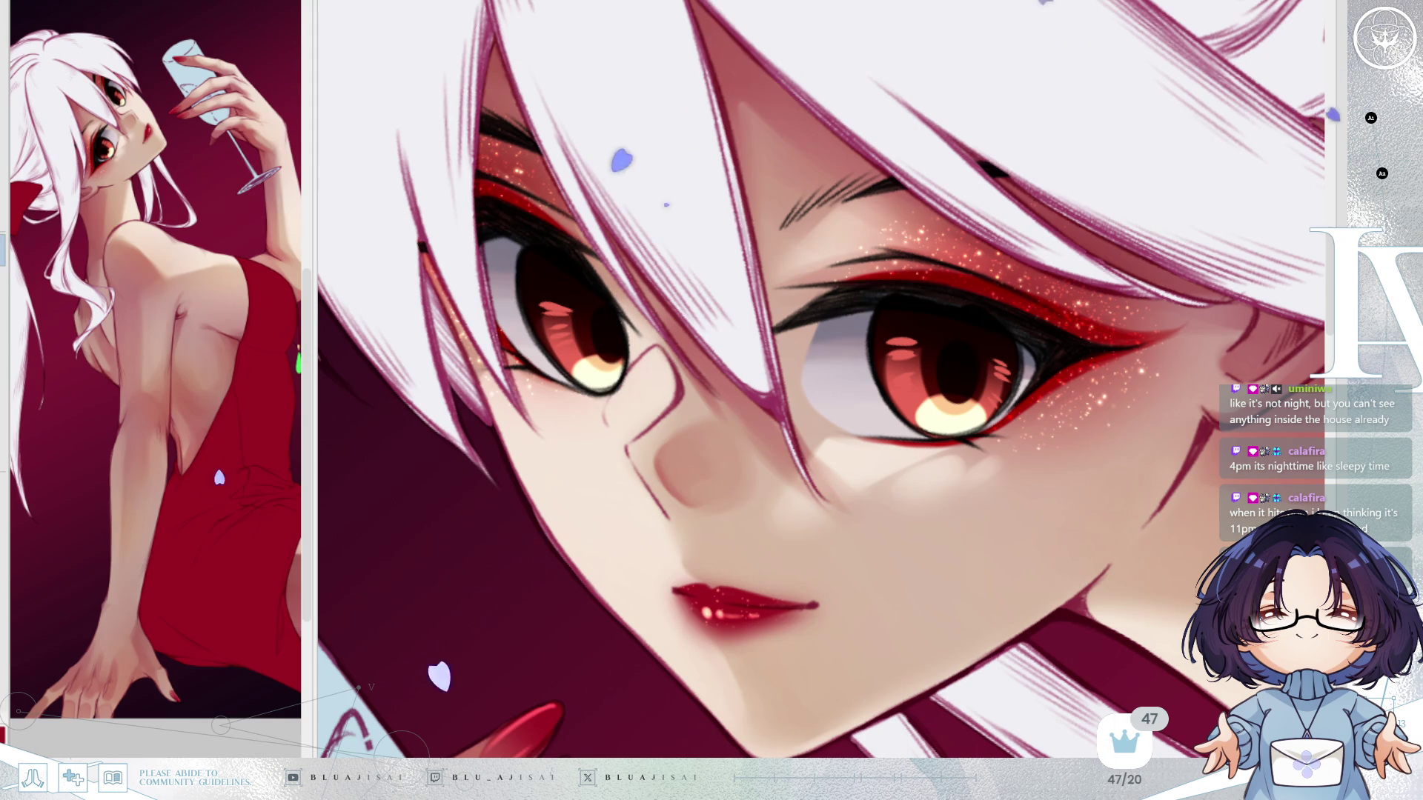
key(minus)
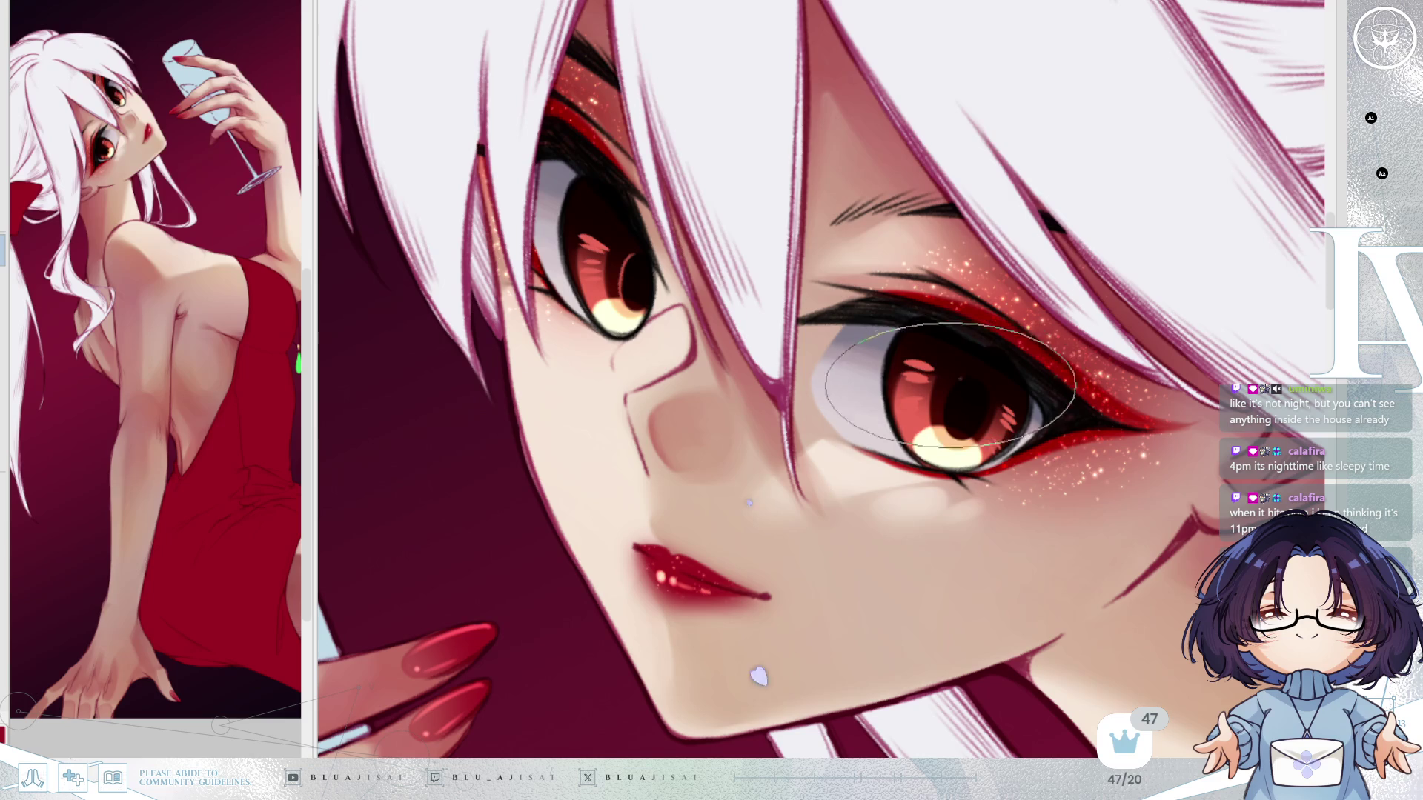
Dab denser, brighter sparkles beneath the eye onto the upper cheek.
key(h)
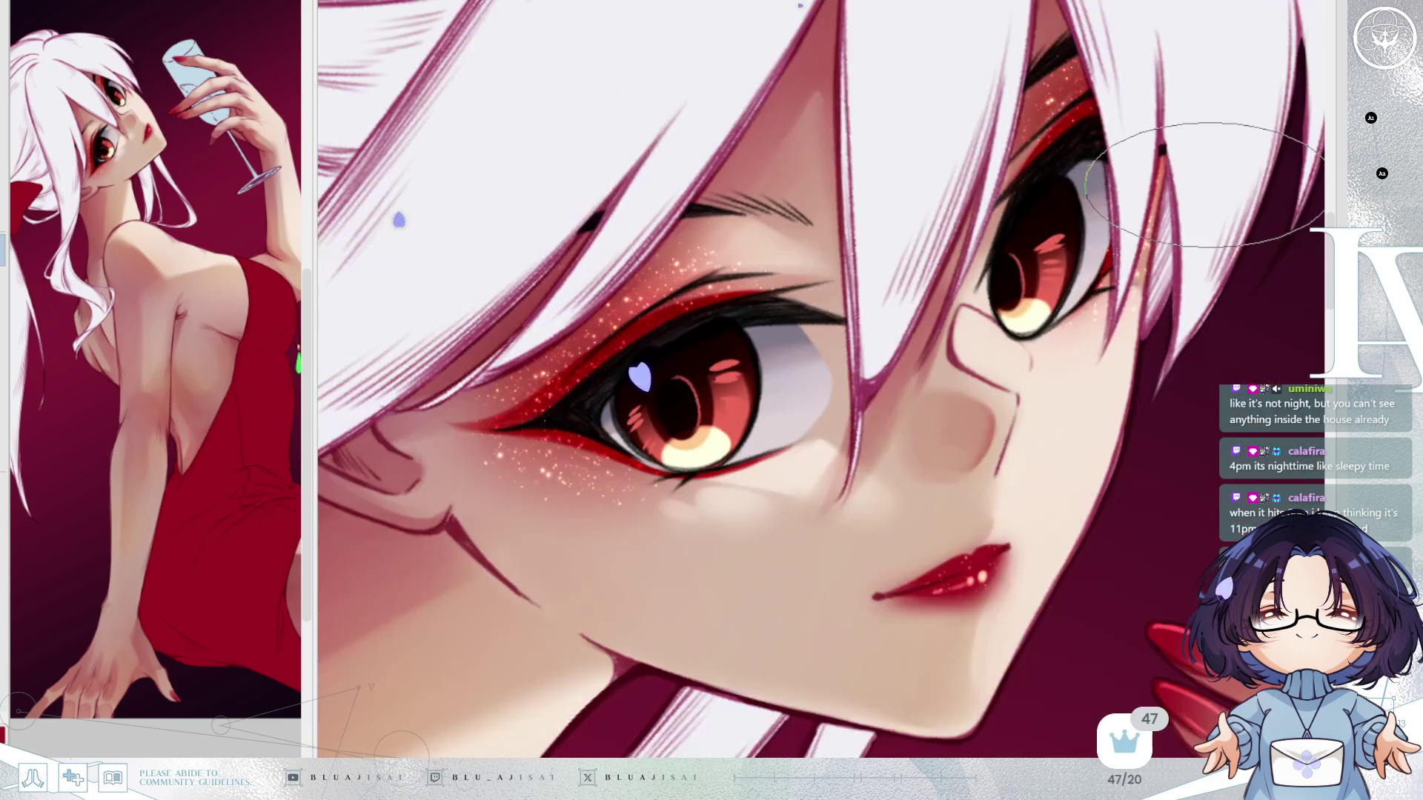
scroll(1204, 167, down, 3)
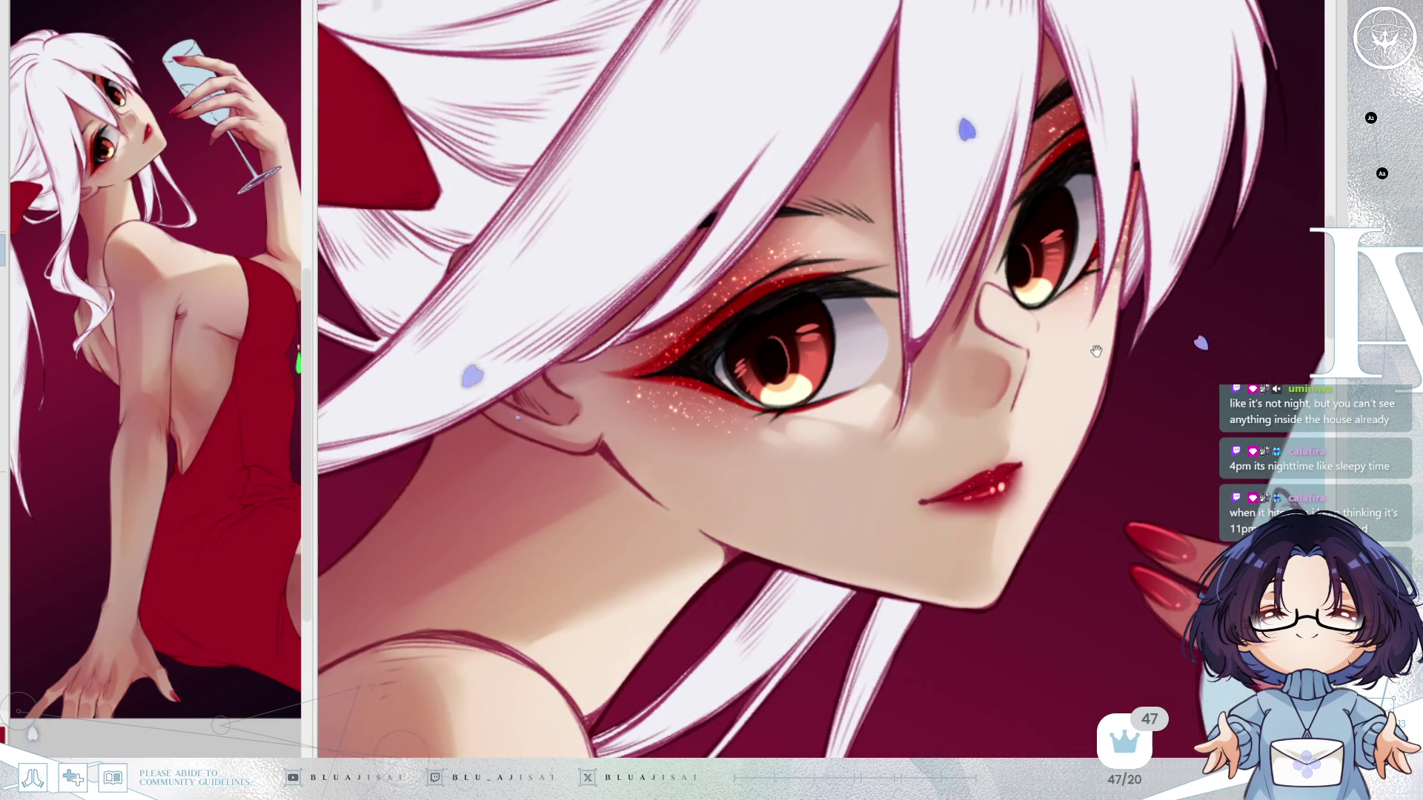
scroll(1088, 338, down, 1)
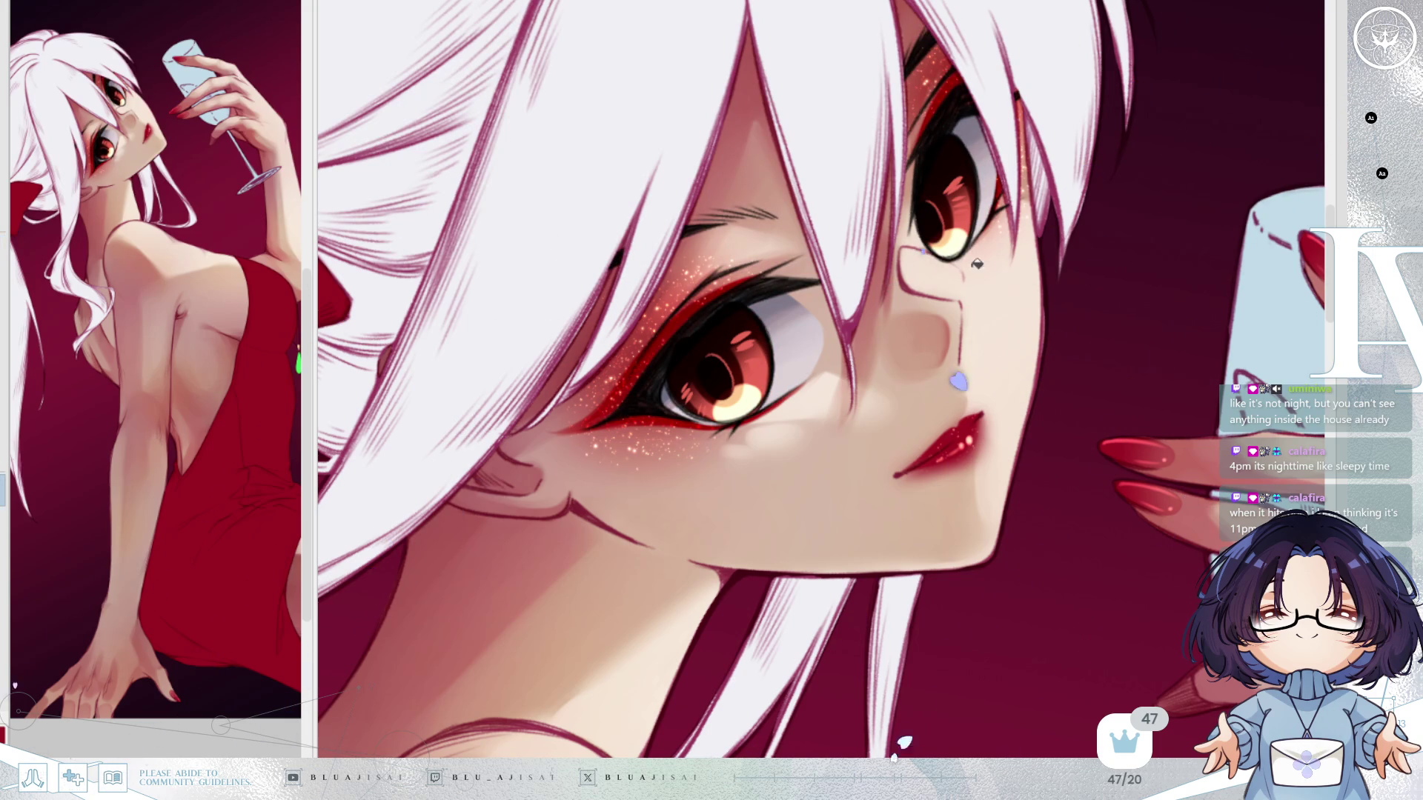
scroll(1105, 343, down, 2)
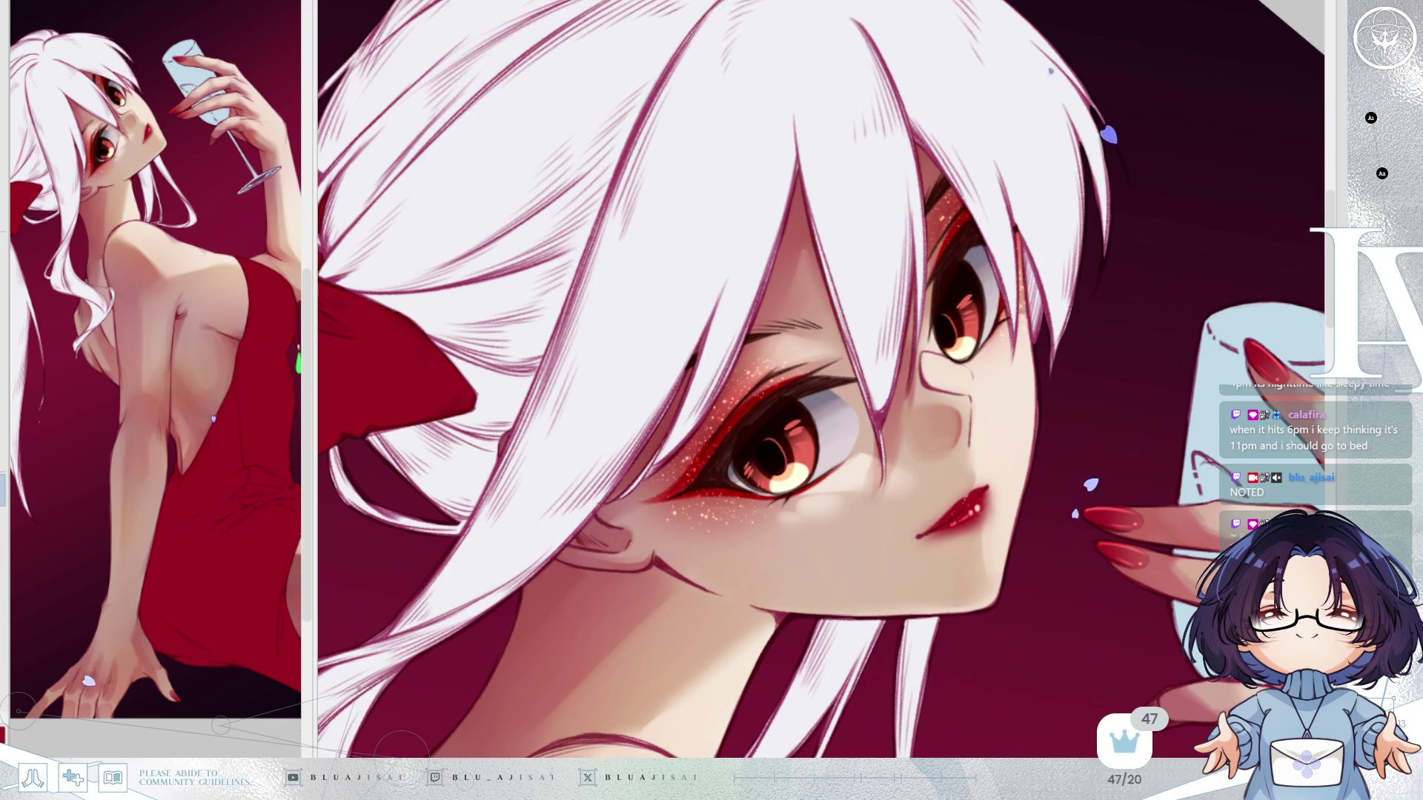
drag(1010, 593, 750, 419)
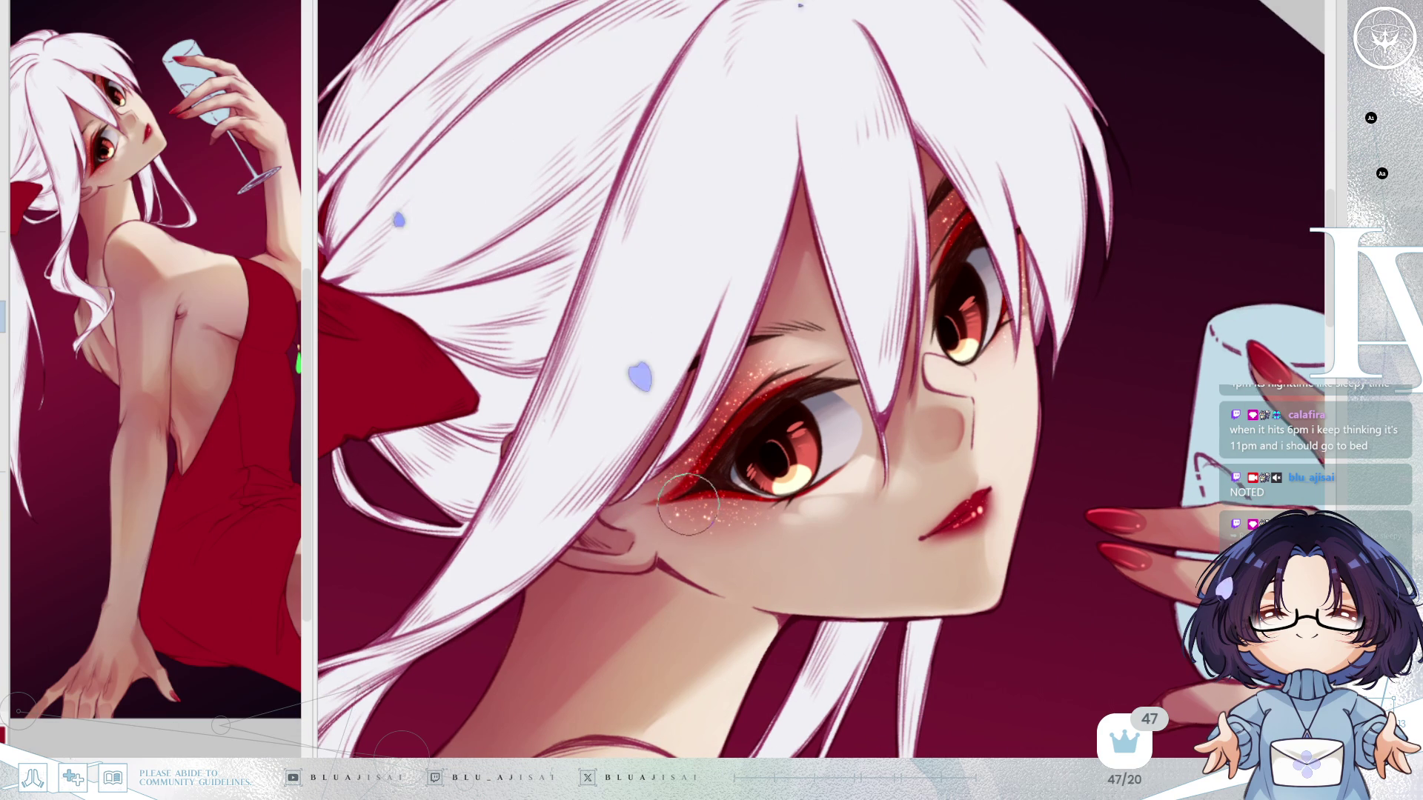
mouse_move(705, 516)
mouse_down()
mouse_move(696, 444)
mouse_move(703, 504)
mouse_move(696, 474)
mouse_move(741, 511)
mouse_up()
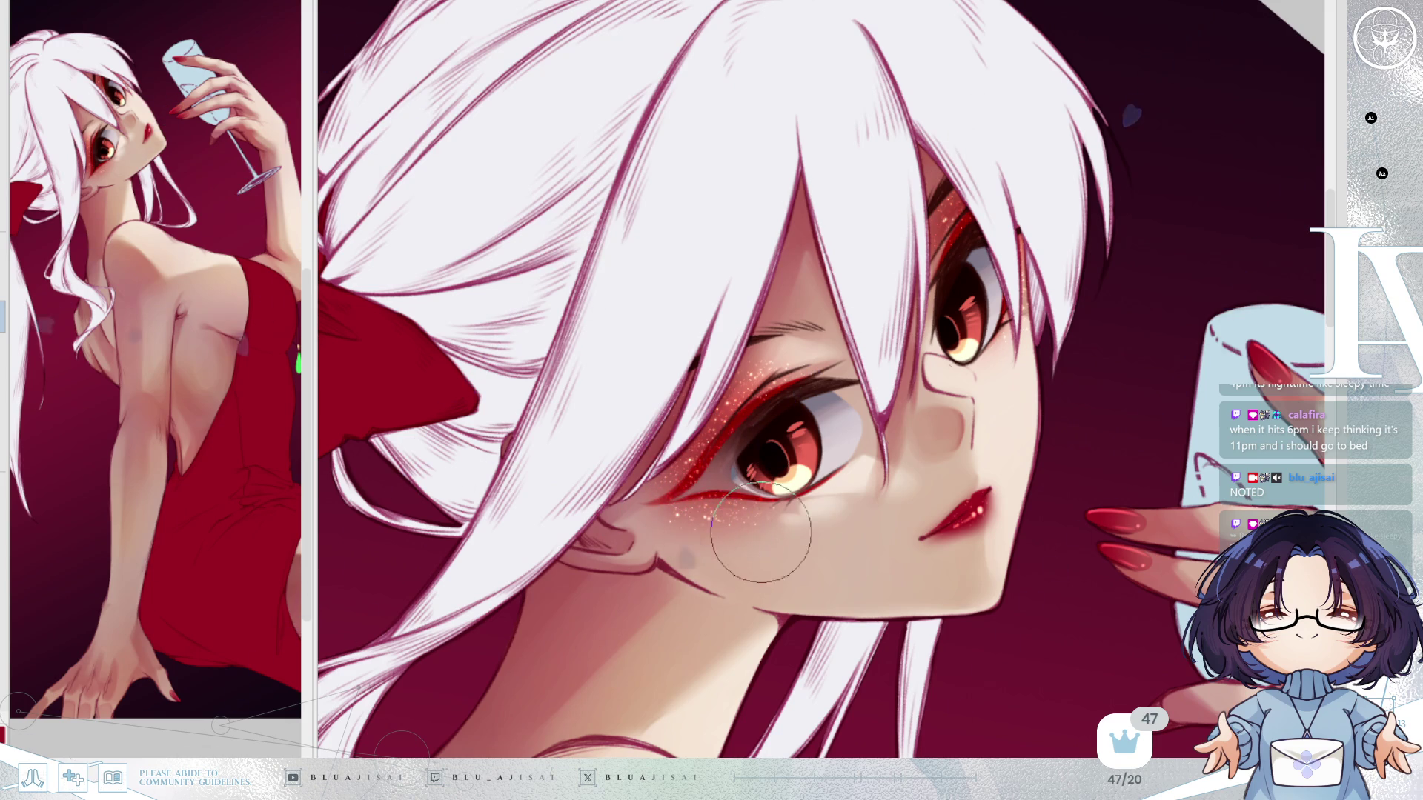
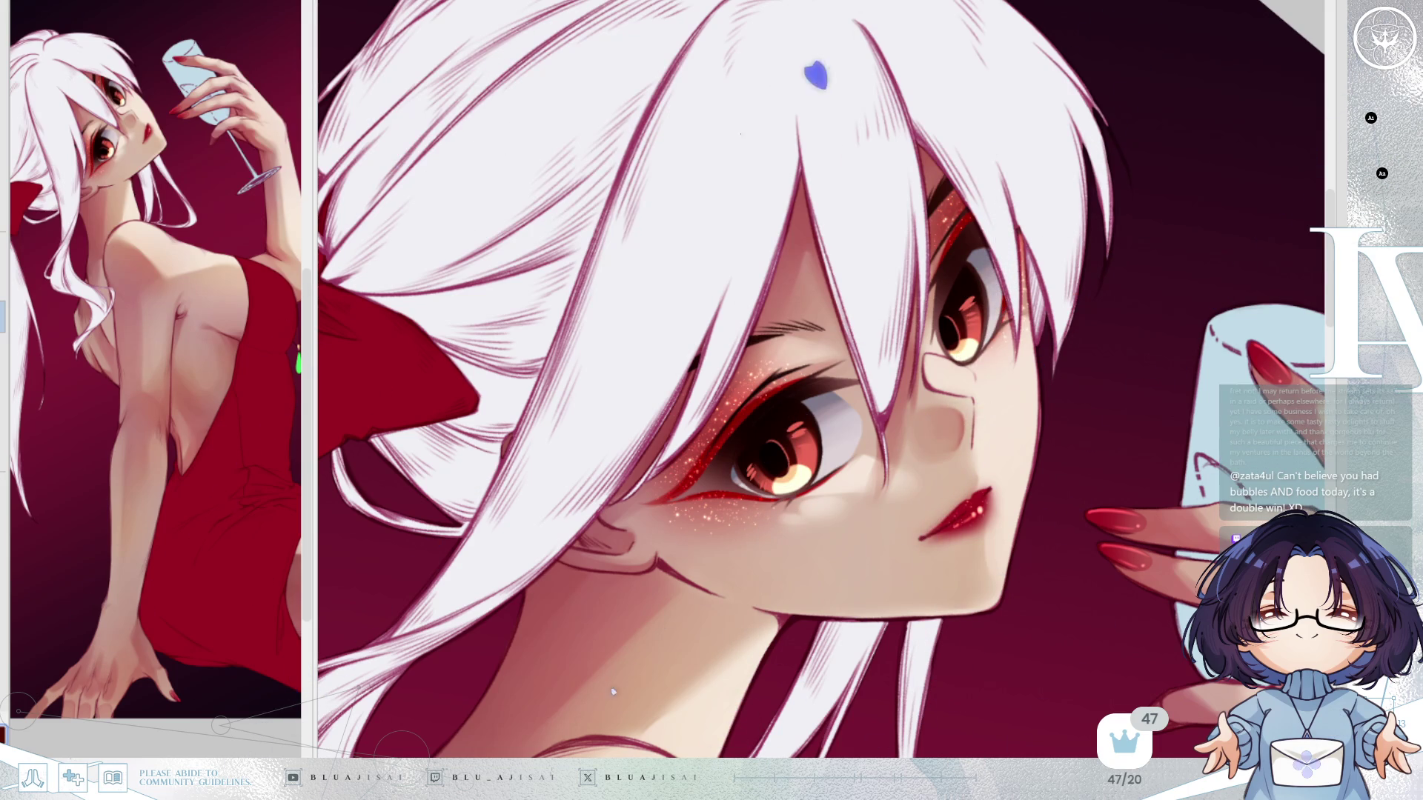
Lengthen the red lower eyeliner tail outward past the corner of the eye.
scroll(883, 493, up, 1)
scroll(864, 524, up, 1)
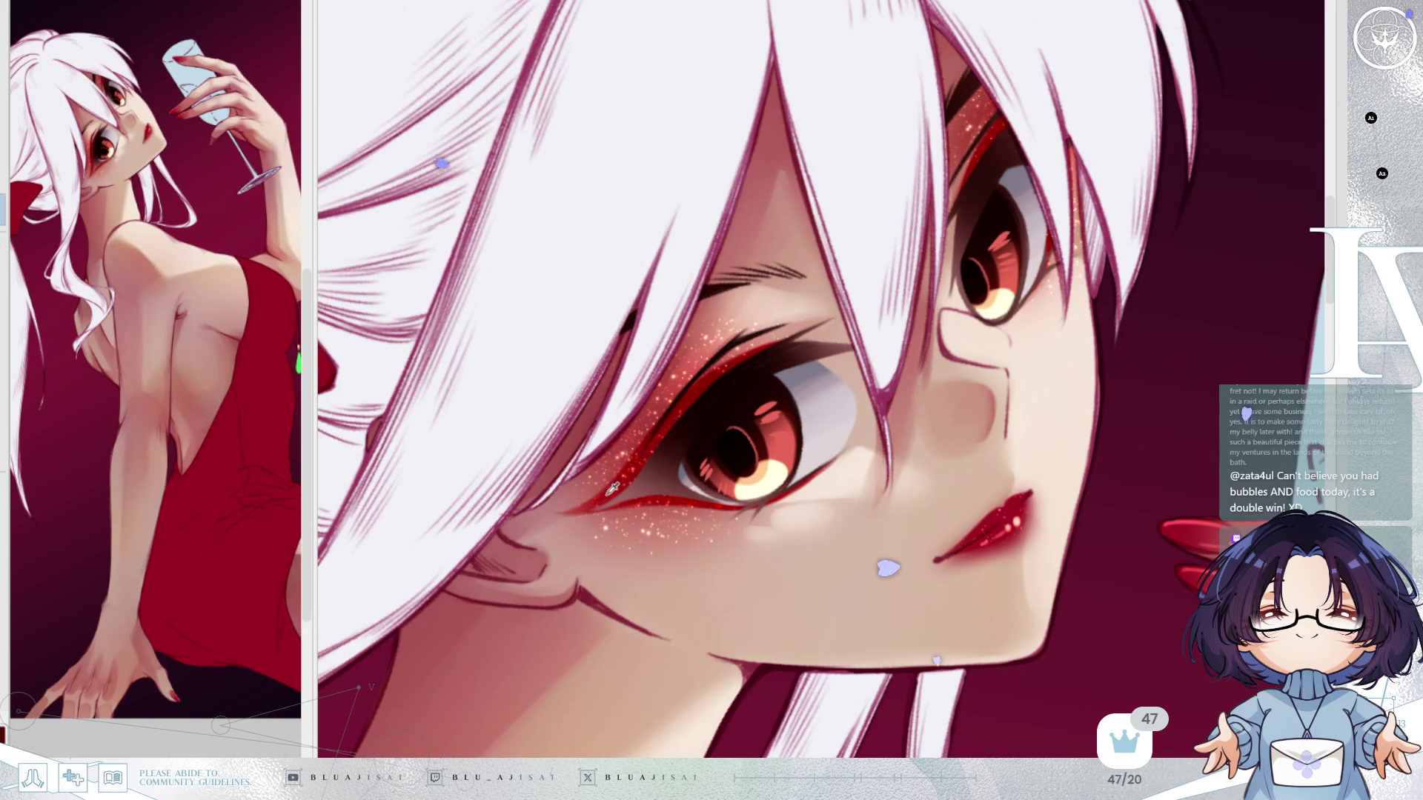
drag(571, 511, 626, 506)
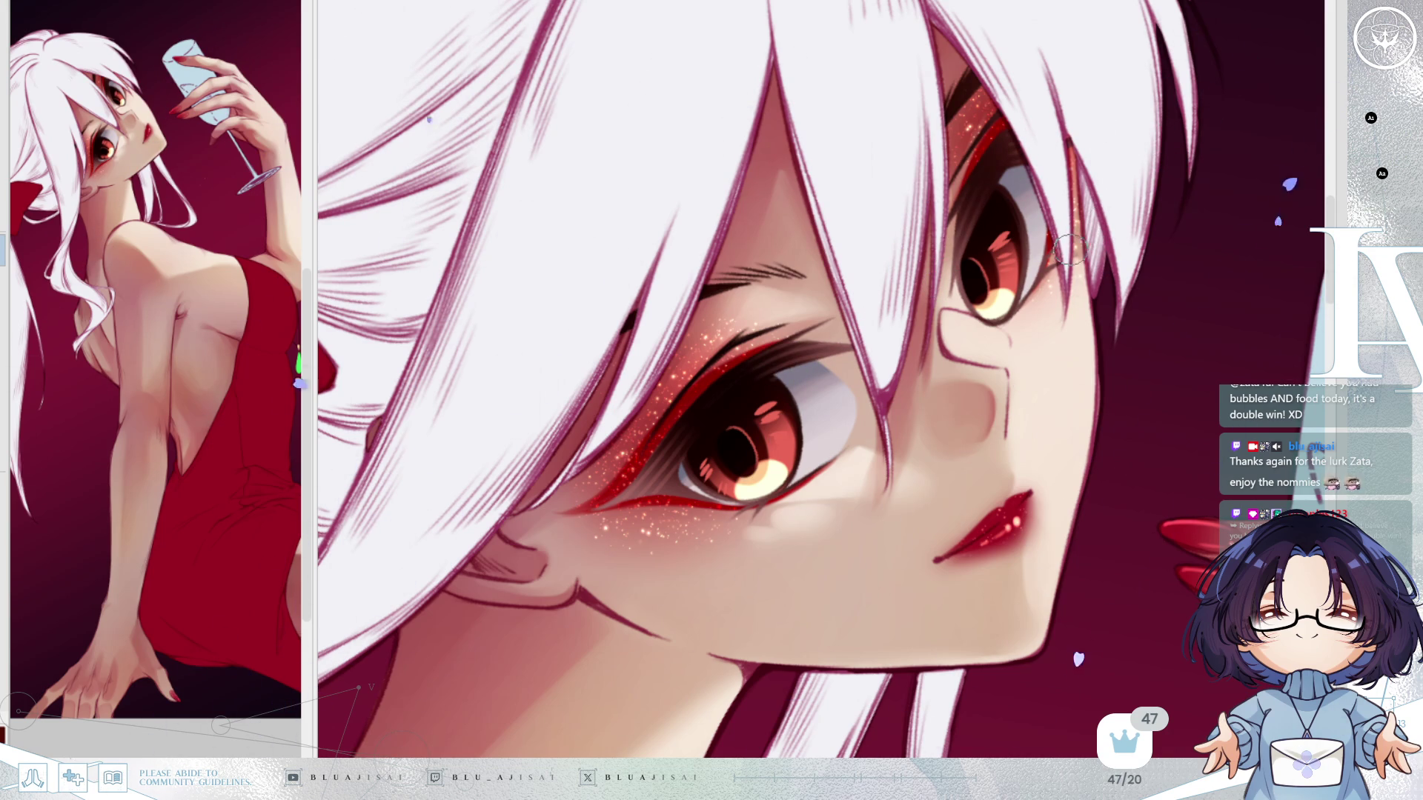
drag(1002, 394, 1002, 318)
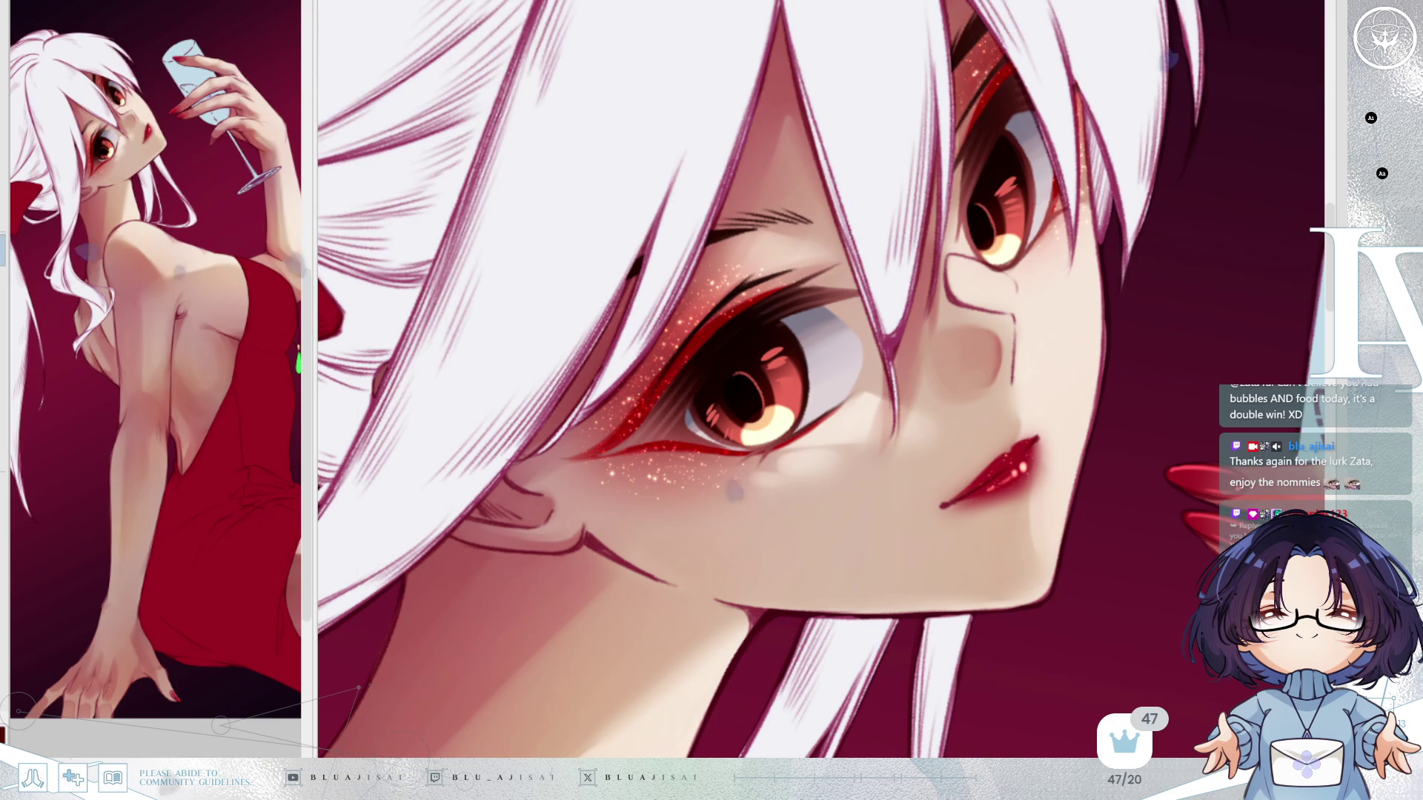
scroll(775, 429, up, 2)
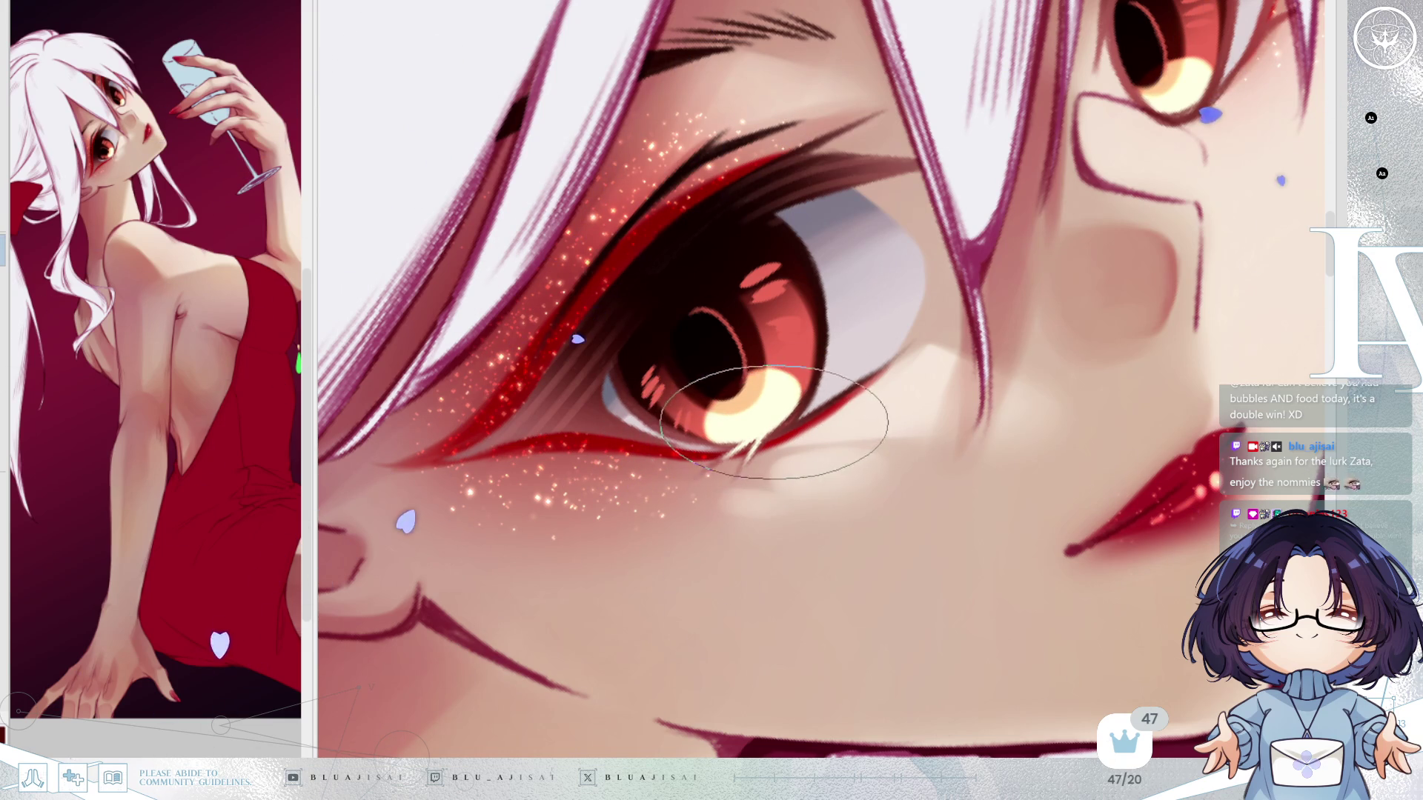
Check the eyes in a mirrored view, then paint a thin pink strand across the lash glitter.
drag(741, 460, 841, 429)
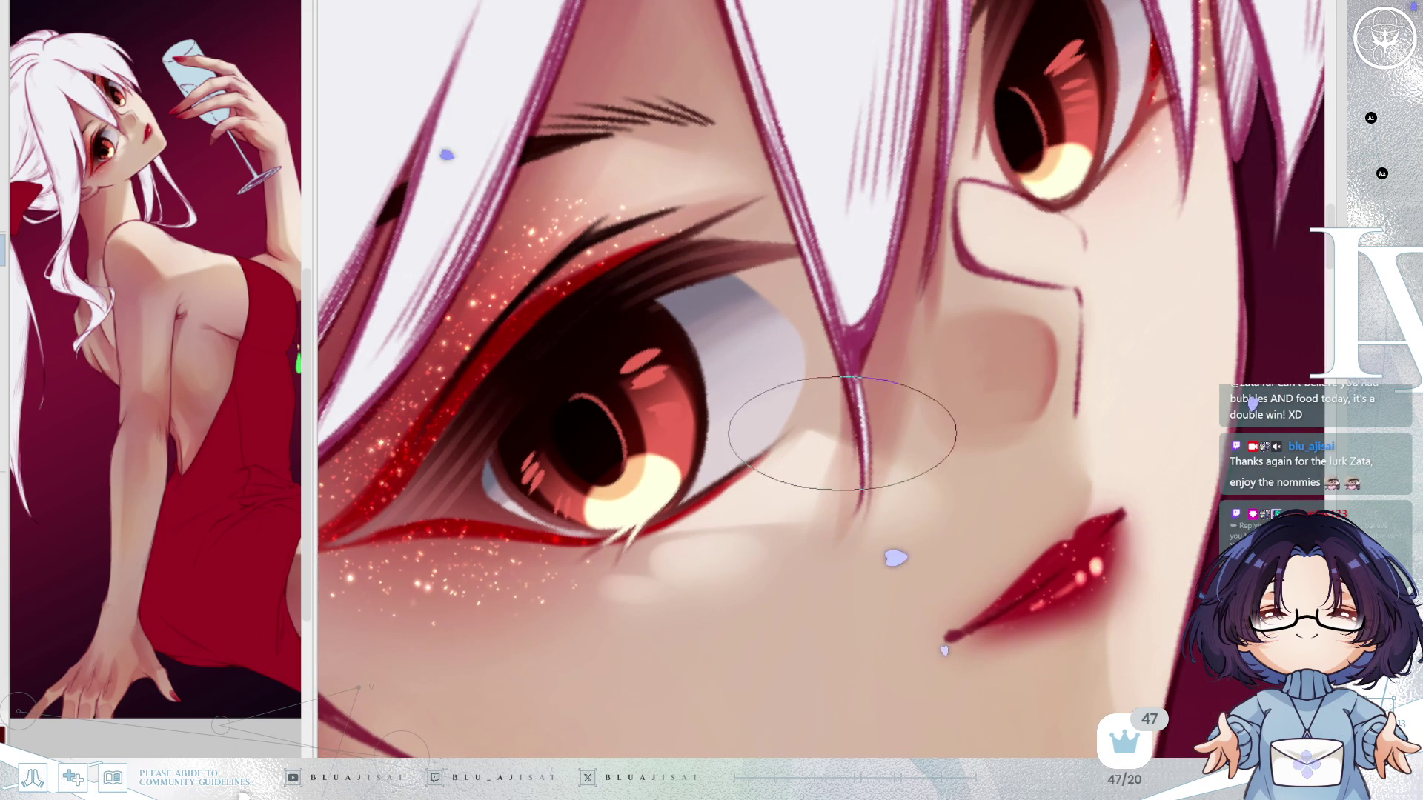
drag(1108, 308, 930, 454)
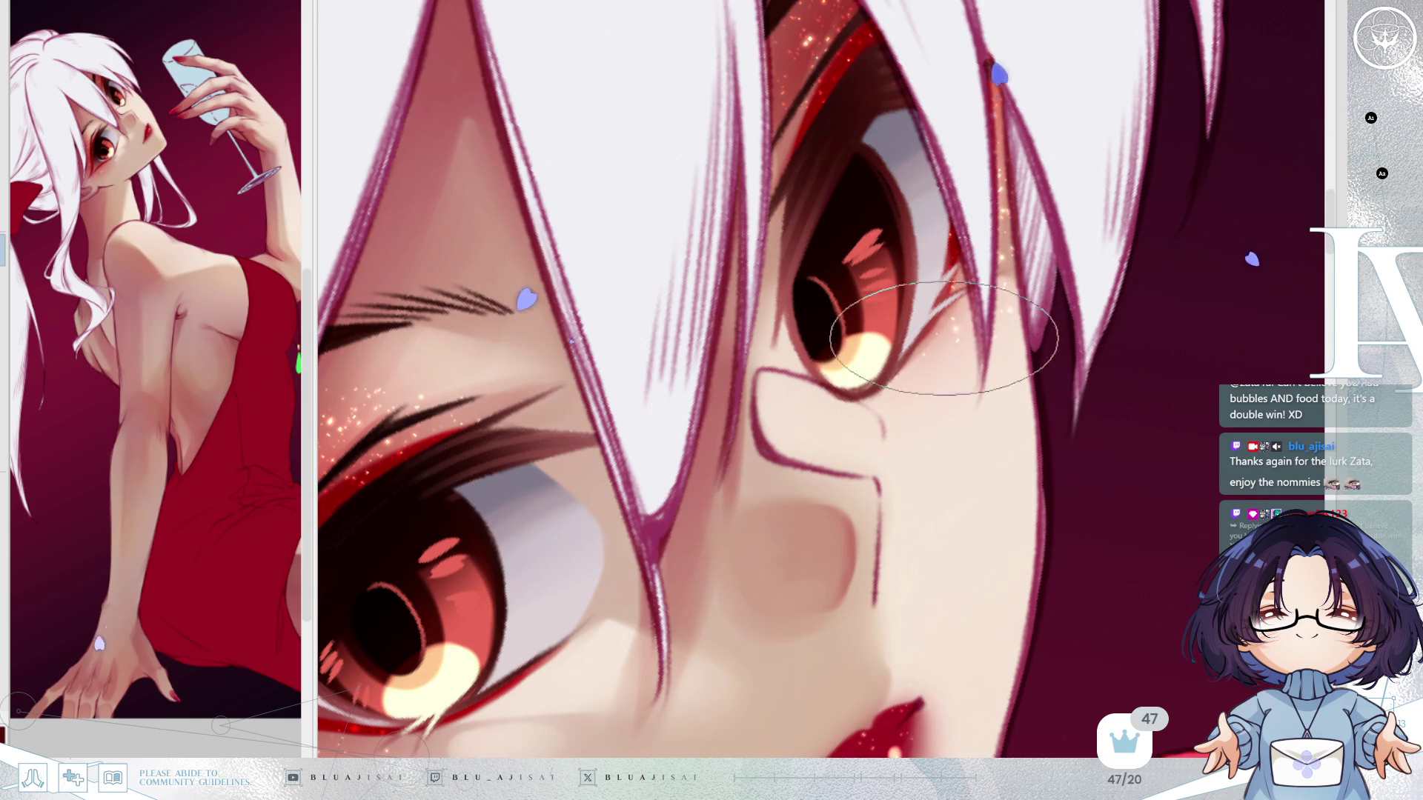
key(m)
key(m)
scroll(1119, 311, down, 5)
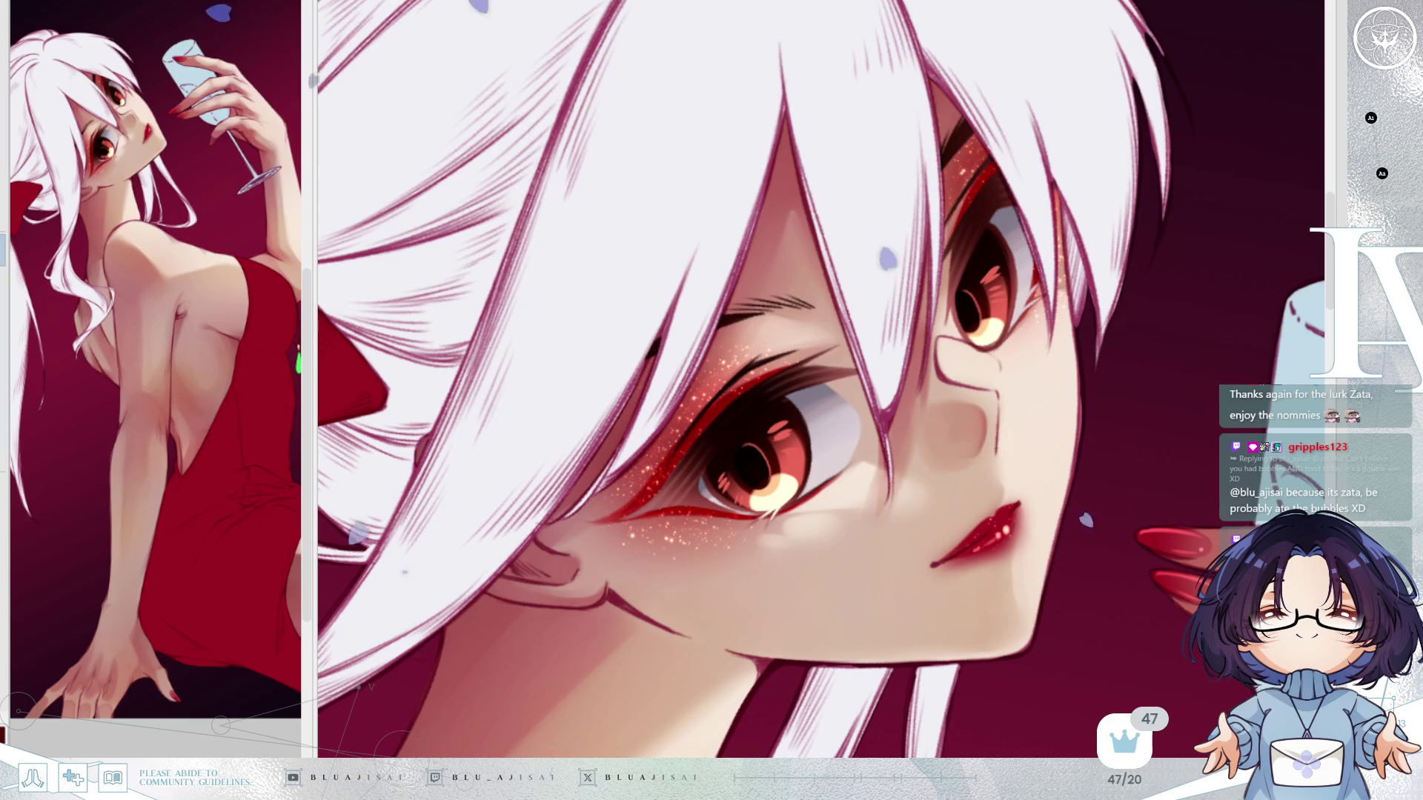
scroll(889, 433, up, 2)
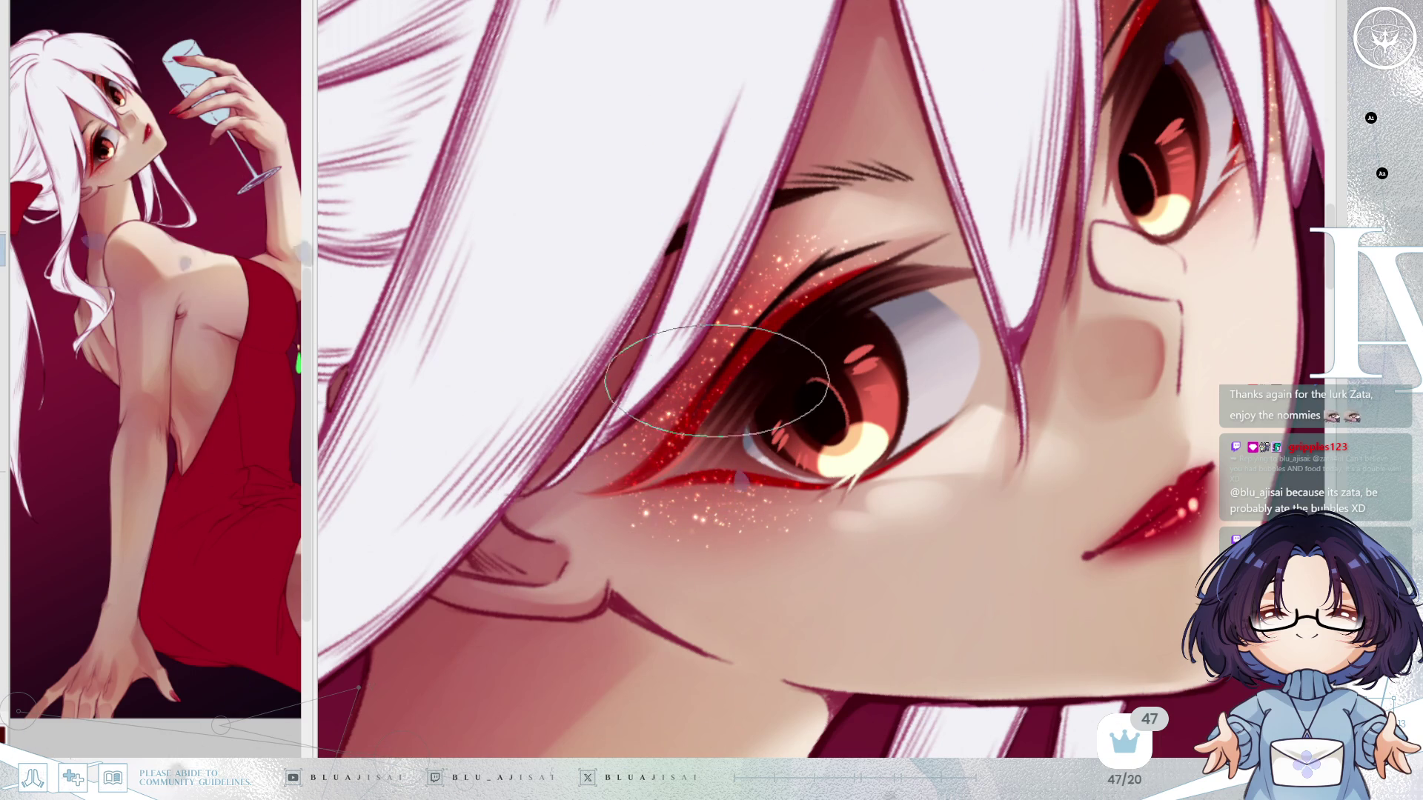
drag(669, 415, 749, 392)
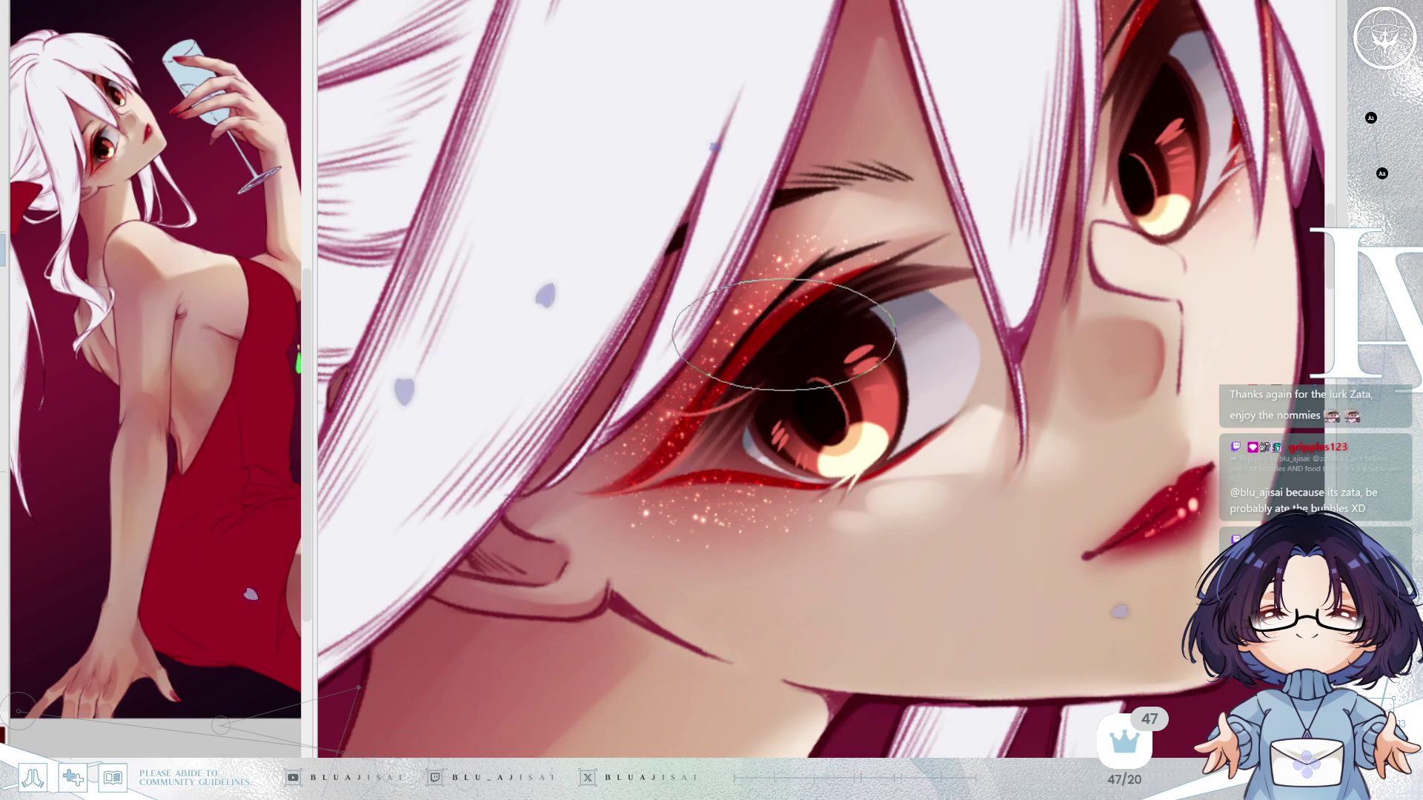
Paint a darker shadow under the upper eyelid after flipping the view back.
key(Delete)
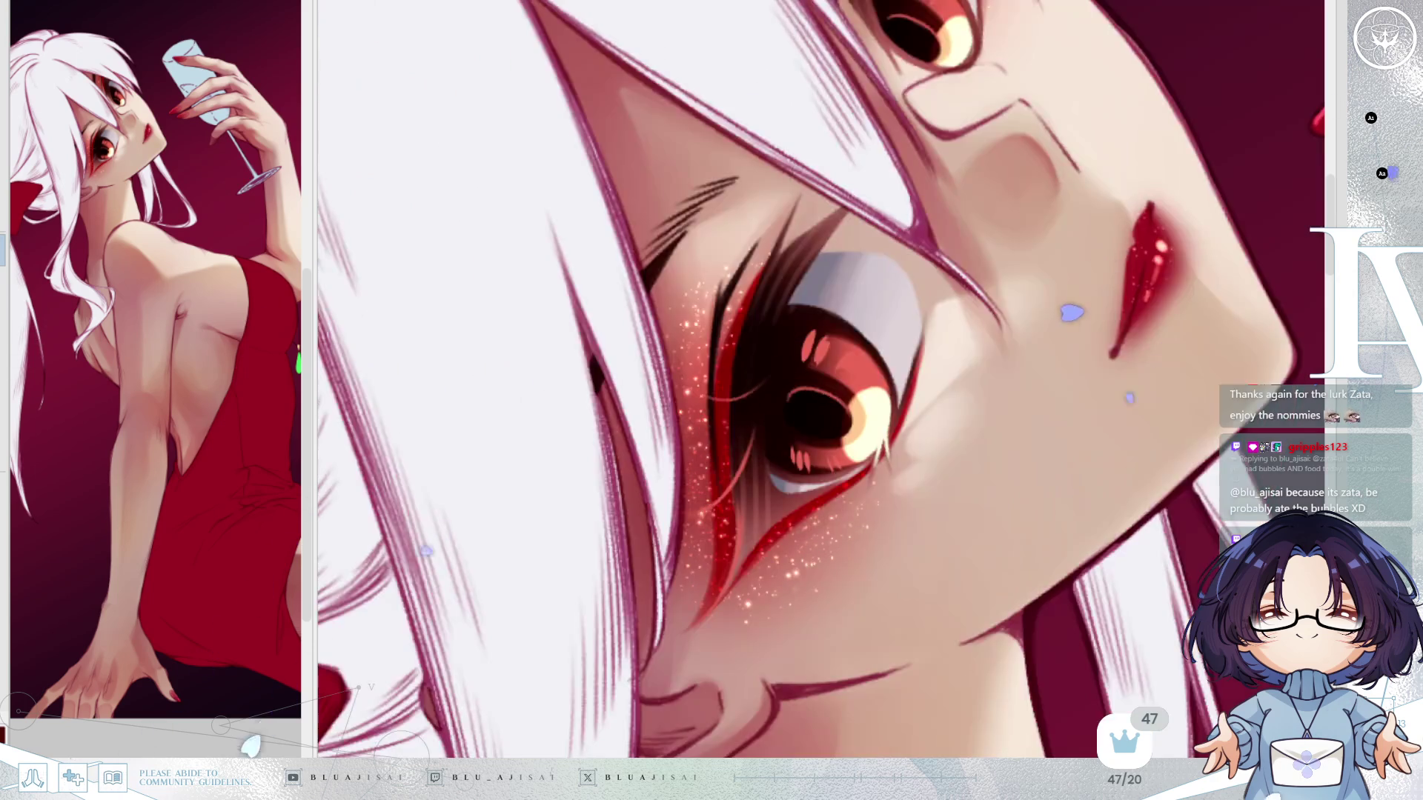
key(h)
key(h)
scroll(930, 409, up, 2)
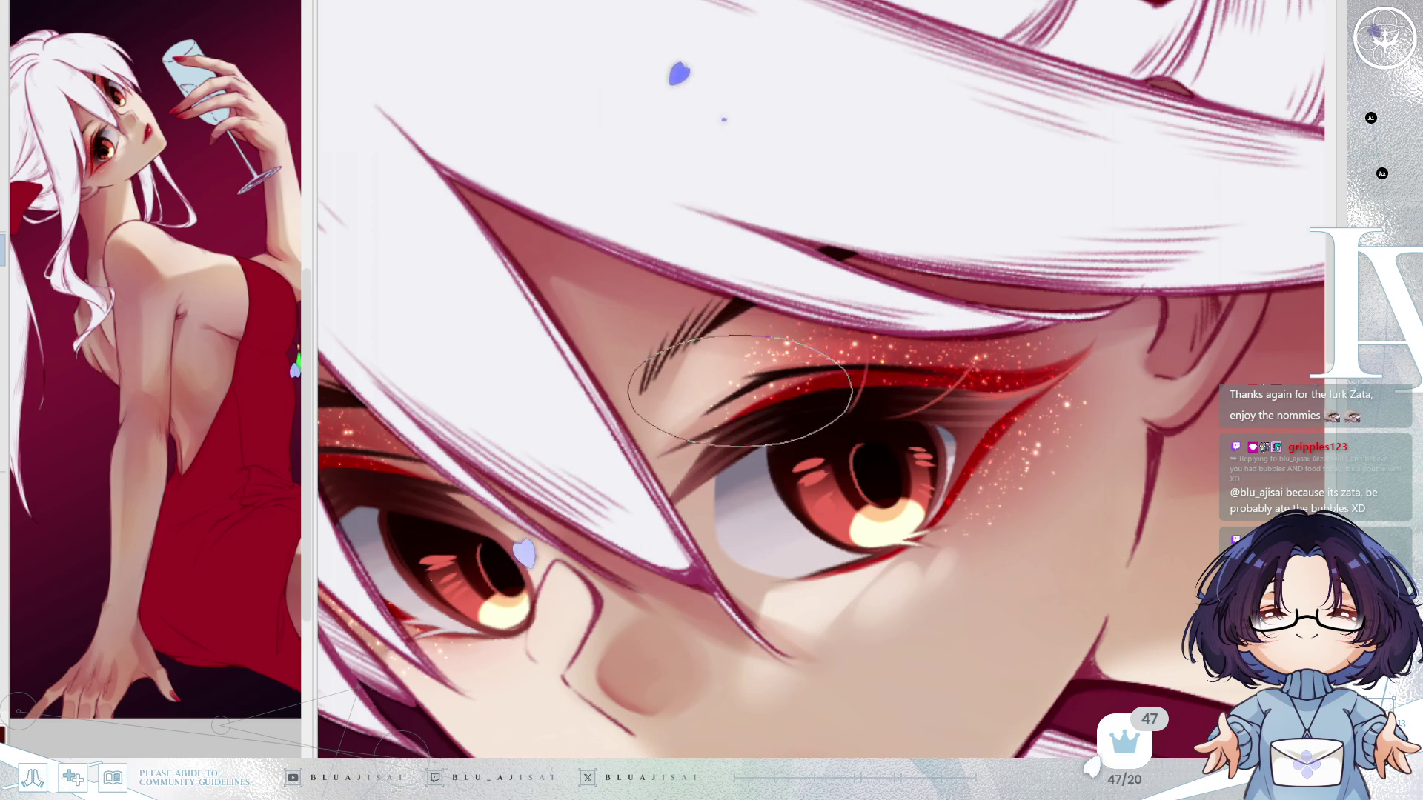
drag(741, 400, 764, 418)
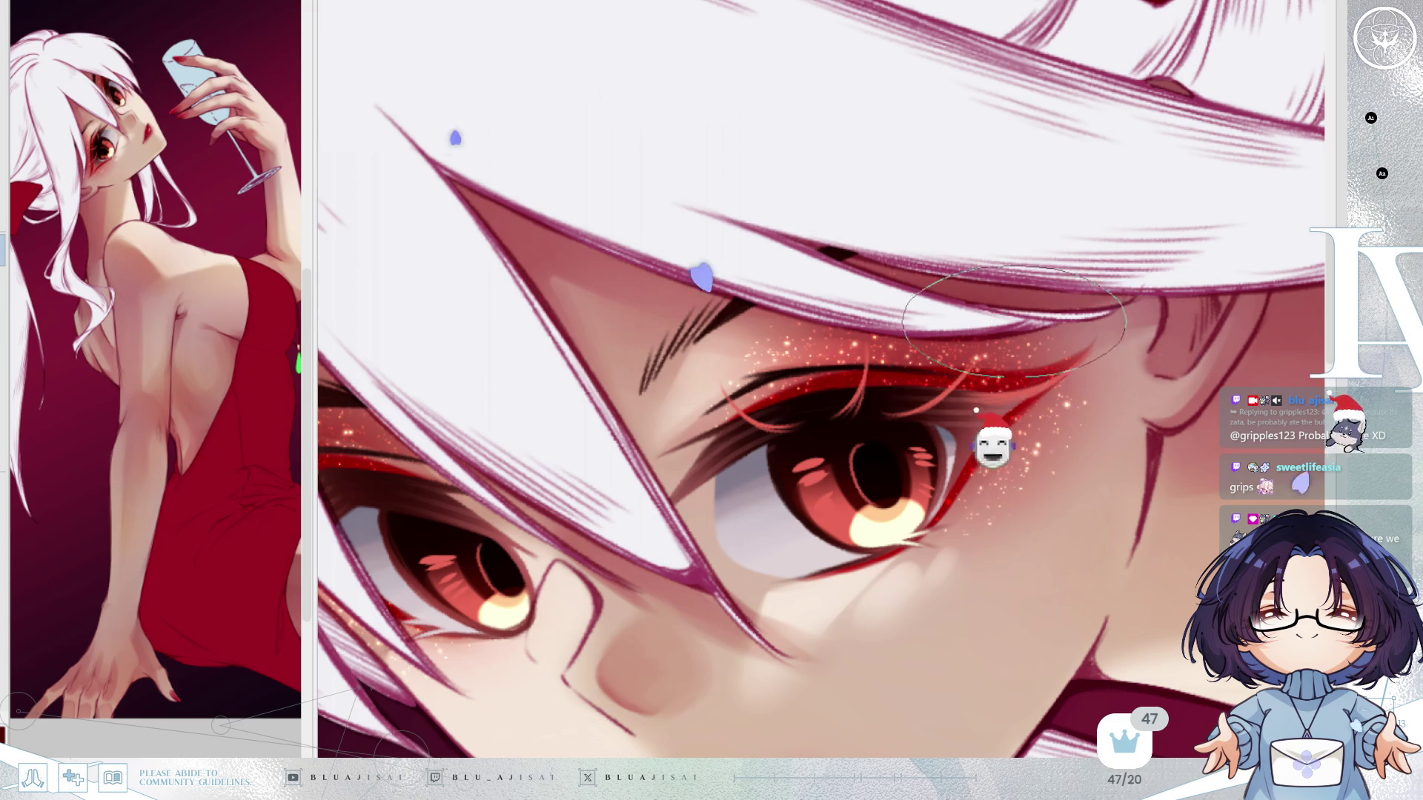
scroll(1037, 363, down, 2)
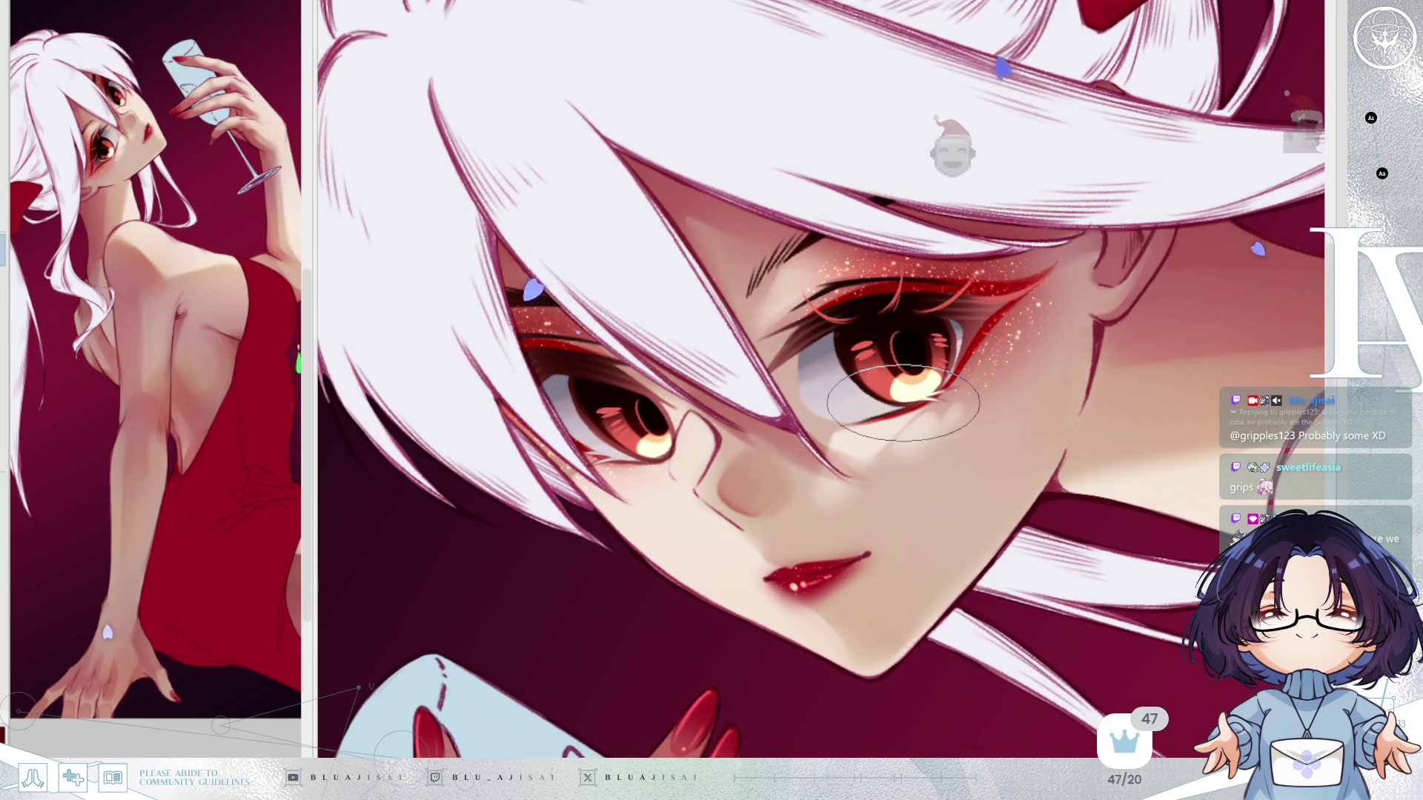
drag(935, 467, 931, 466)
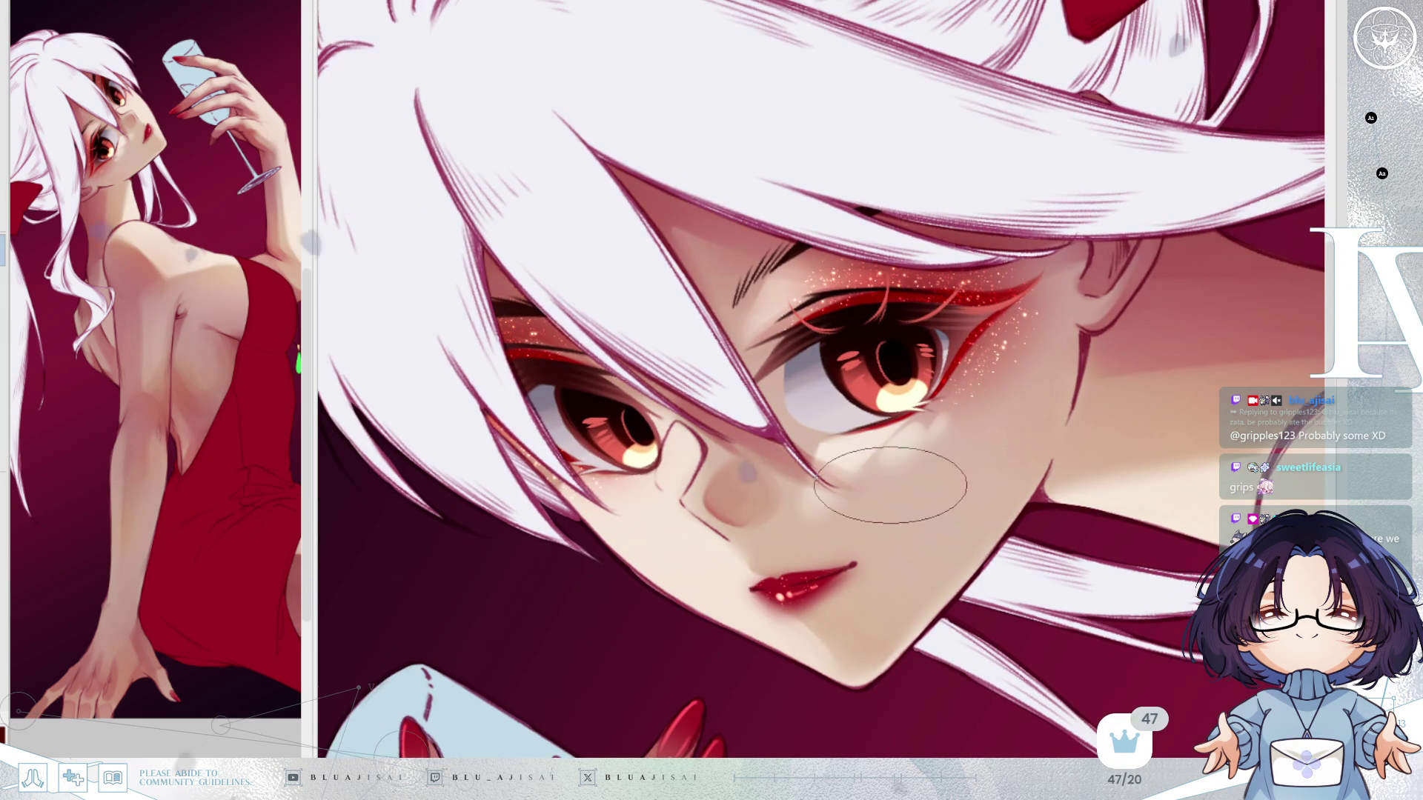
key(h)
scroll(901, 476, up, 3)
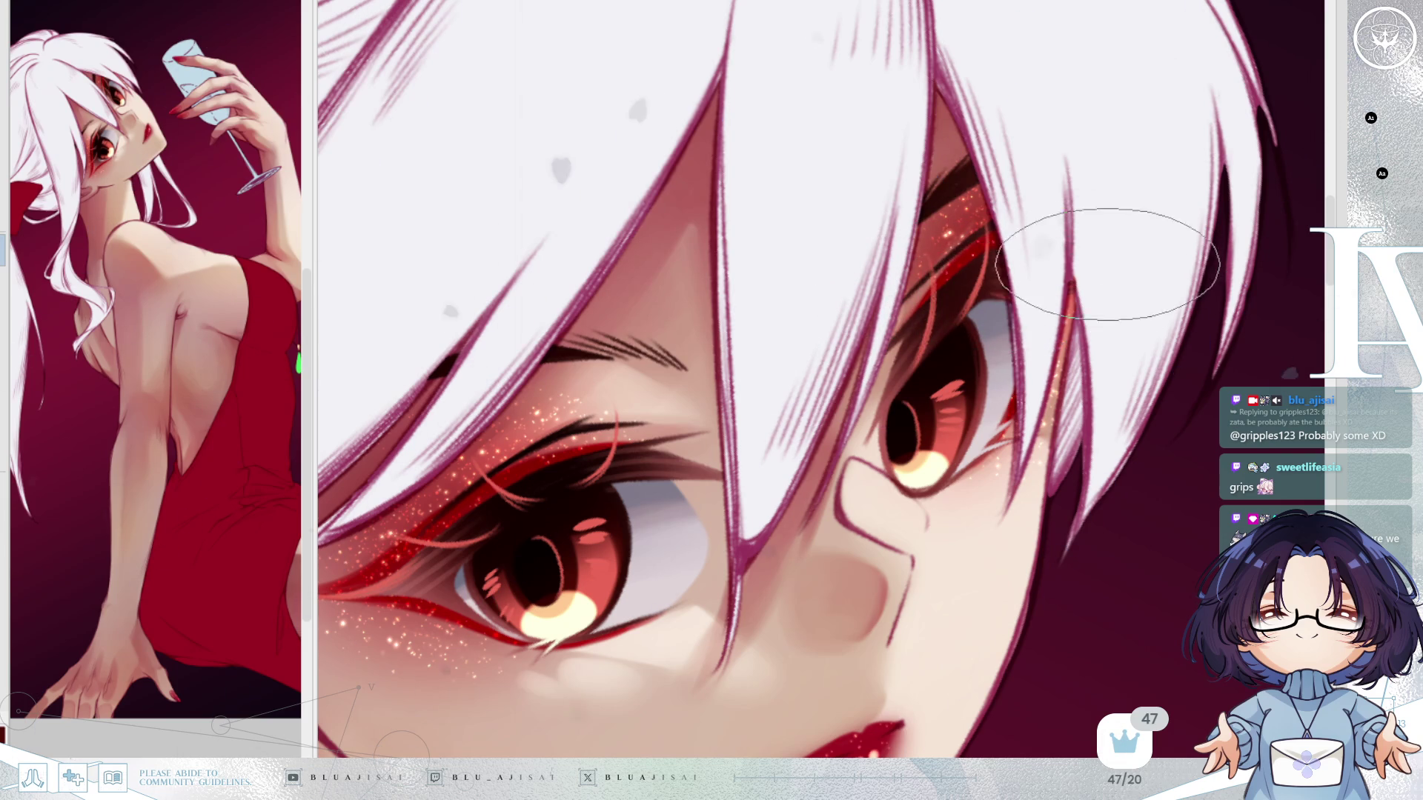
scroll(1124, 259, down, 3)
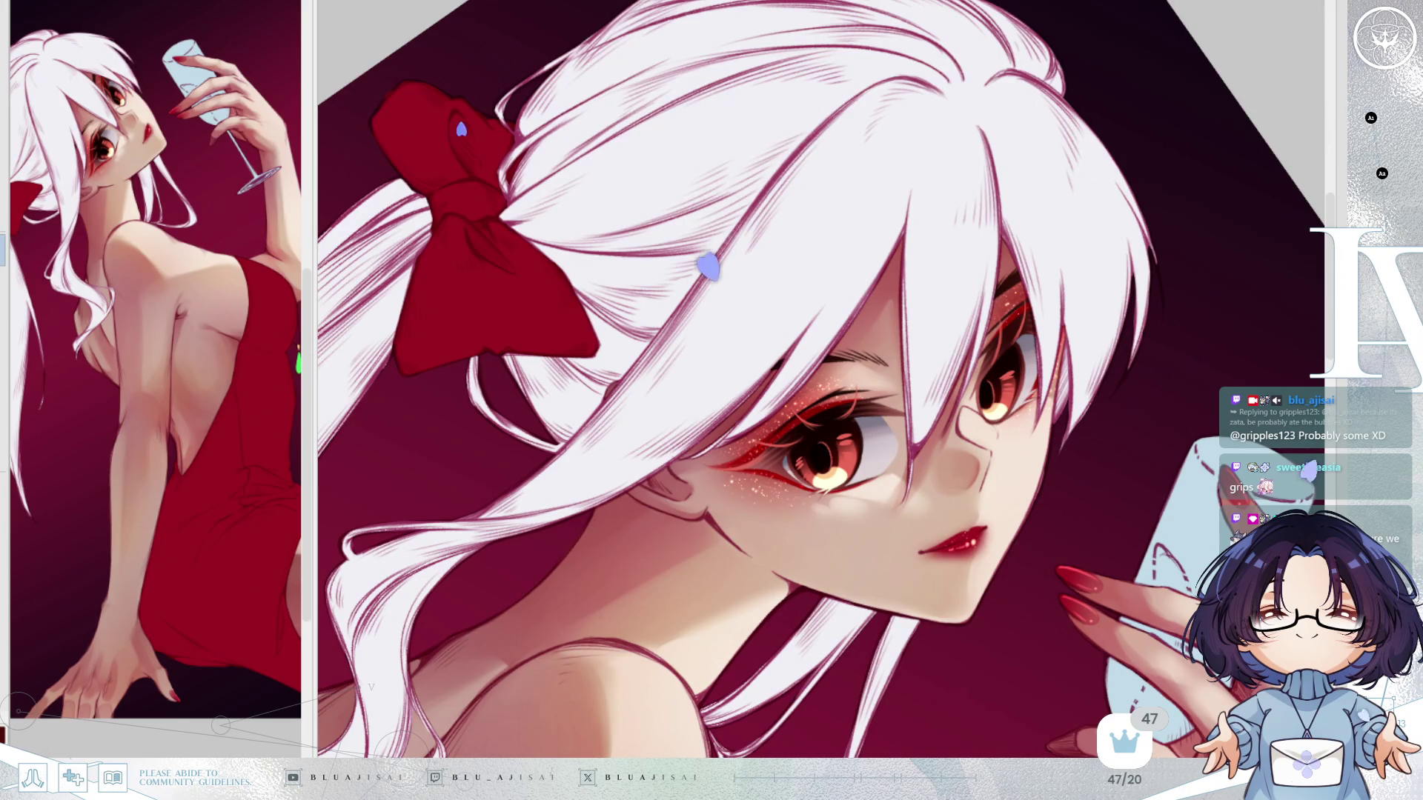
scroll(806, 448, up, 2)
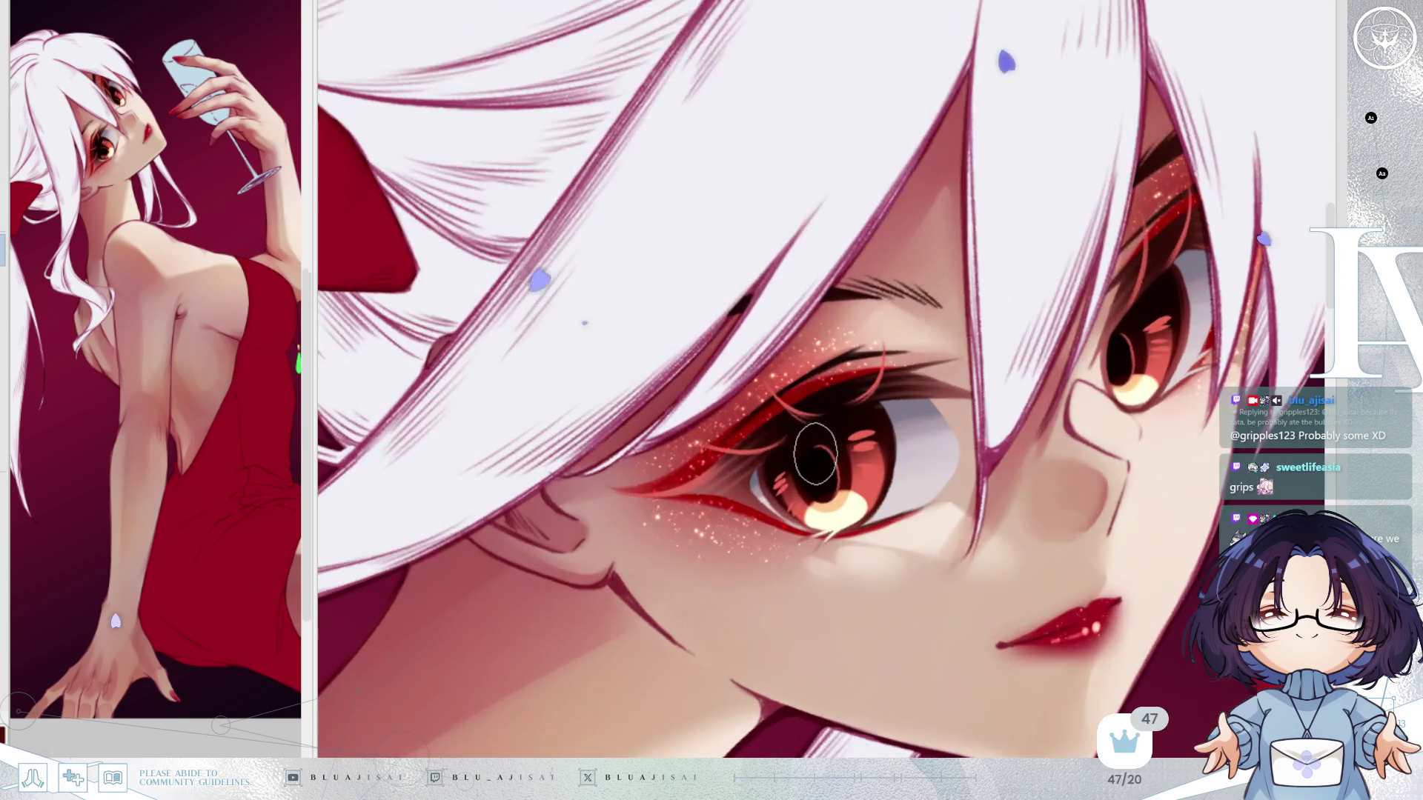
Paint white catchlights in the pupils and short highlight streaks across the irises.
drag(808, 445, 809, 463)
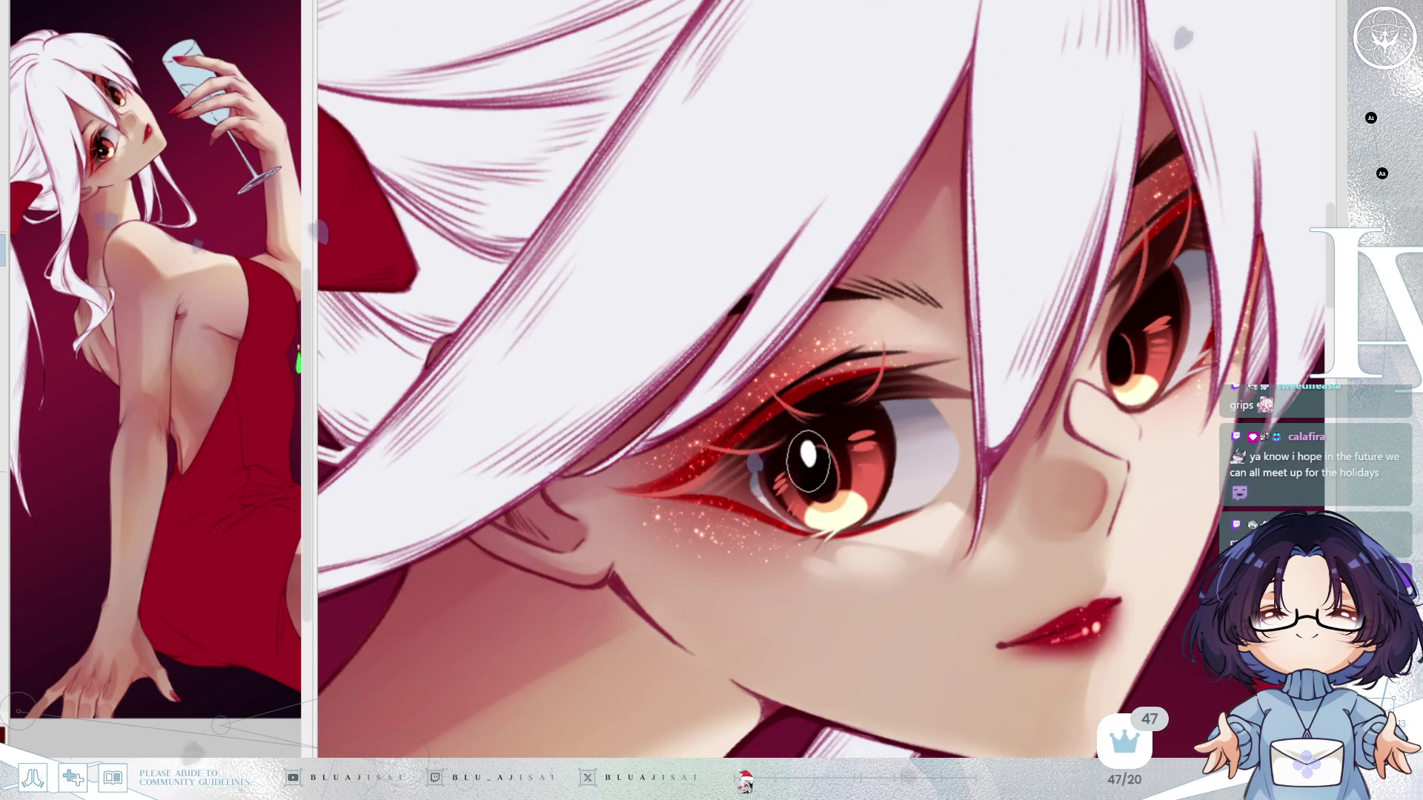
key(End)
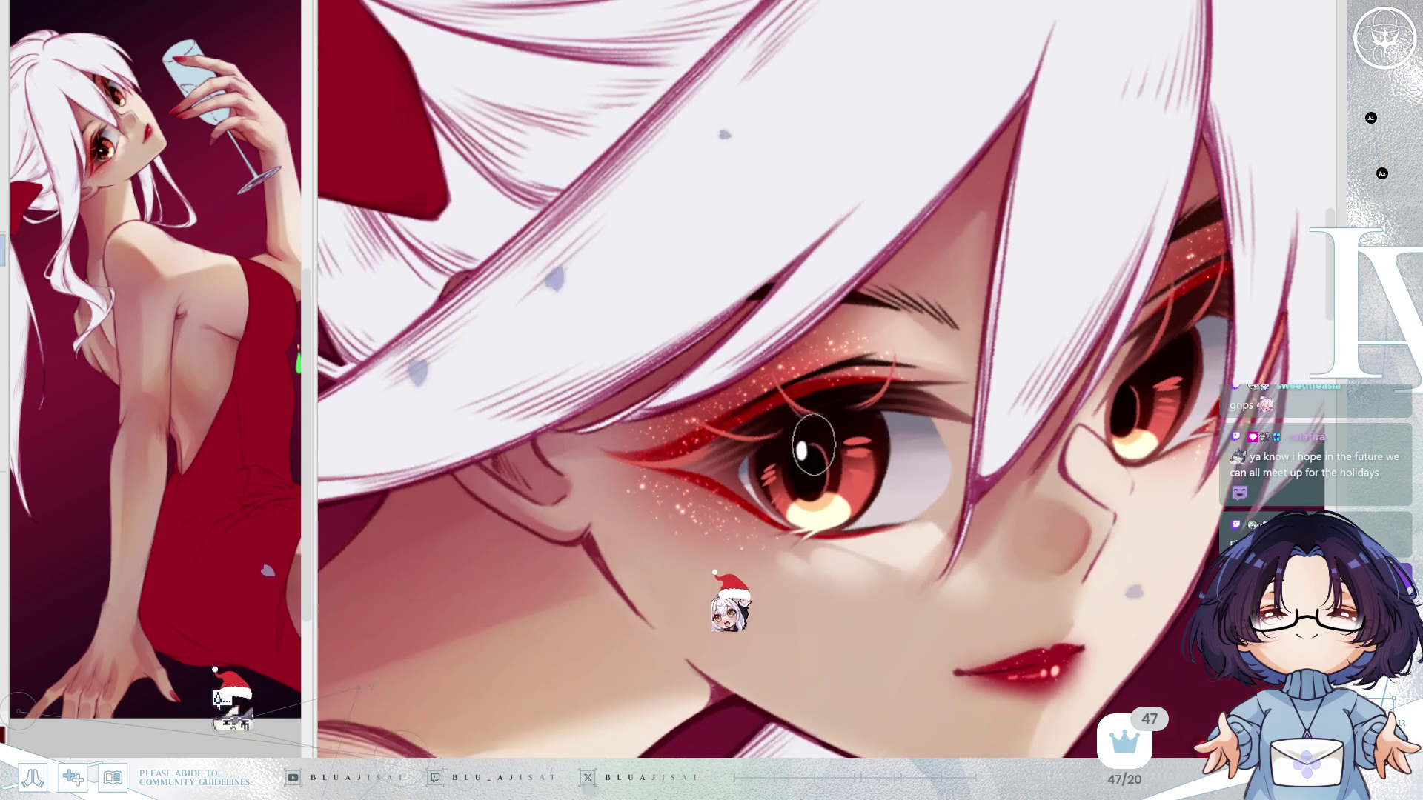
click(815, 462)
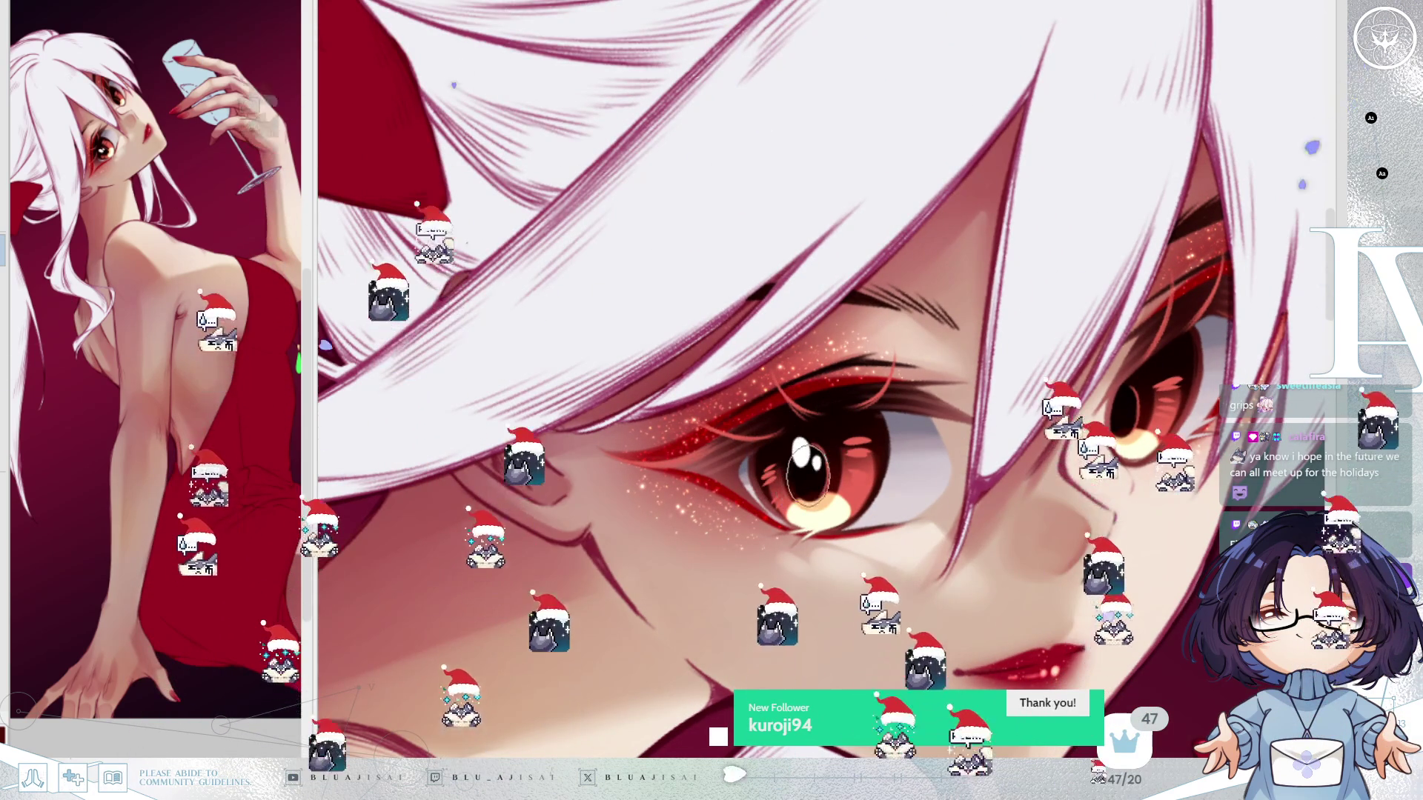
key(Delete)
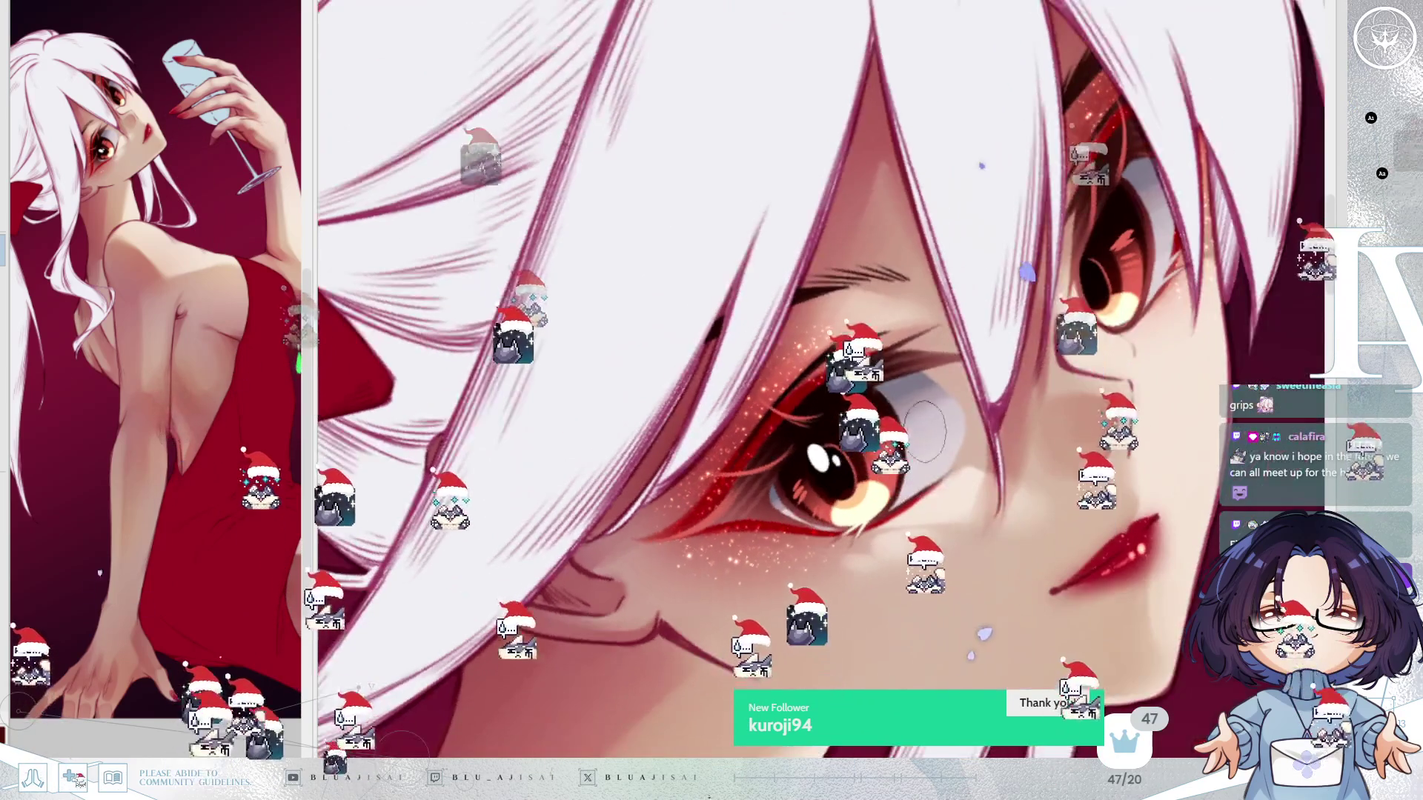
drag(889, 435, 915, 424)
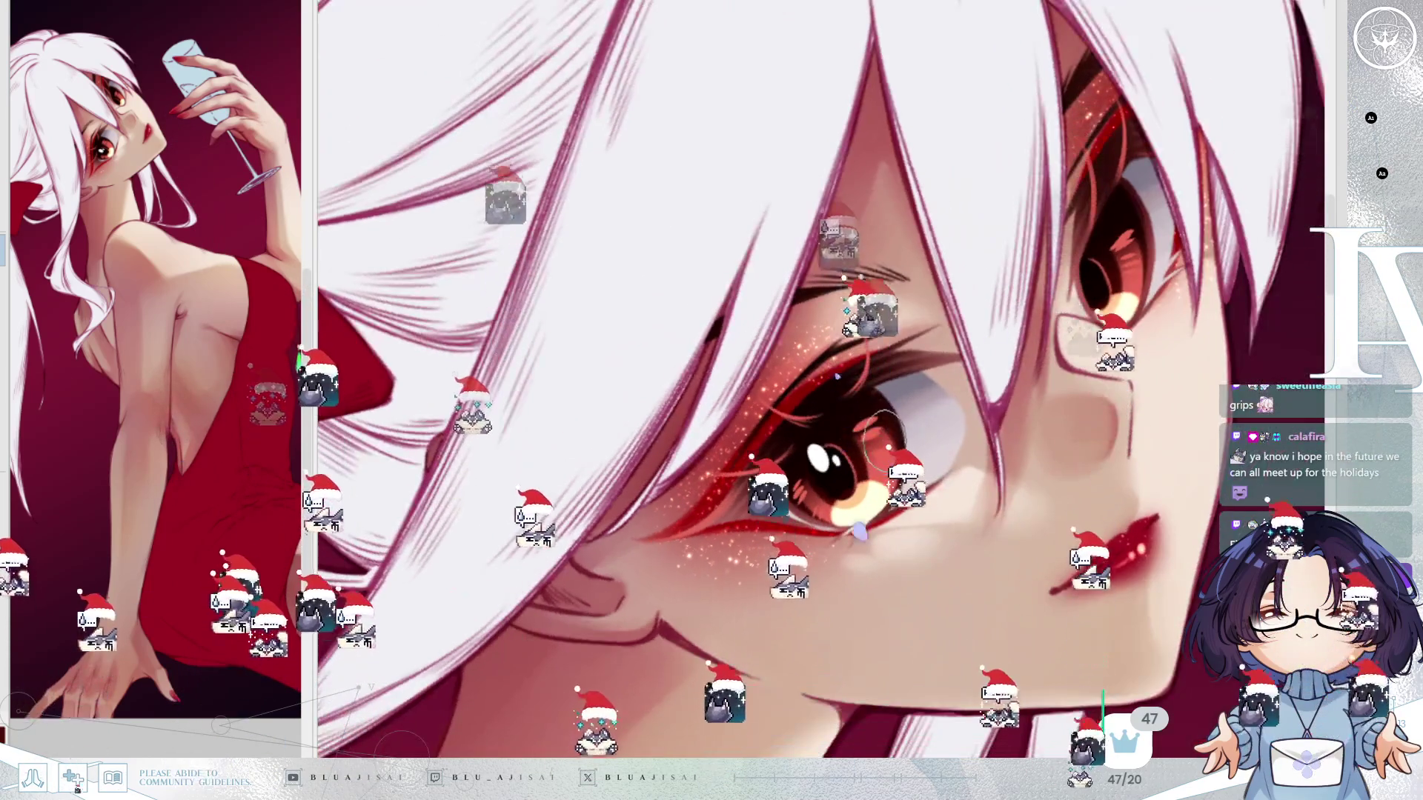
click(1086, 276)
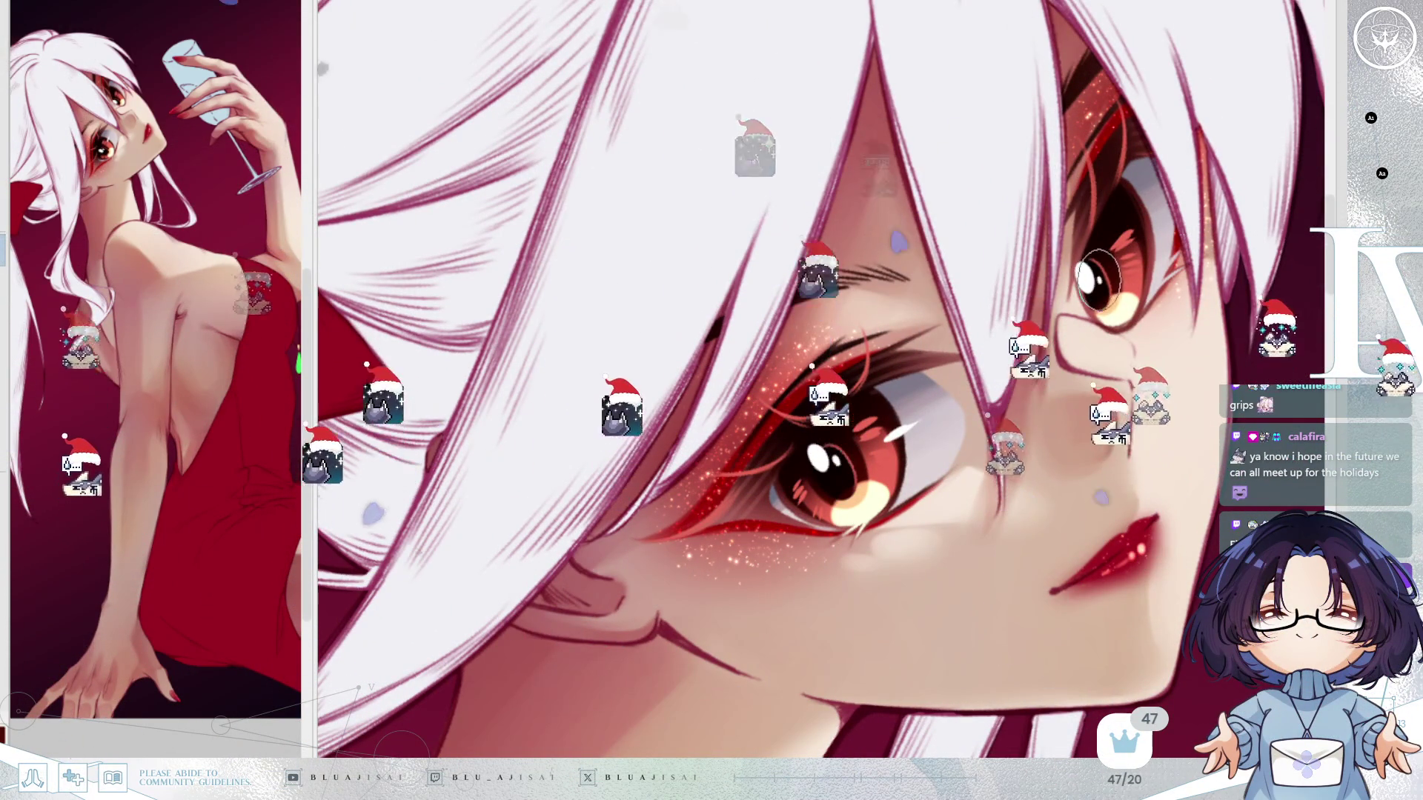
drag(1139, 246, 1156, 233)
Check the whole face in a mirrored view, then select the area around the left eye.
key(ctrl+minus)
key(ctrl+minus)
key(ctrl+minus)
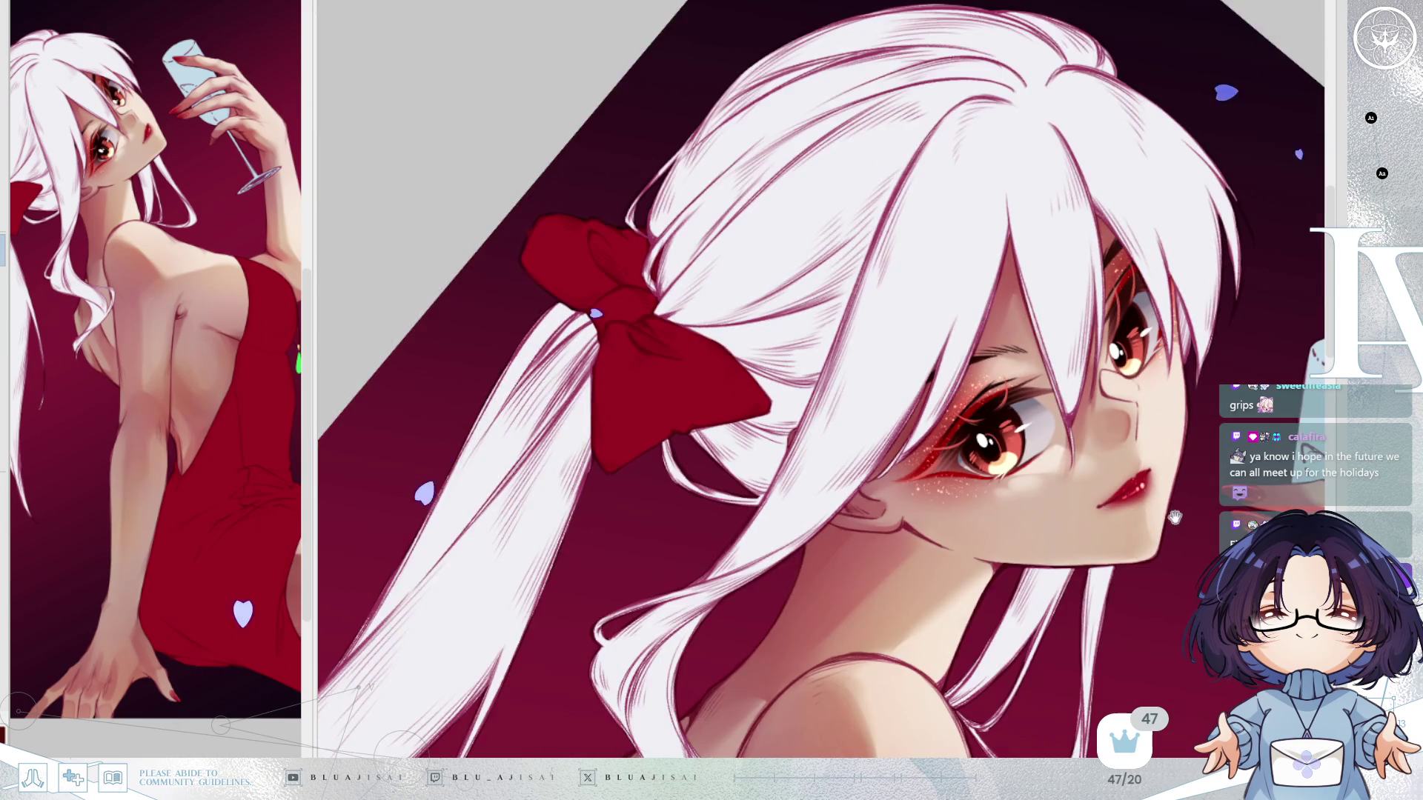
key(Delete)
key(h)
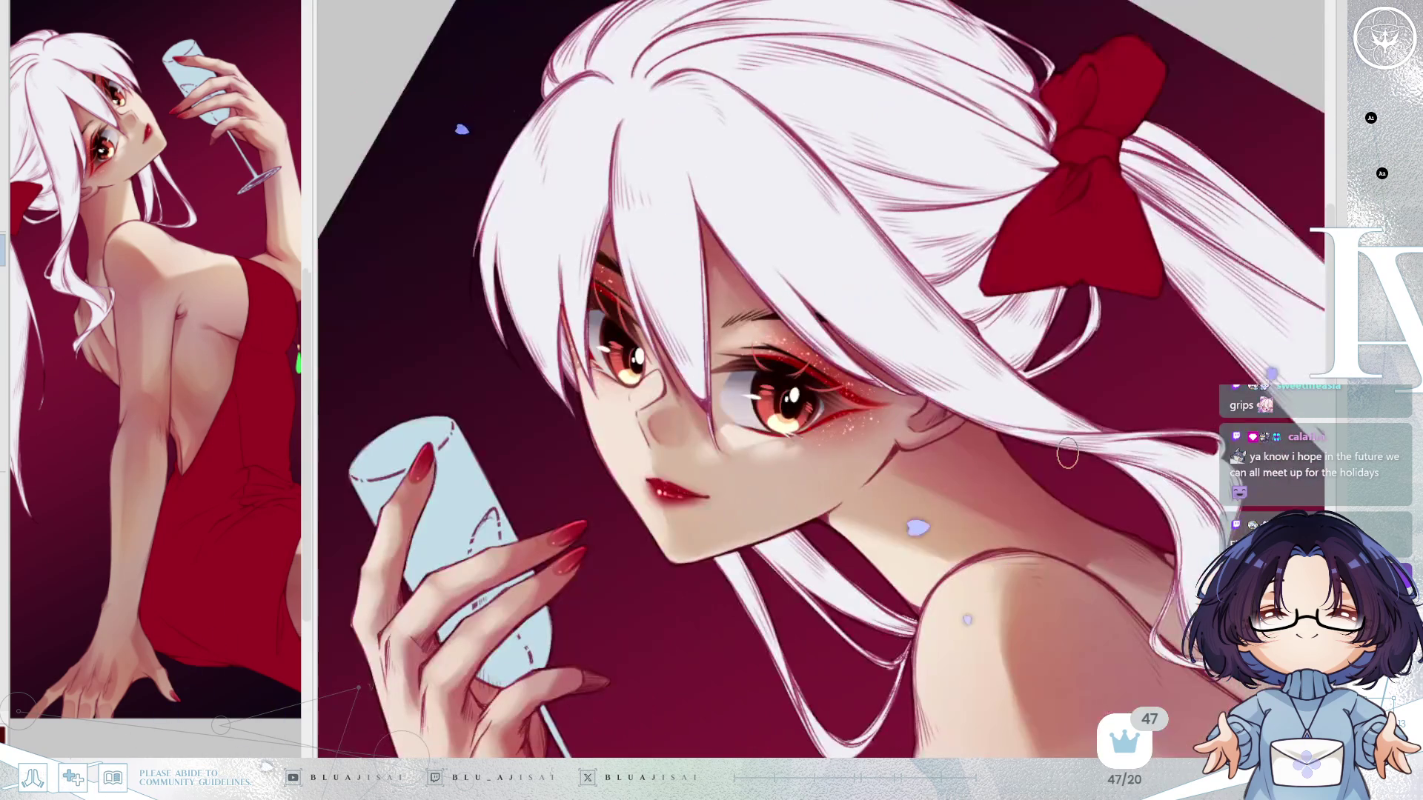
drag(746, 365, 764, 350)
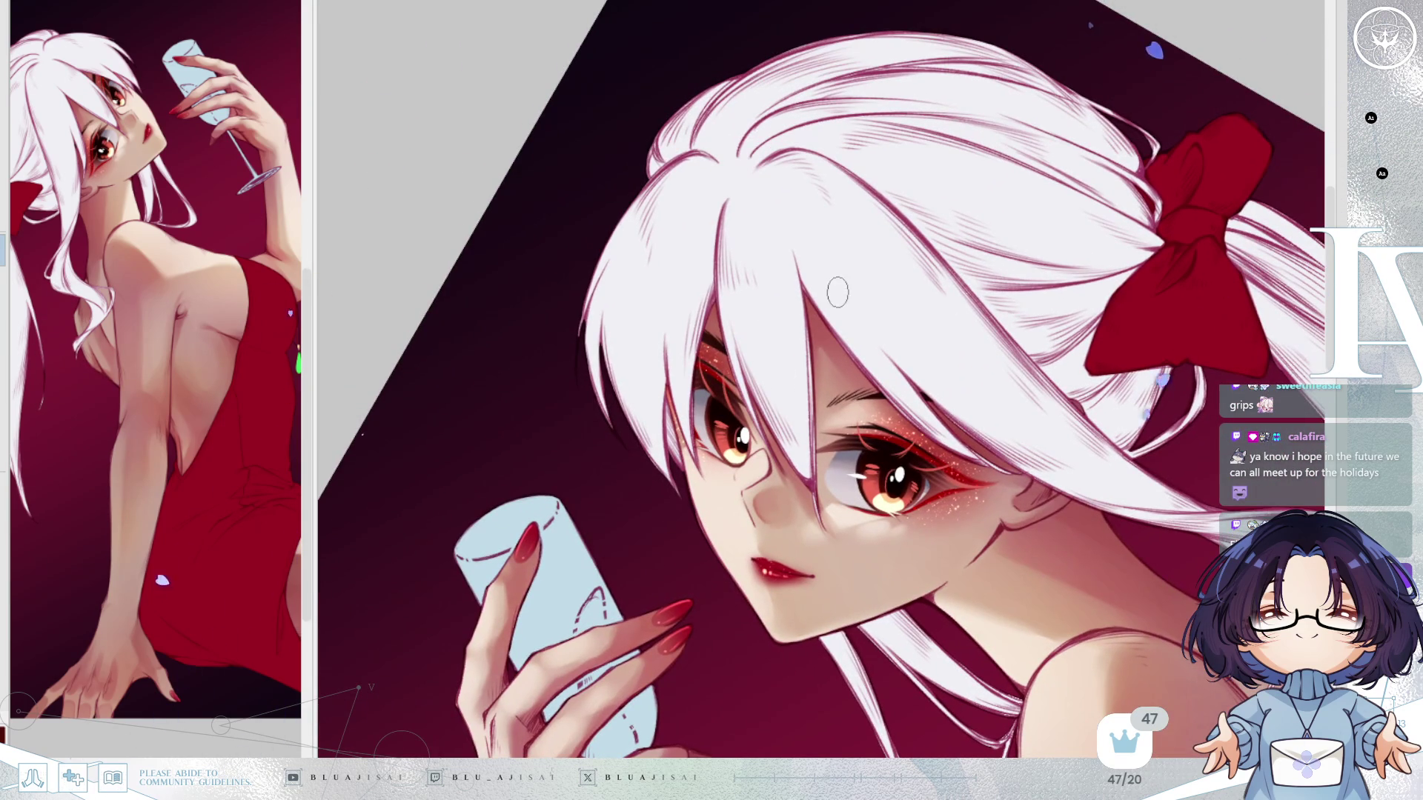
key(ctrl+plus)
key(ctrl+plus)
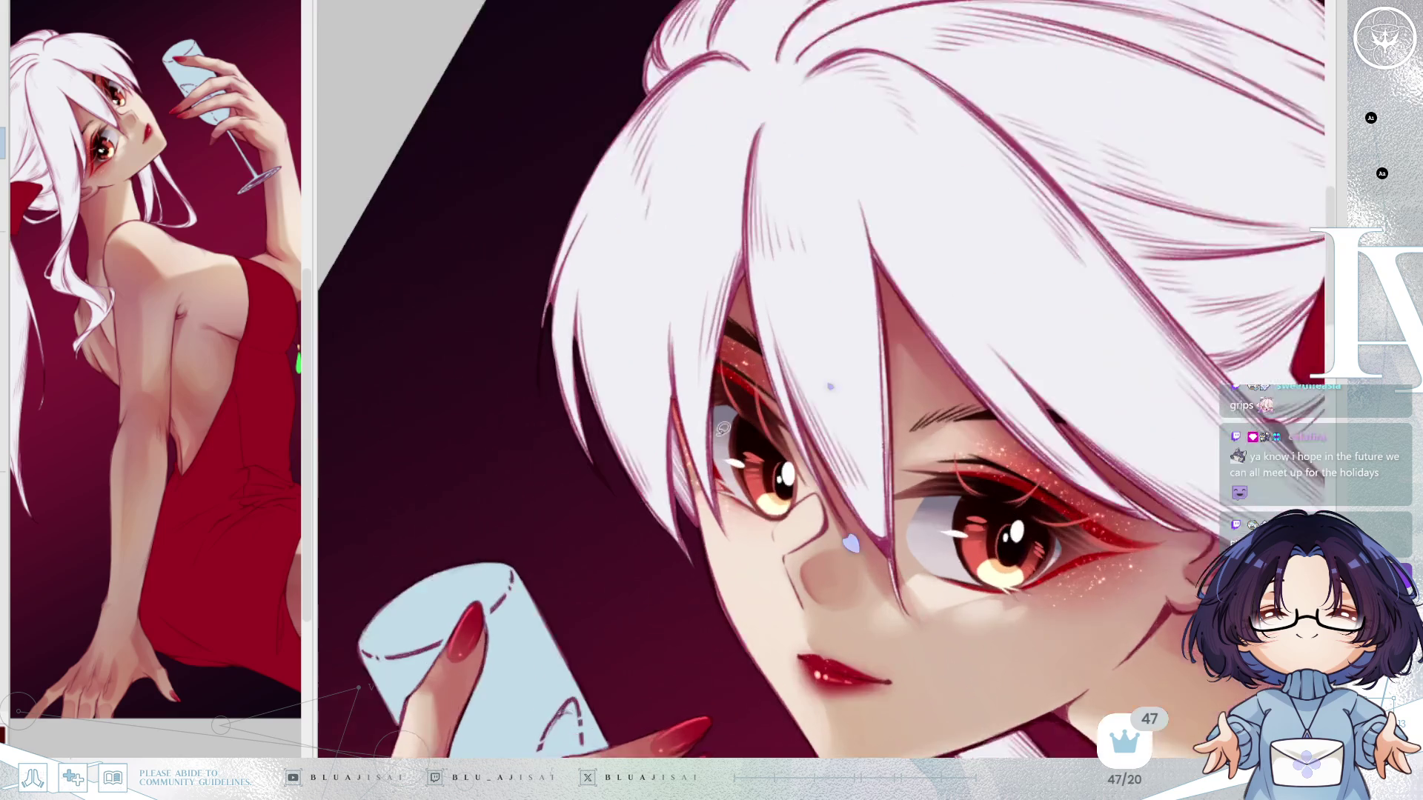
drag(771, 477, 815, 466)
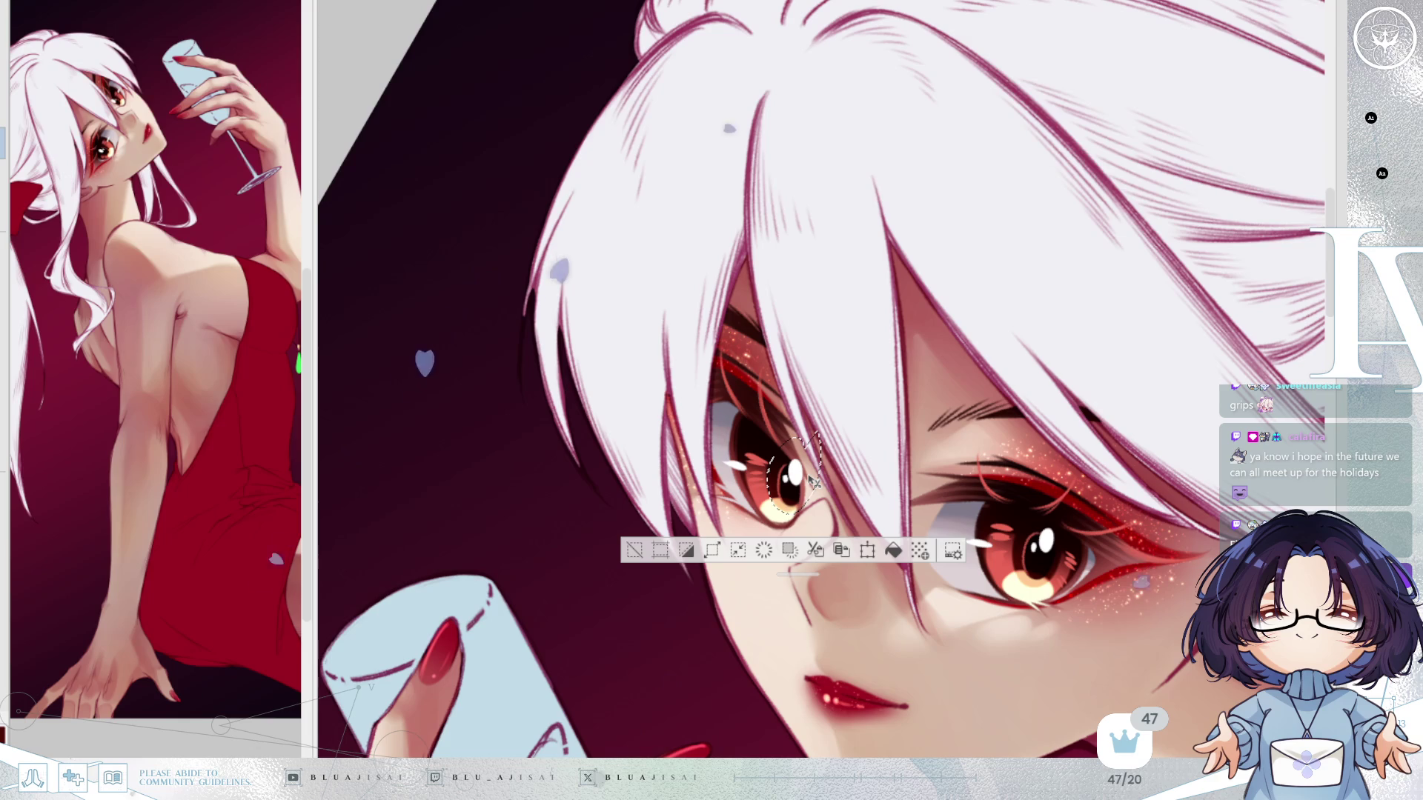
Clear the eye selection and view the whole figure mirrored and straightened.
key(ctrl+d)
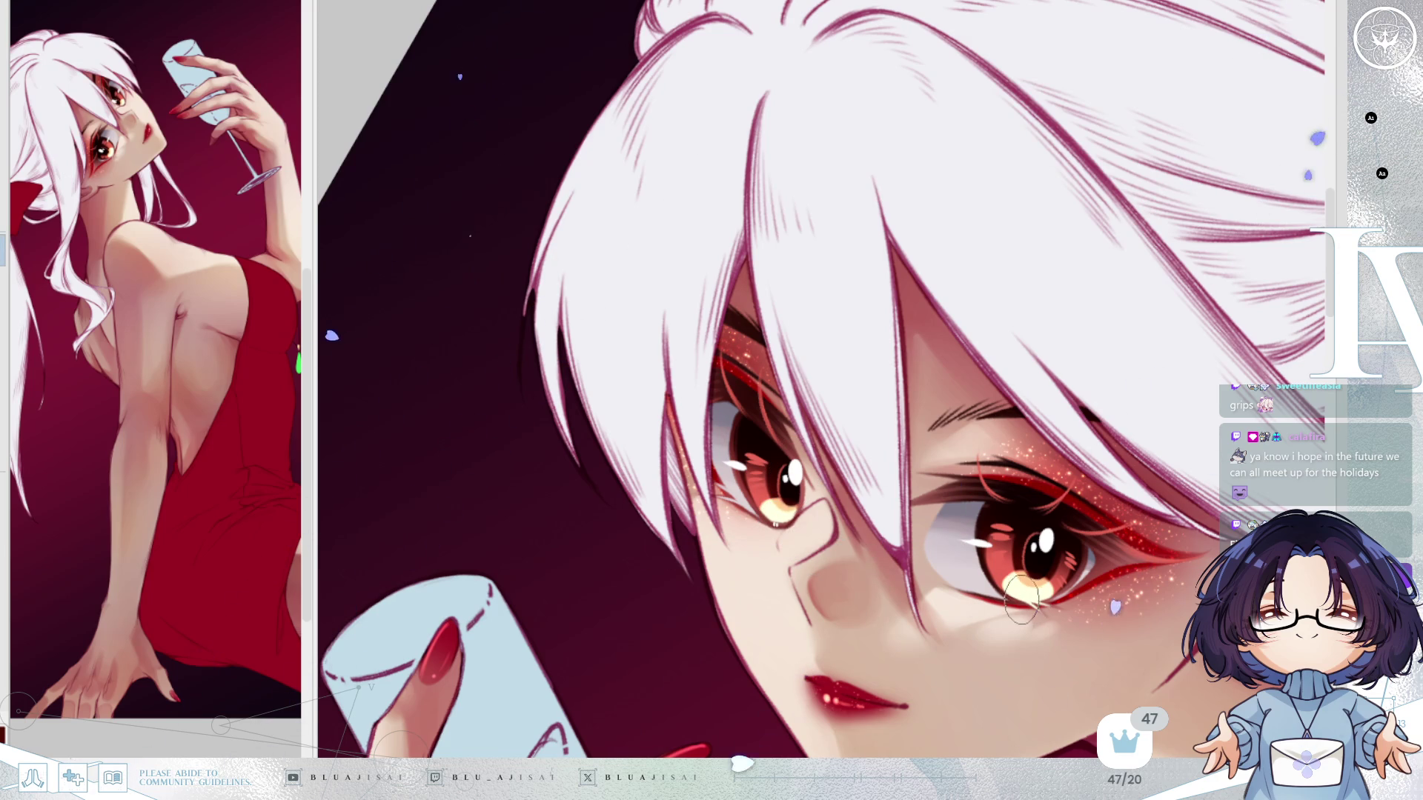
scroll(1149, 509, down, 5)
scroll(1072, 432, up, 2)
key(h)
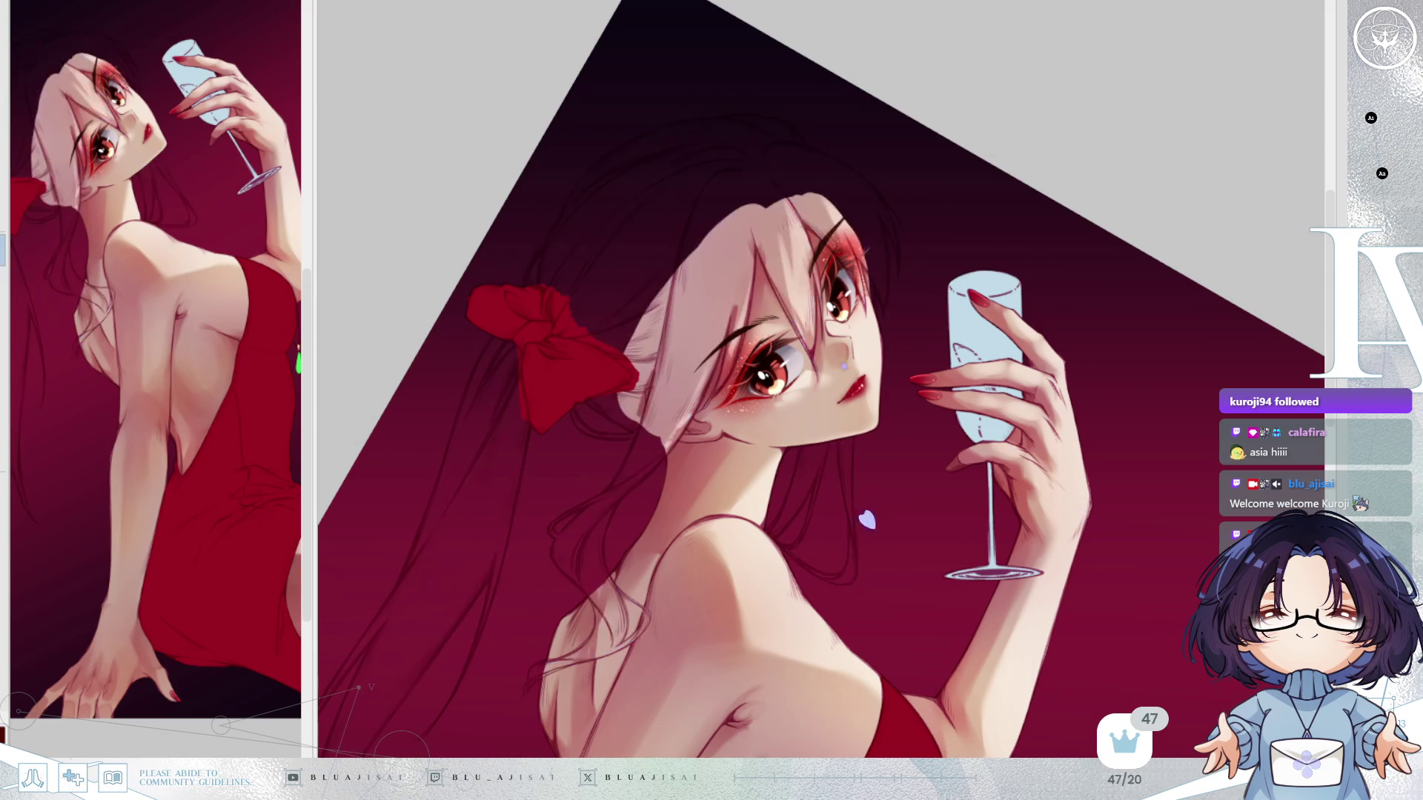
Bring back the dark eyebrow strokes, then revert them to faint grey lines.
key(ctrl+y)
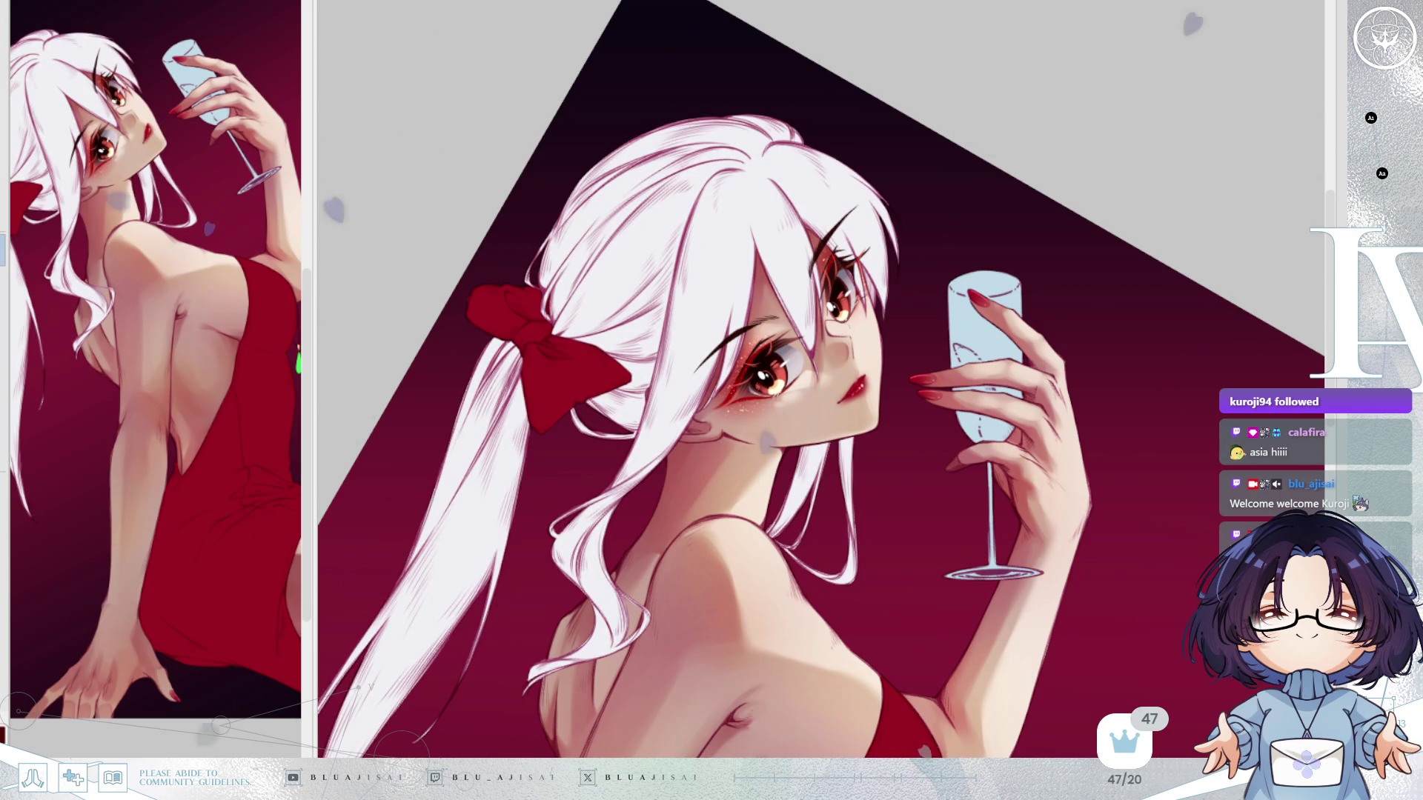
key(ctrl+z)
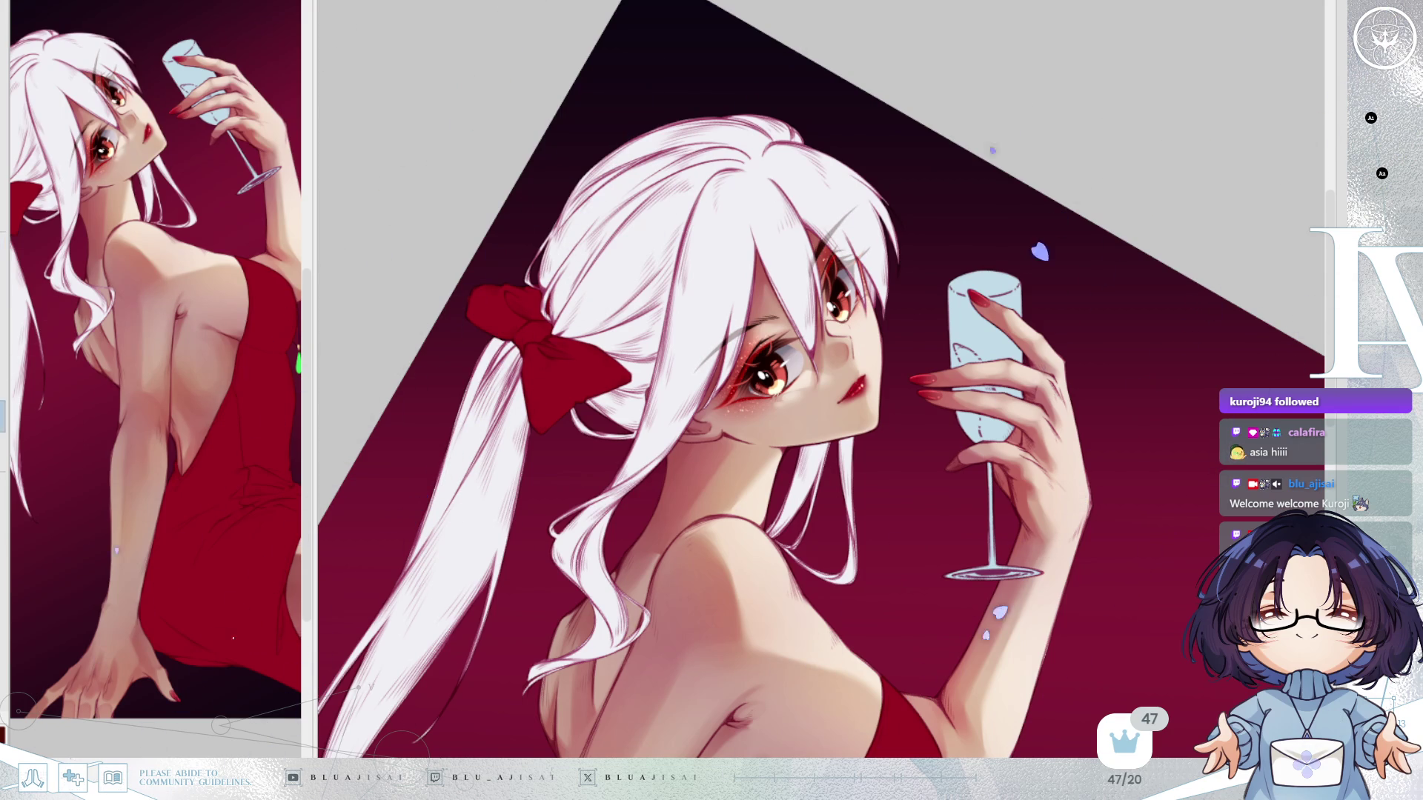
scroll(741, 222, up, 5)
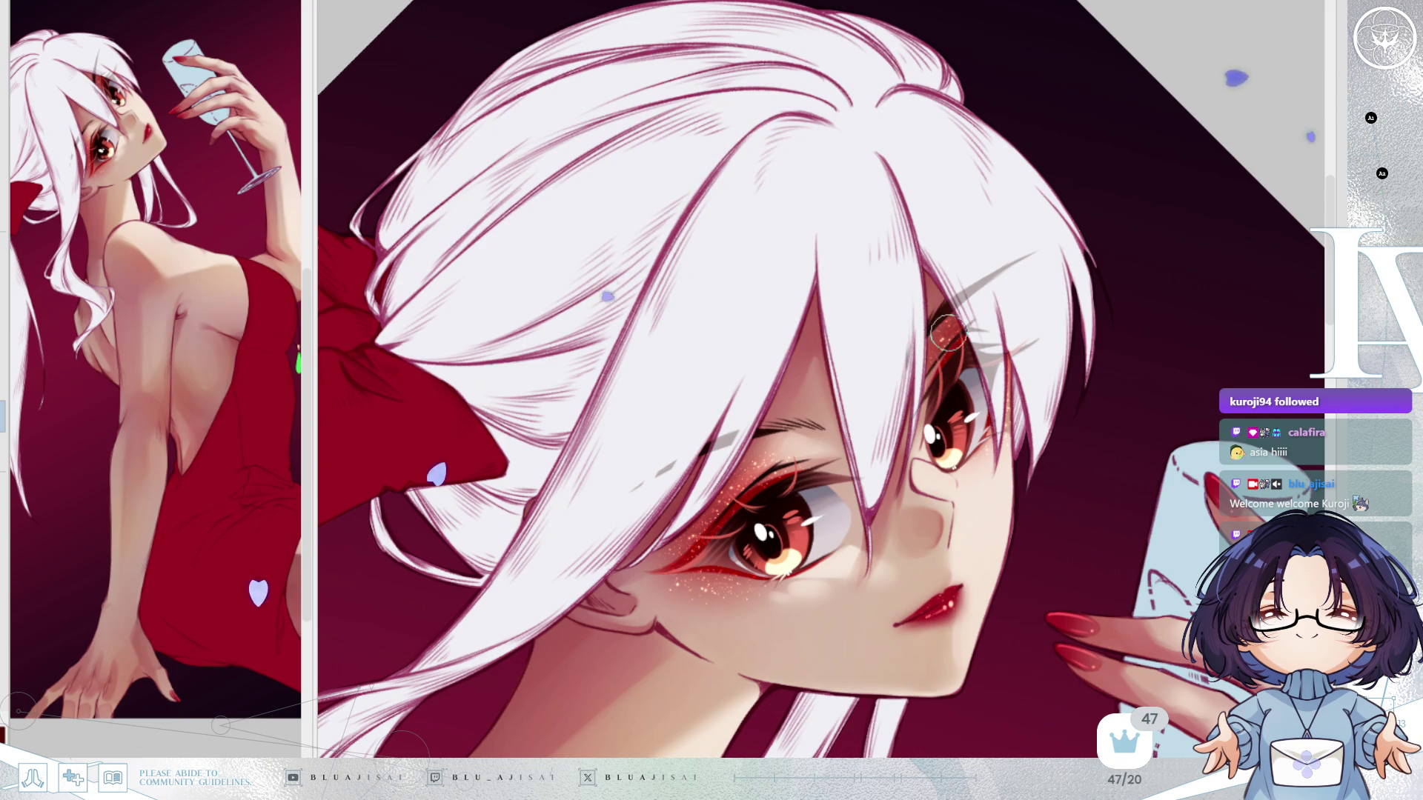
key(h)
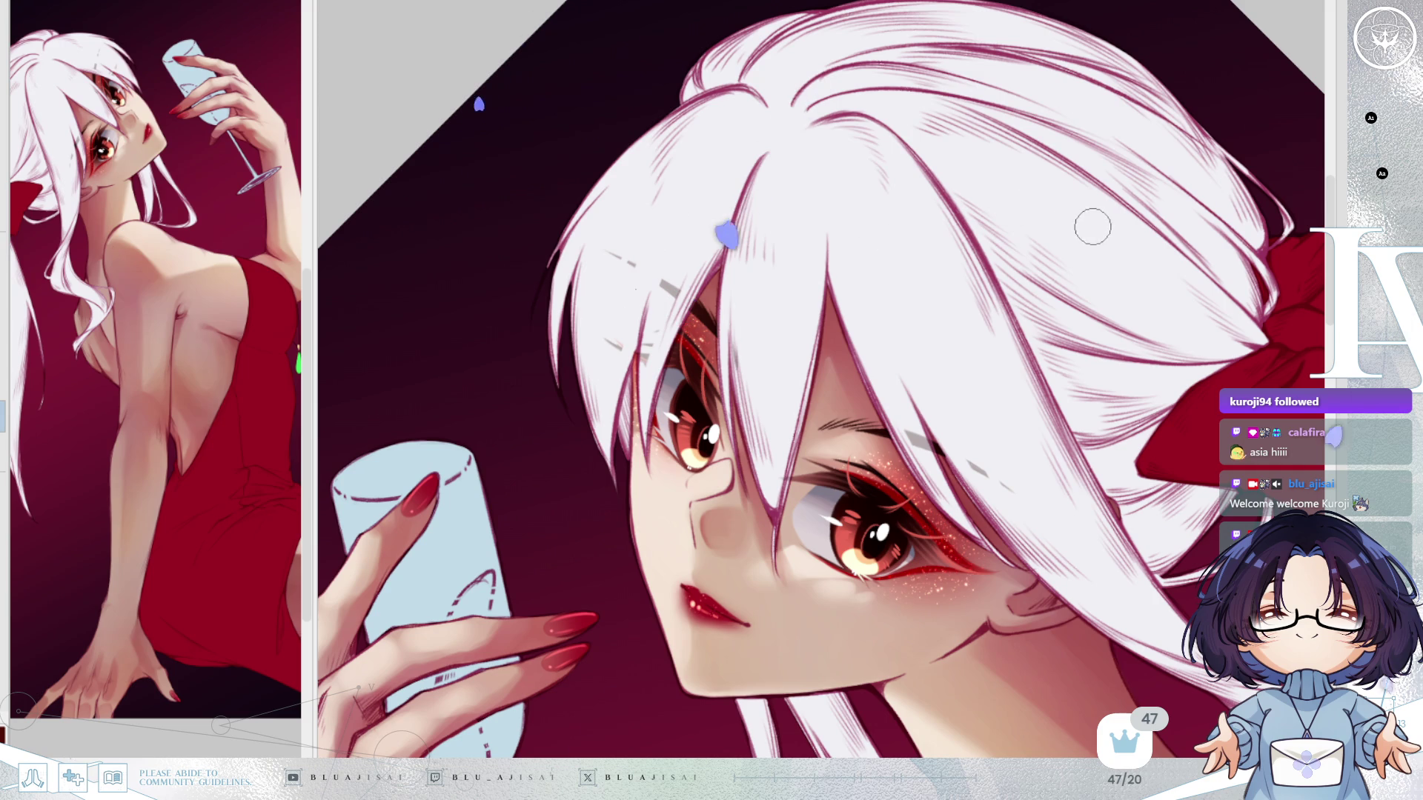
scroll(1086, 228, down, 3)
key(h)
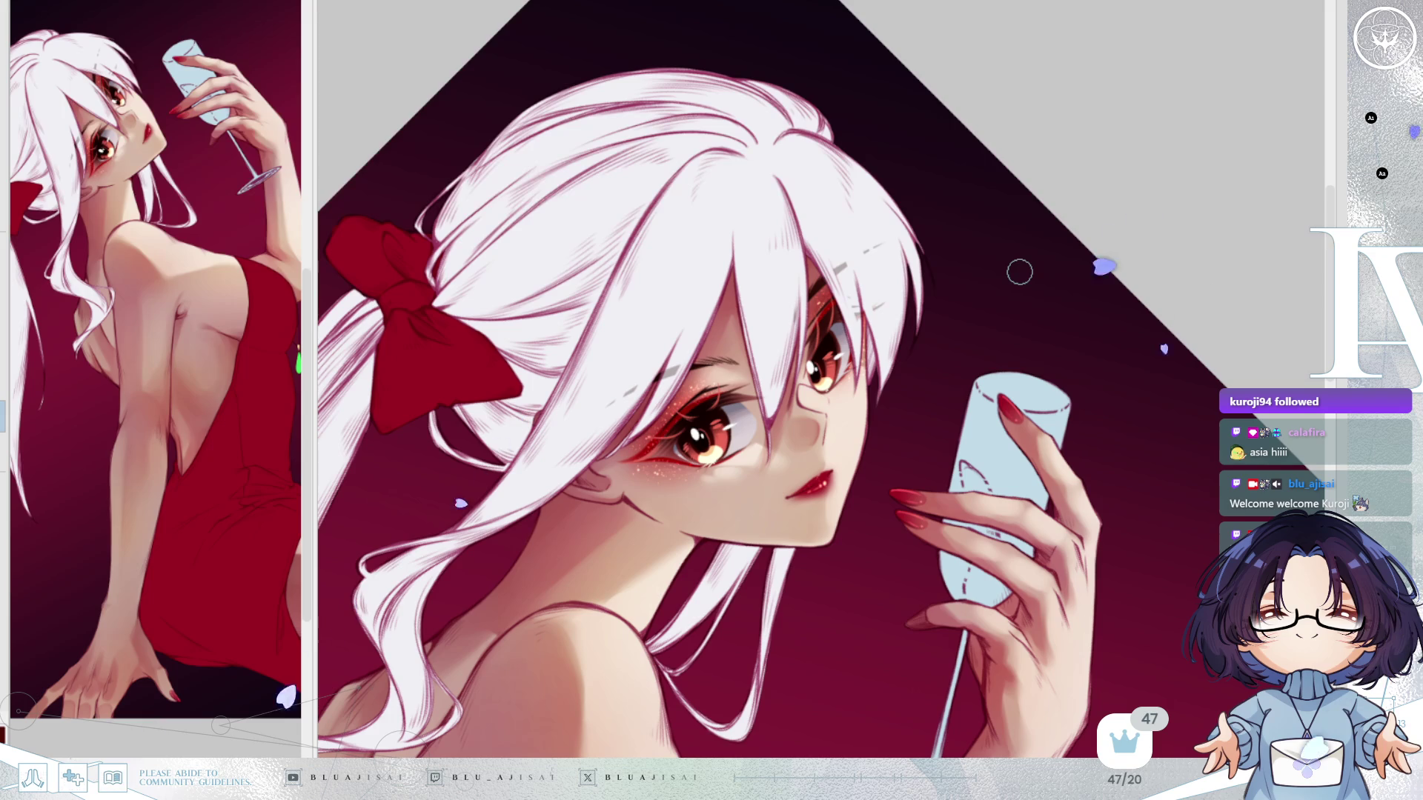
scroll(1018, 273, down, 2)
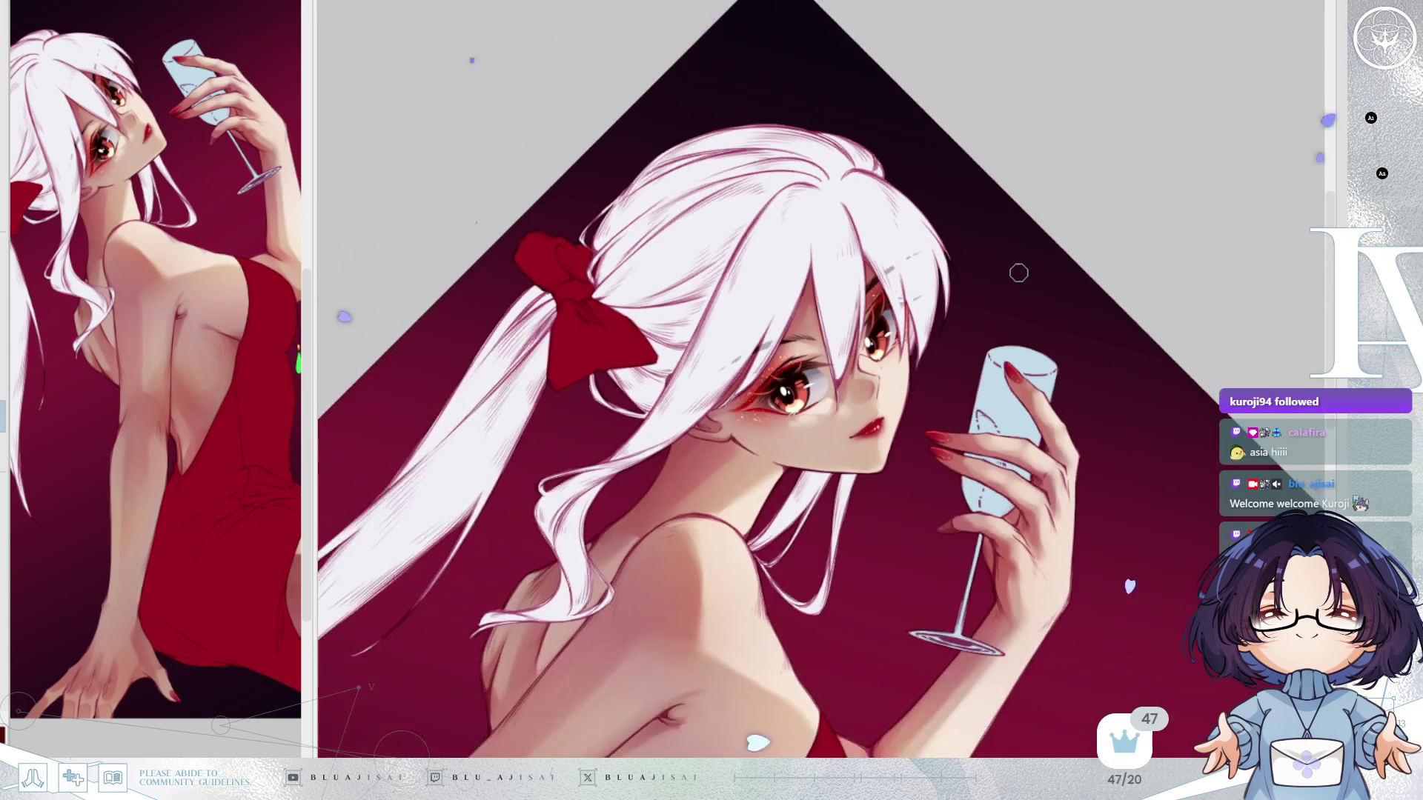
scroll(1019, 273, down, 2)
key(End)
scroll(1019, 274, down, 3)
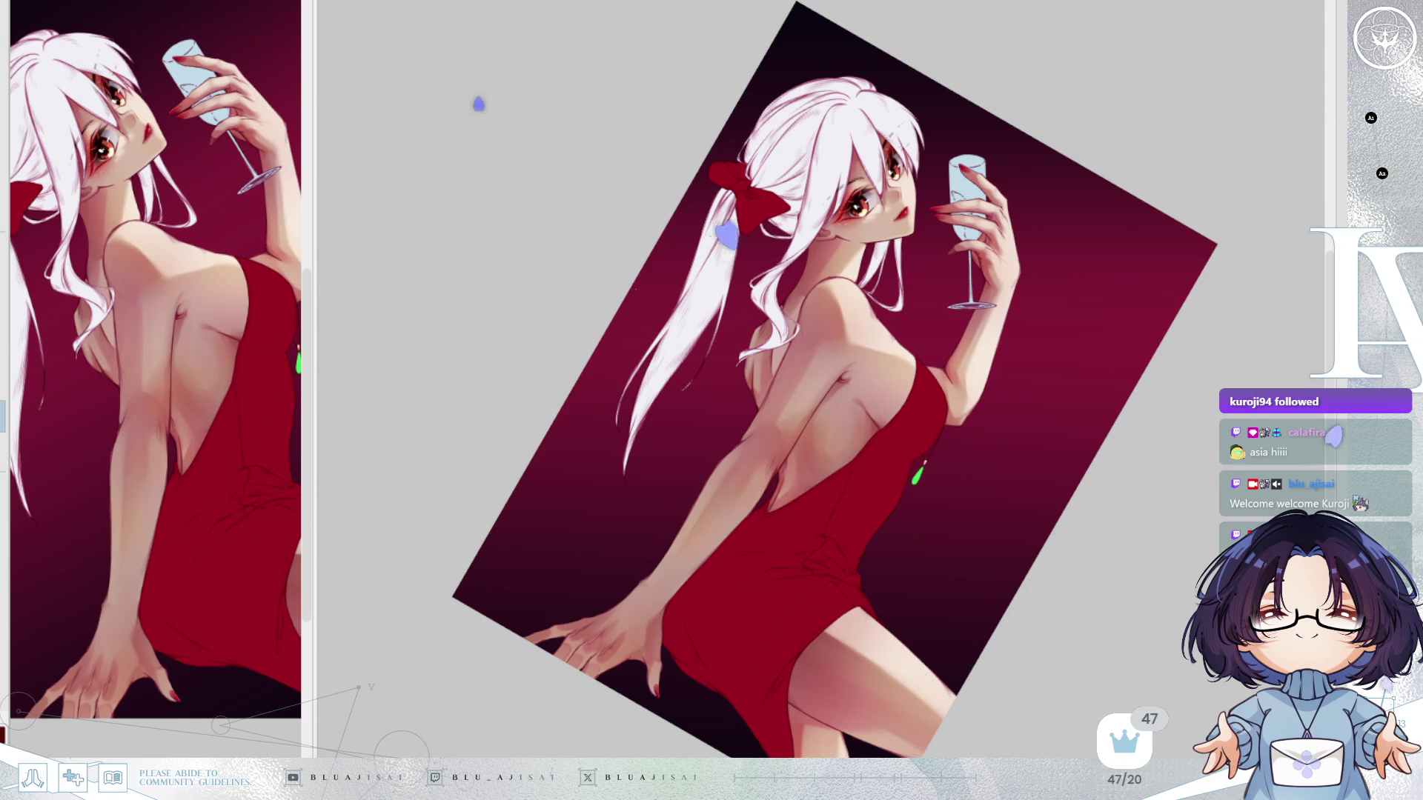
key(Home)
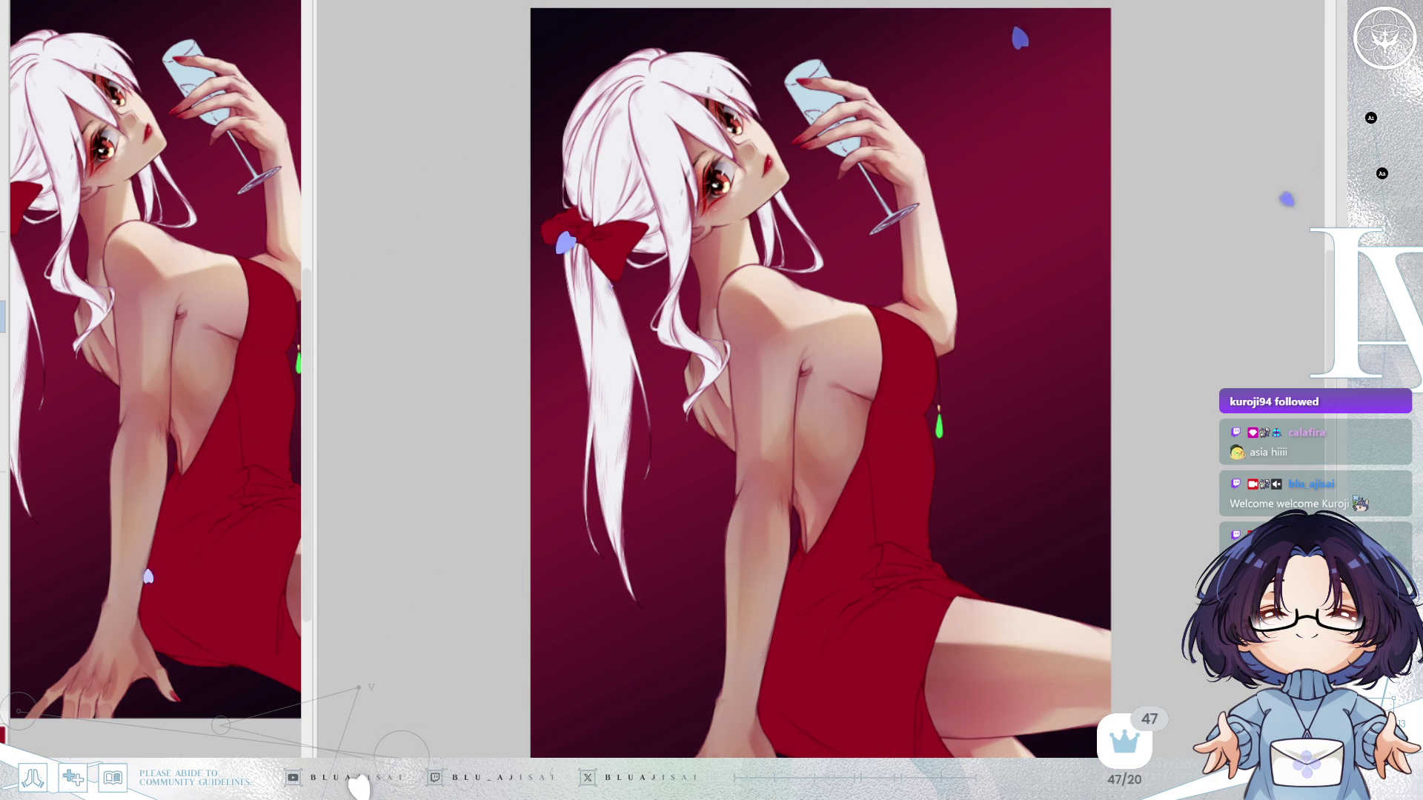
Redo to restore the darker red shading across the dress.
key(ctrl+y)
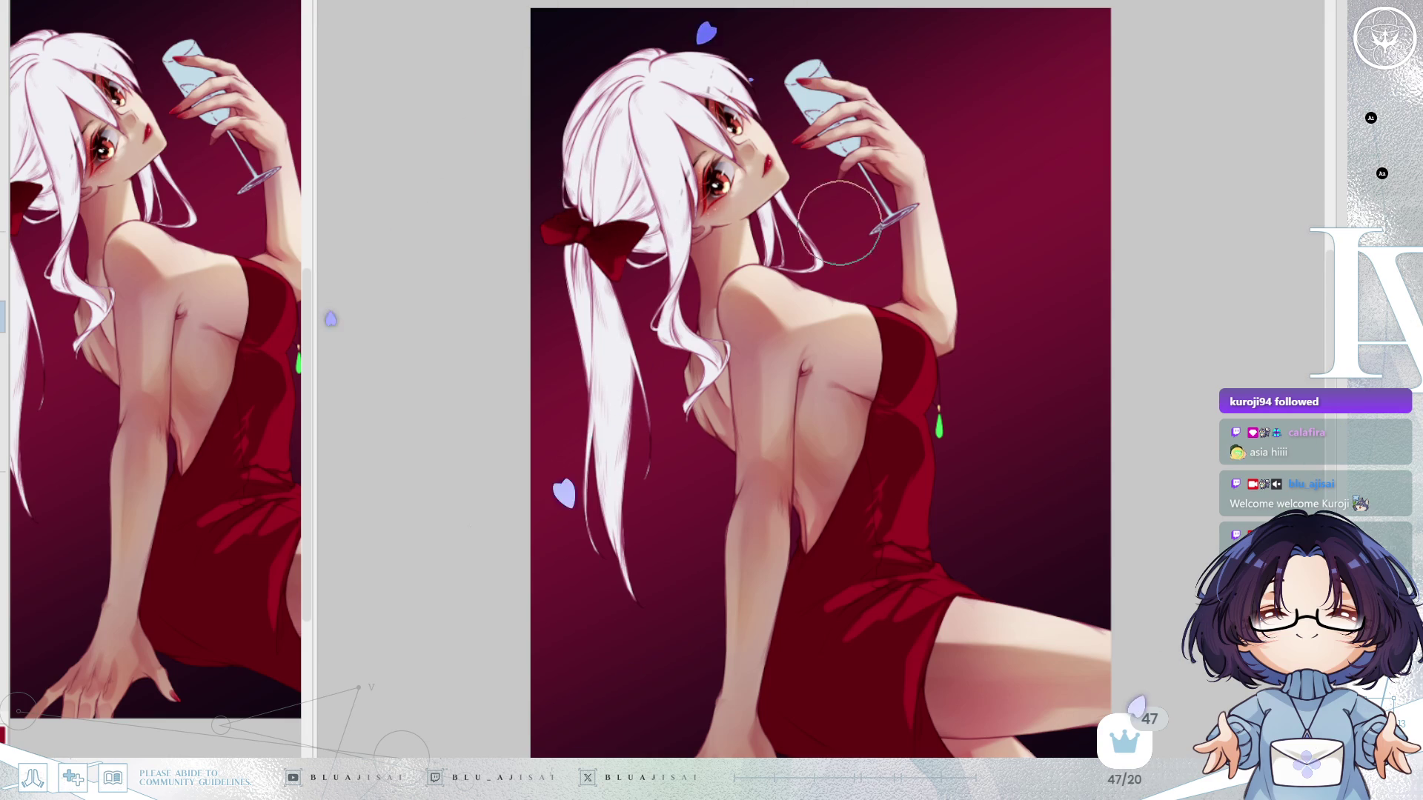
Deepen the red shadows on the middle and lower parts of the dress.
scroll(899, 373, up, 1)
mouse_move(899, 373)
mouse_down()
mouse_move(835, 390)
mouse_move(931, 391)
mouse_move(905, 395)
mouse_move(921, 375)
mouse_move(927, 401)
mouse_up()
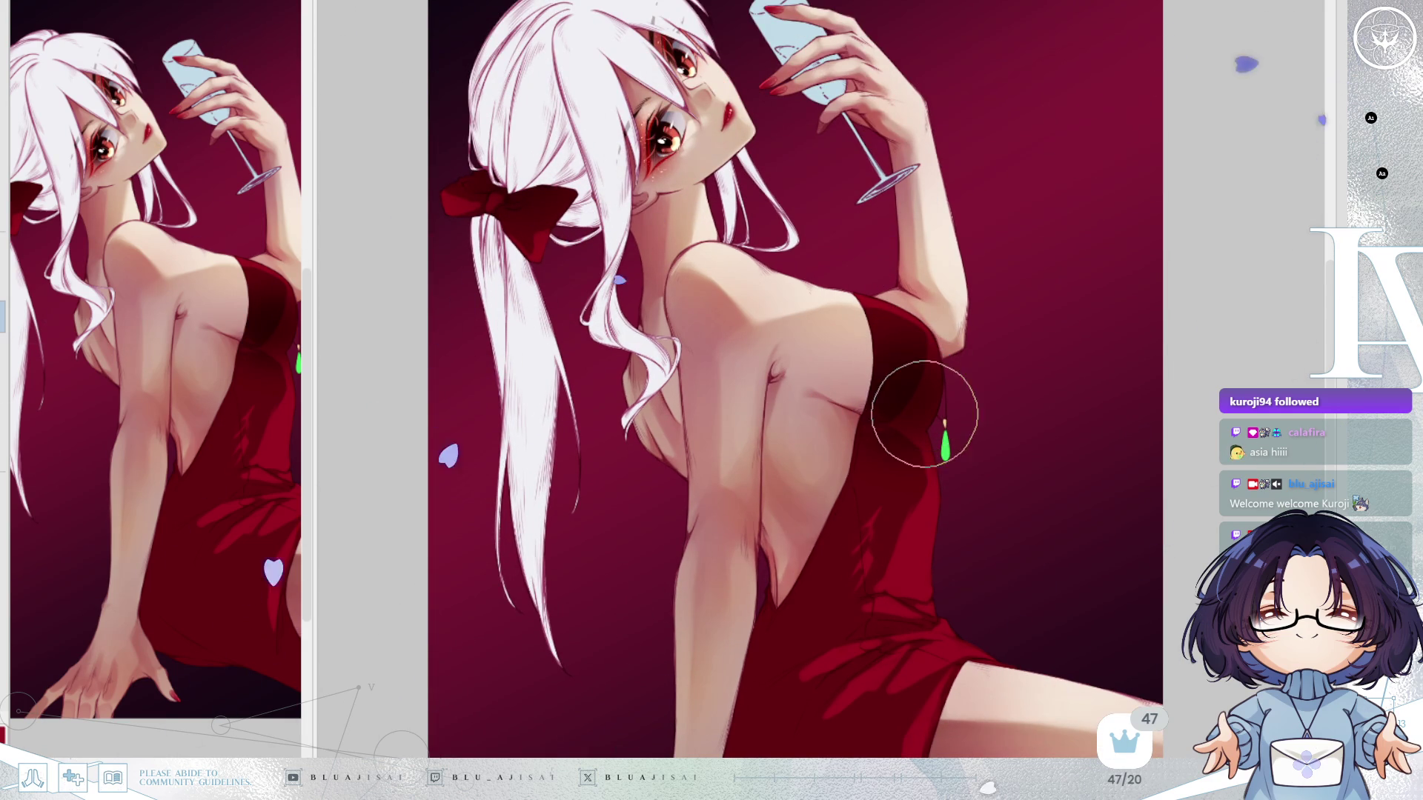
mouse_move(881, 492)
mouse_down()
mouse_move(810, 571)
mouse_move(851, 565)
mouse_move(838, 566)
mouse_move(855, 604)
mouse_up()
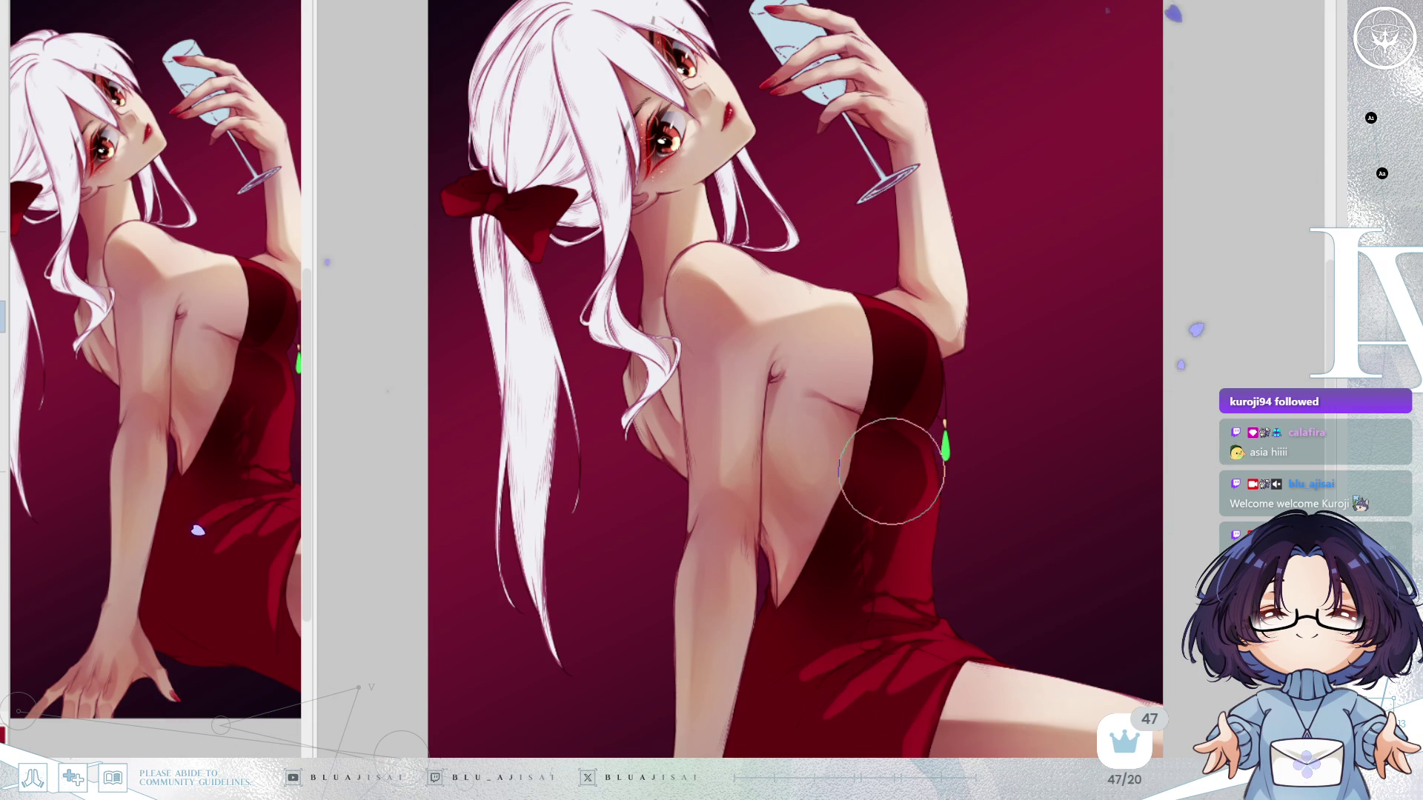
drag(873, 524, 903, 395)
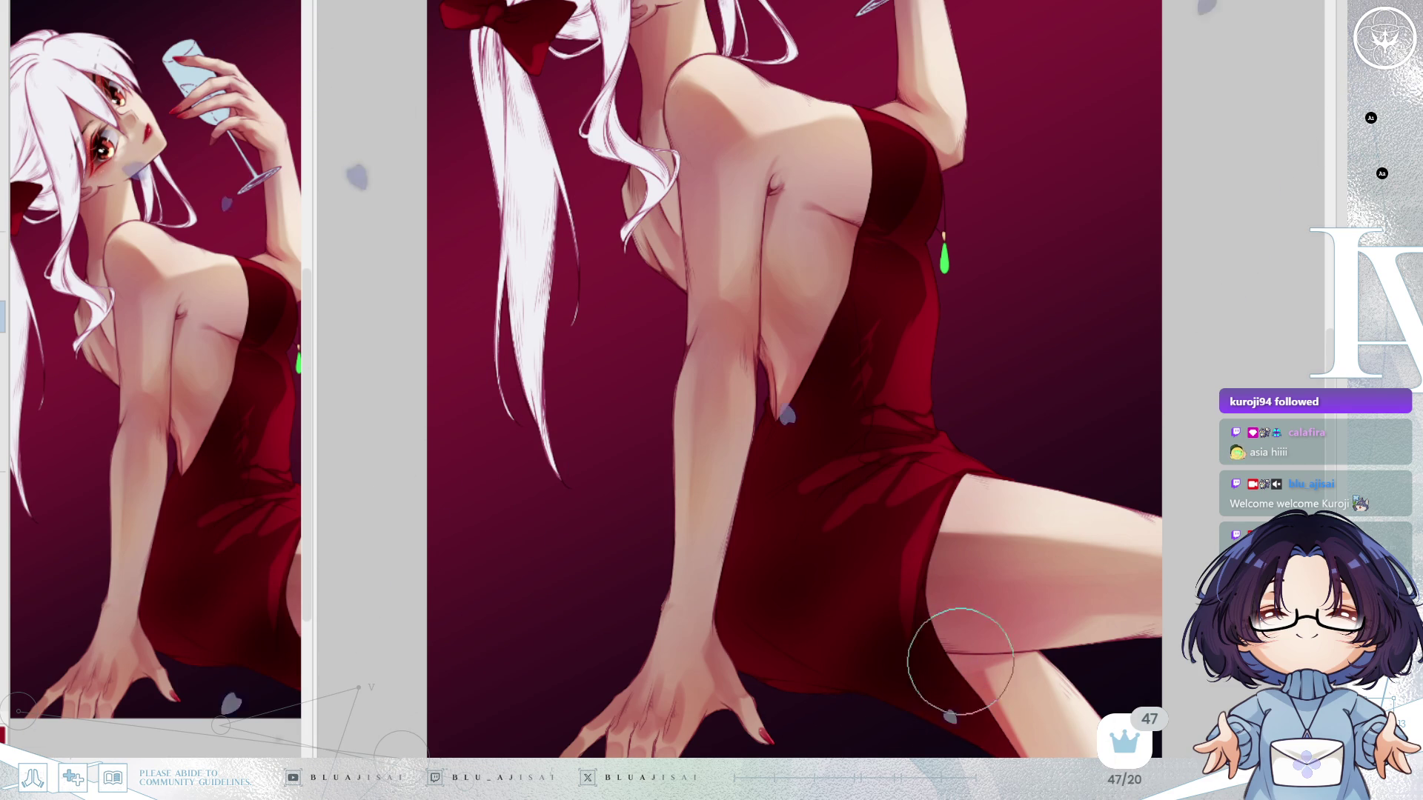
Add darker red shadow strokes on the upper dress, then fit the whole artwork to the window.
scroll(1076, 400, up, 3)
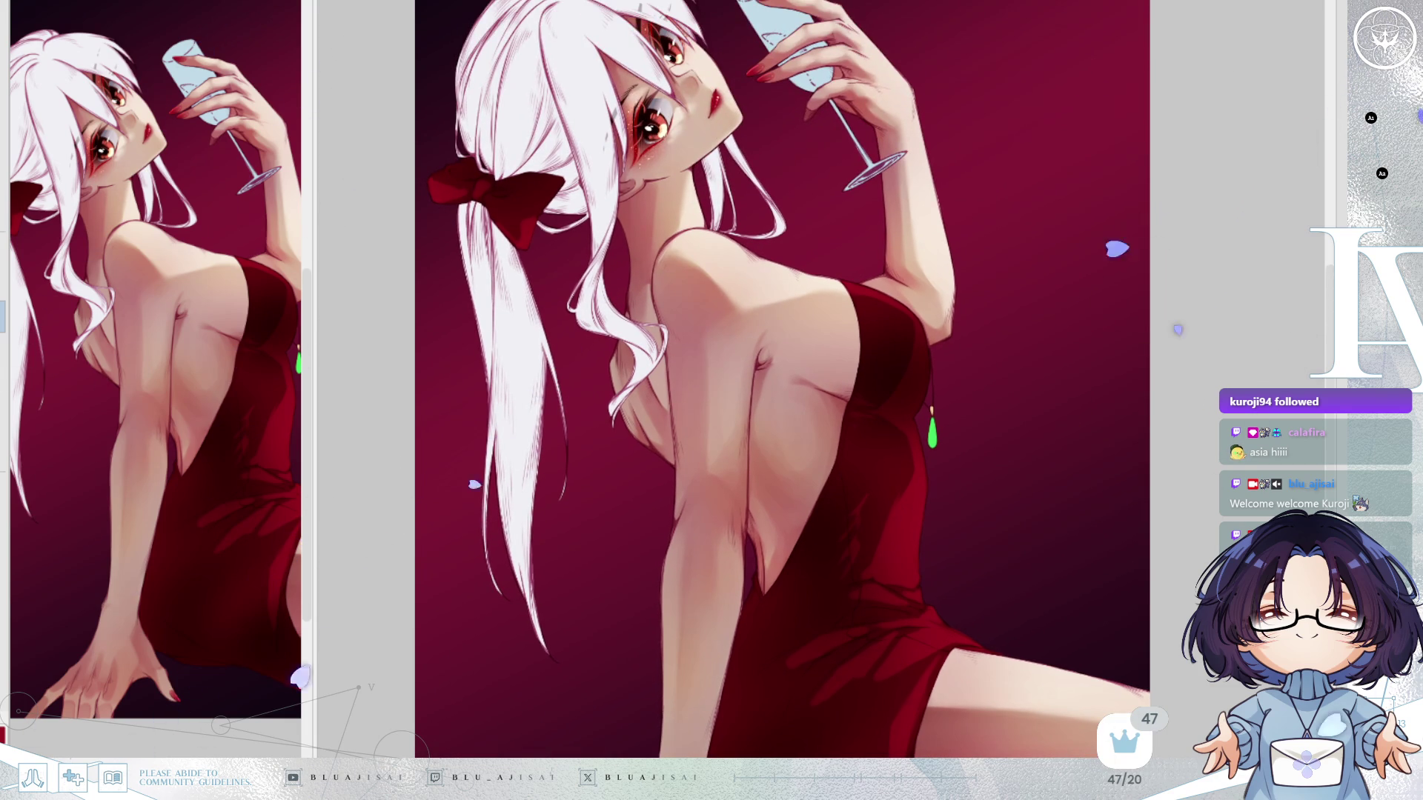
scroll(509, 265, up, 2)
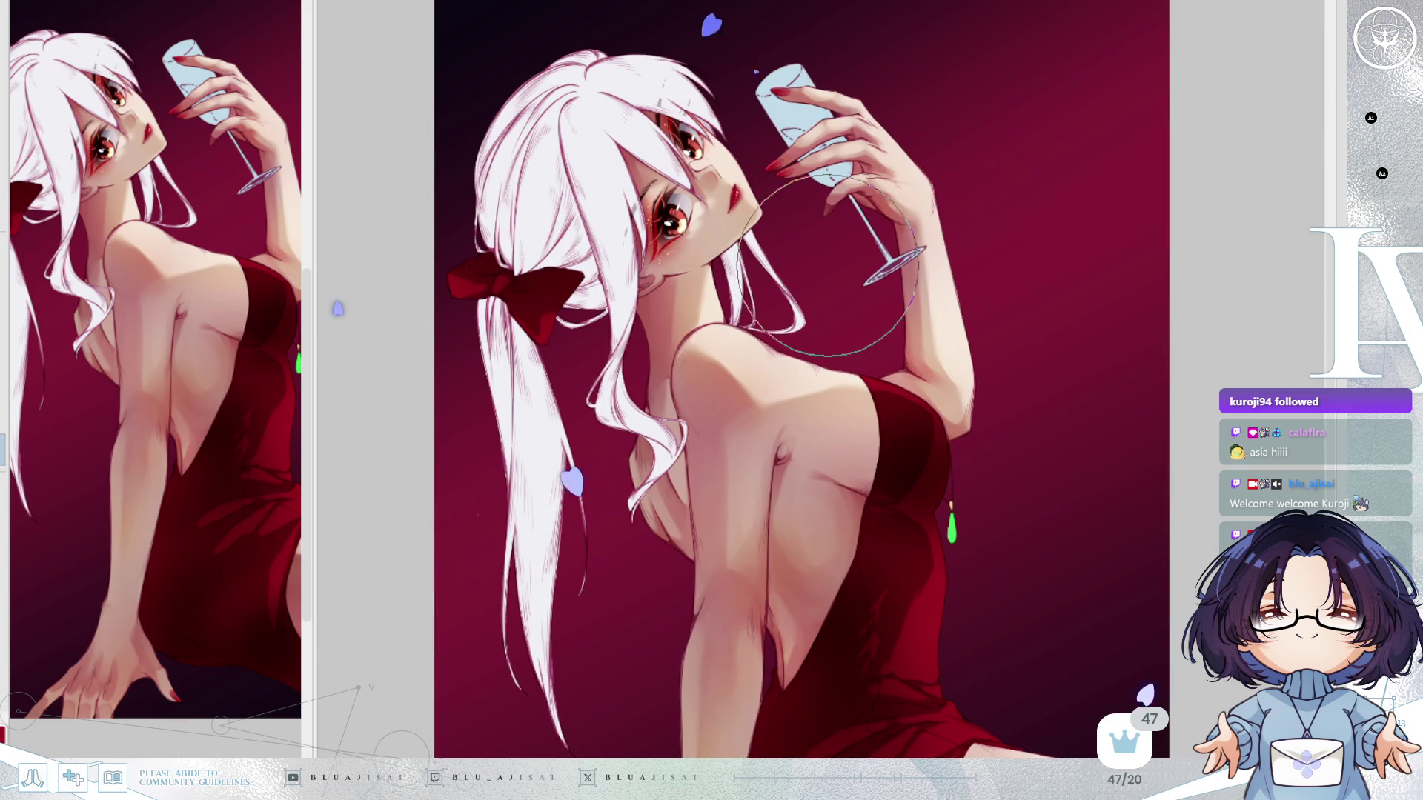
scroll(775, 252, down, 2)
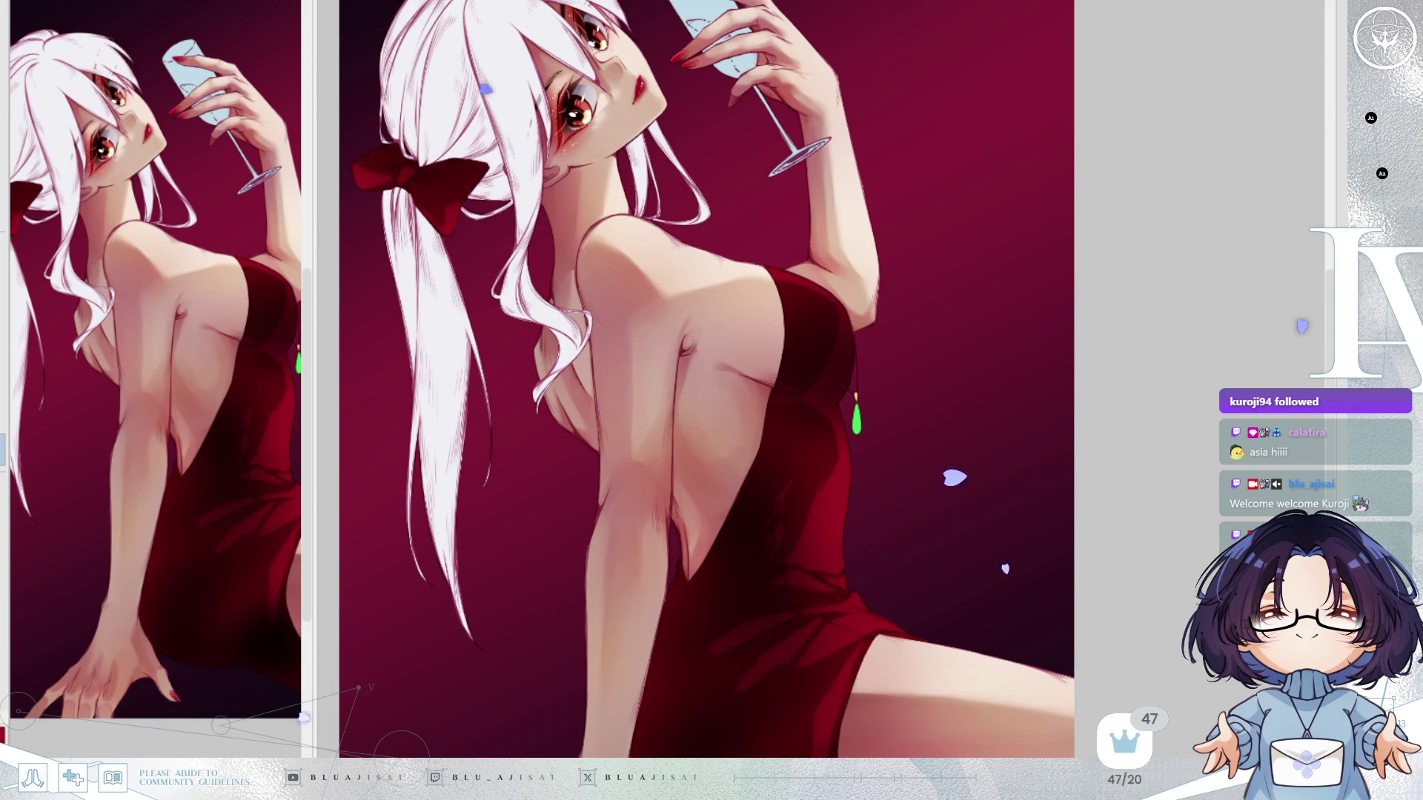
mouse_move(852, 415)
mouse_down()
mouse_move(843, 382)
mouse_move(753, 578)
mouse_move(792, 431)
mouse_up()
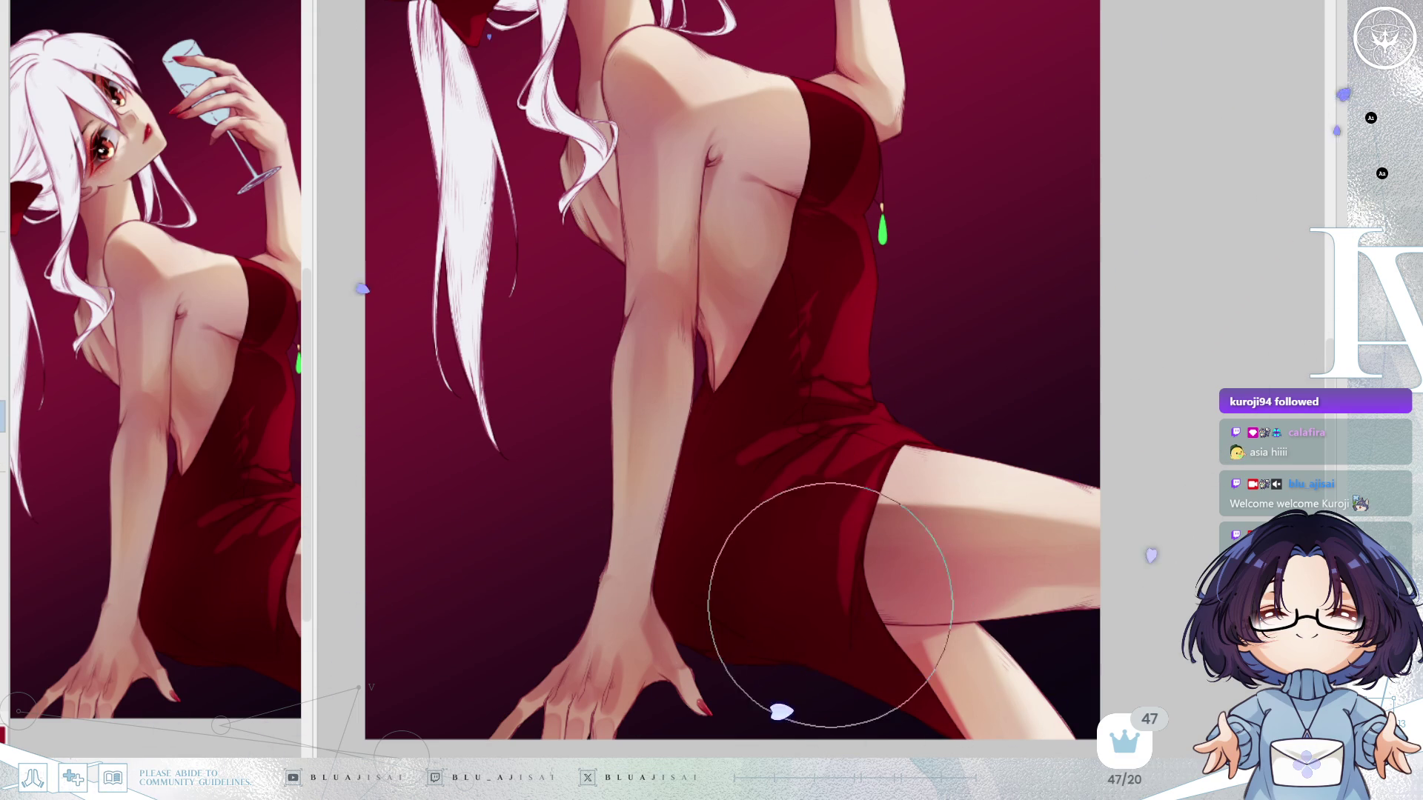
scroll(811, 453, up, 3)
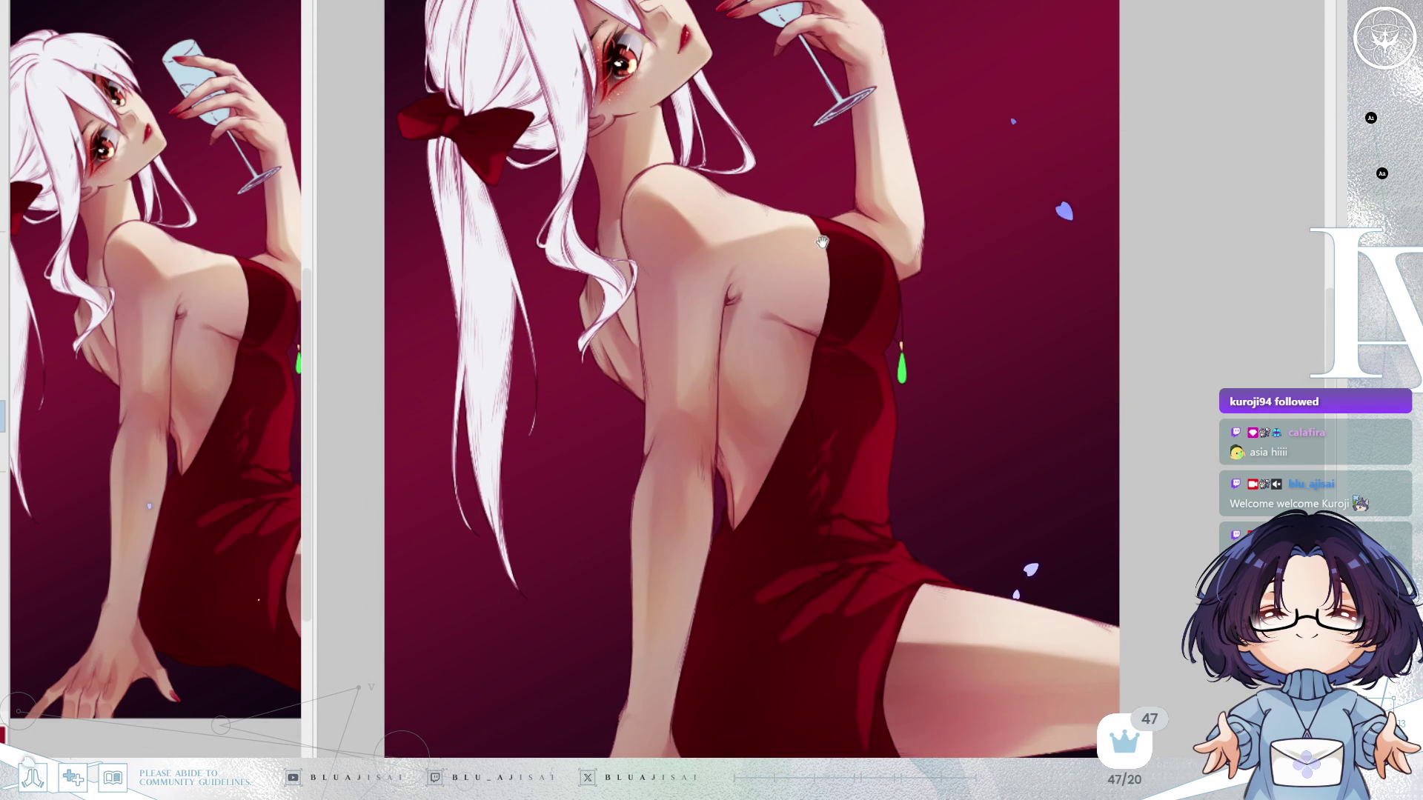
key(ctrl+0)
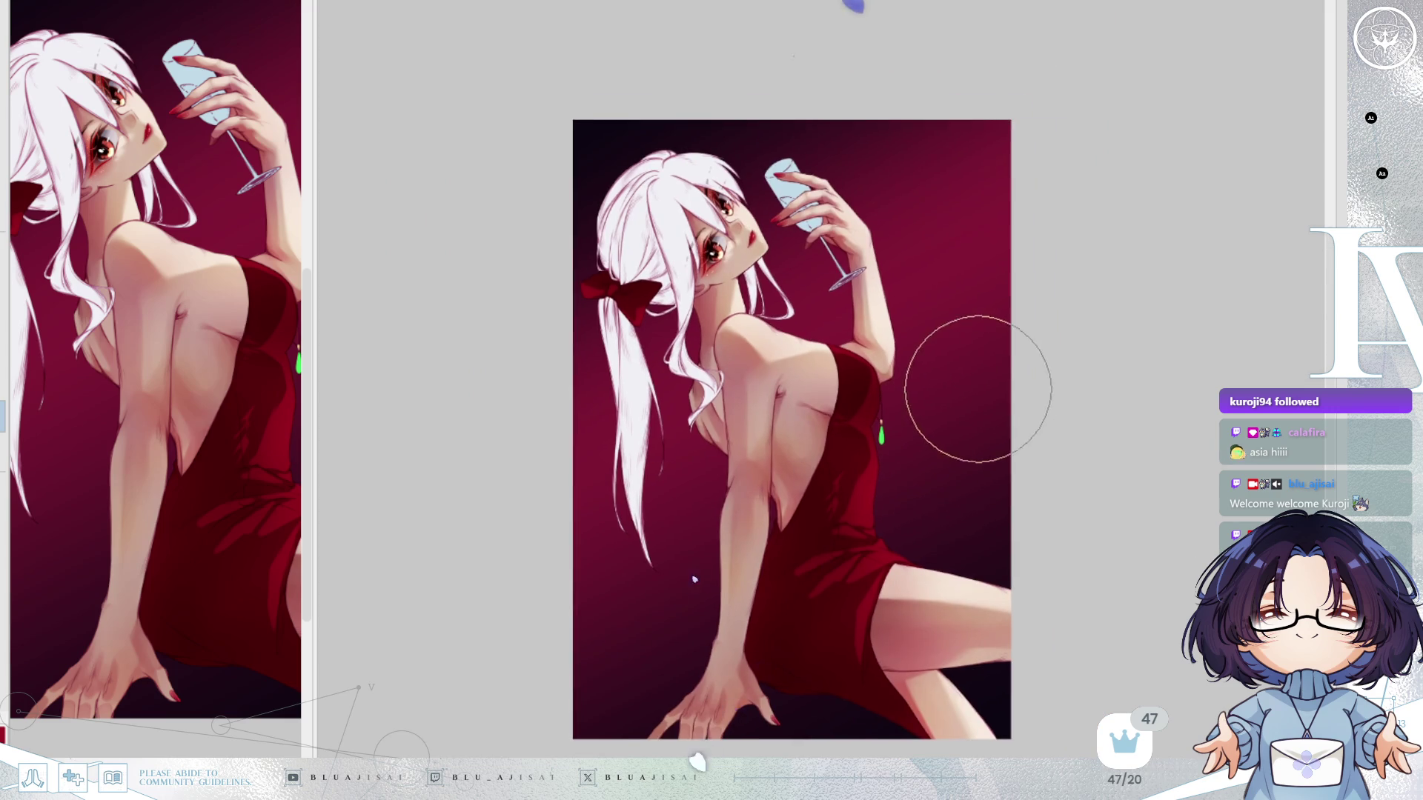
key(h)
key(h)
scroll(921, 397, up, 2)
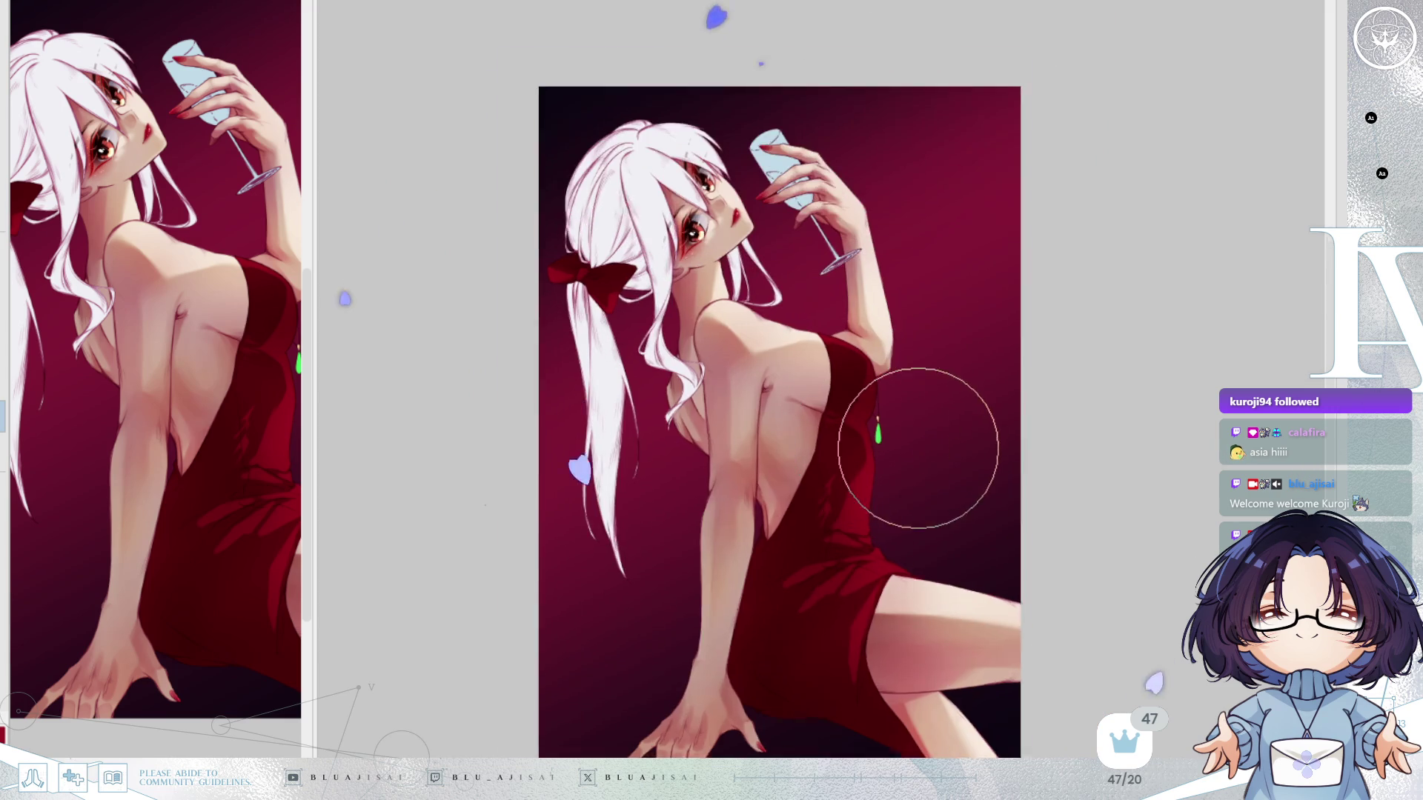
drag(908, 449, 996, 466)
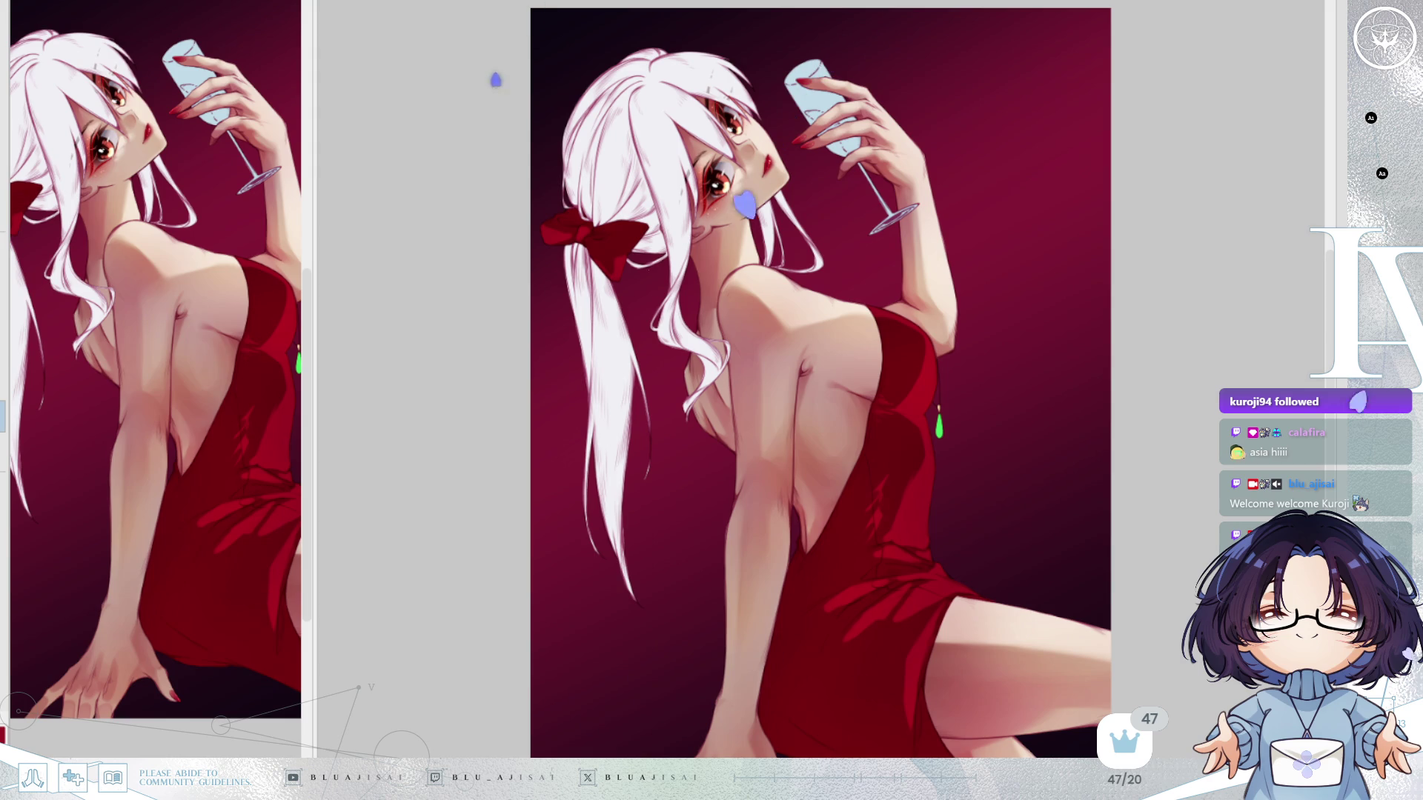
key(ctrl+z)
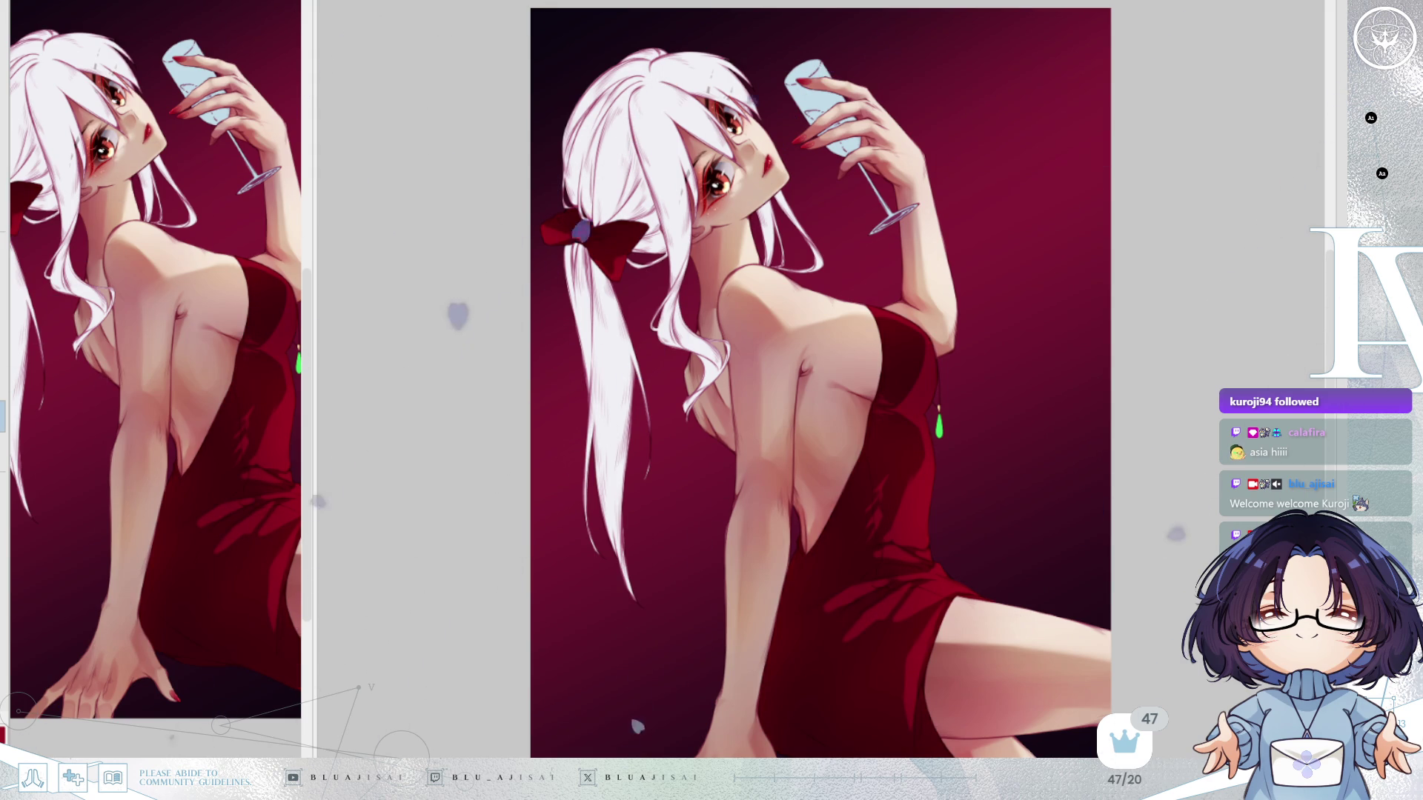
scroll(1045, 385, up, 1)
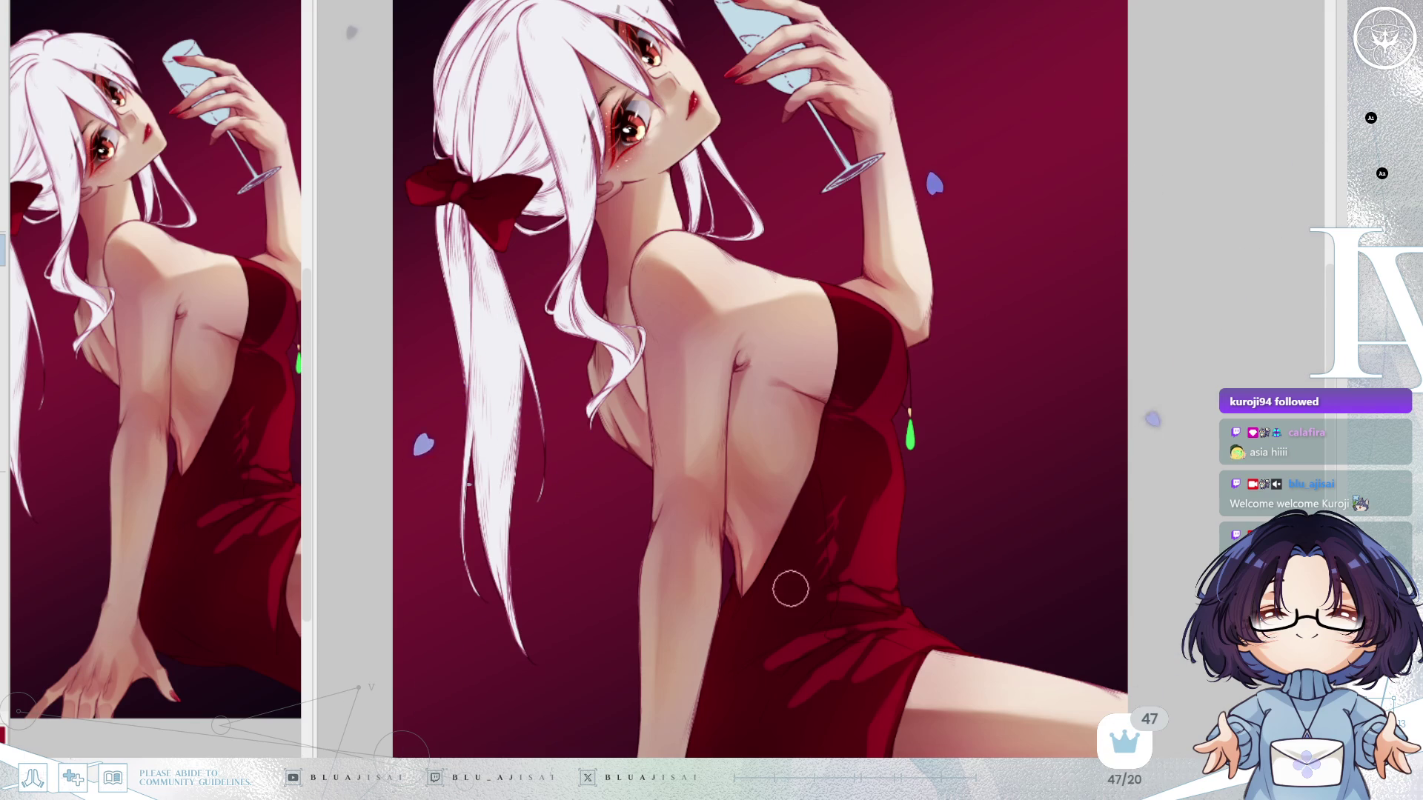
scroll(815, 541, up, 5)
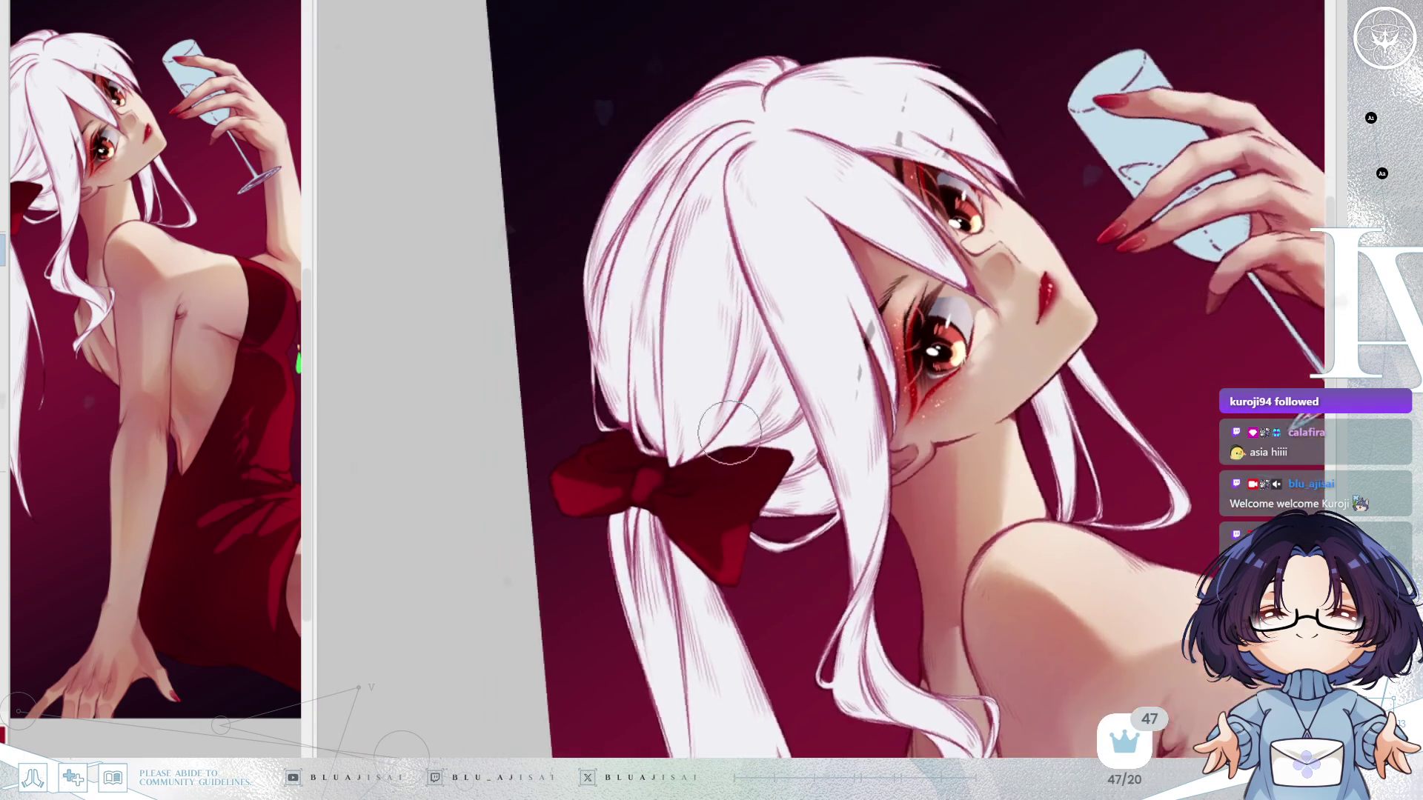
Reshade the bow's knot, extending lighter red over its lower part, then return the view upright.
scroll(757, 487, up, 3)
drag(636, 469, 657, 476)
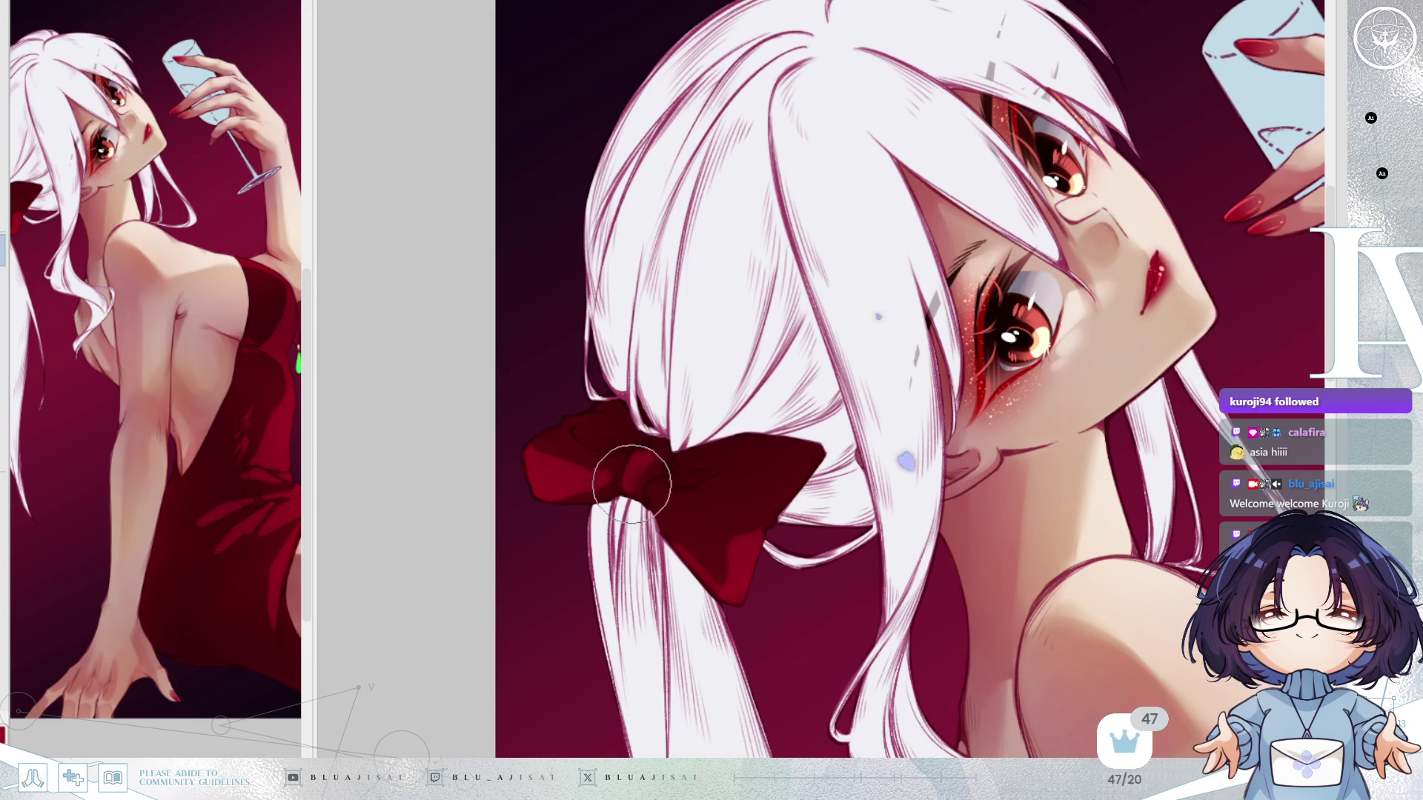
drag(650, 457, 819, 407)
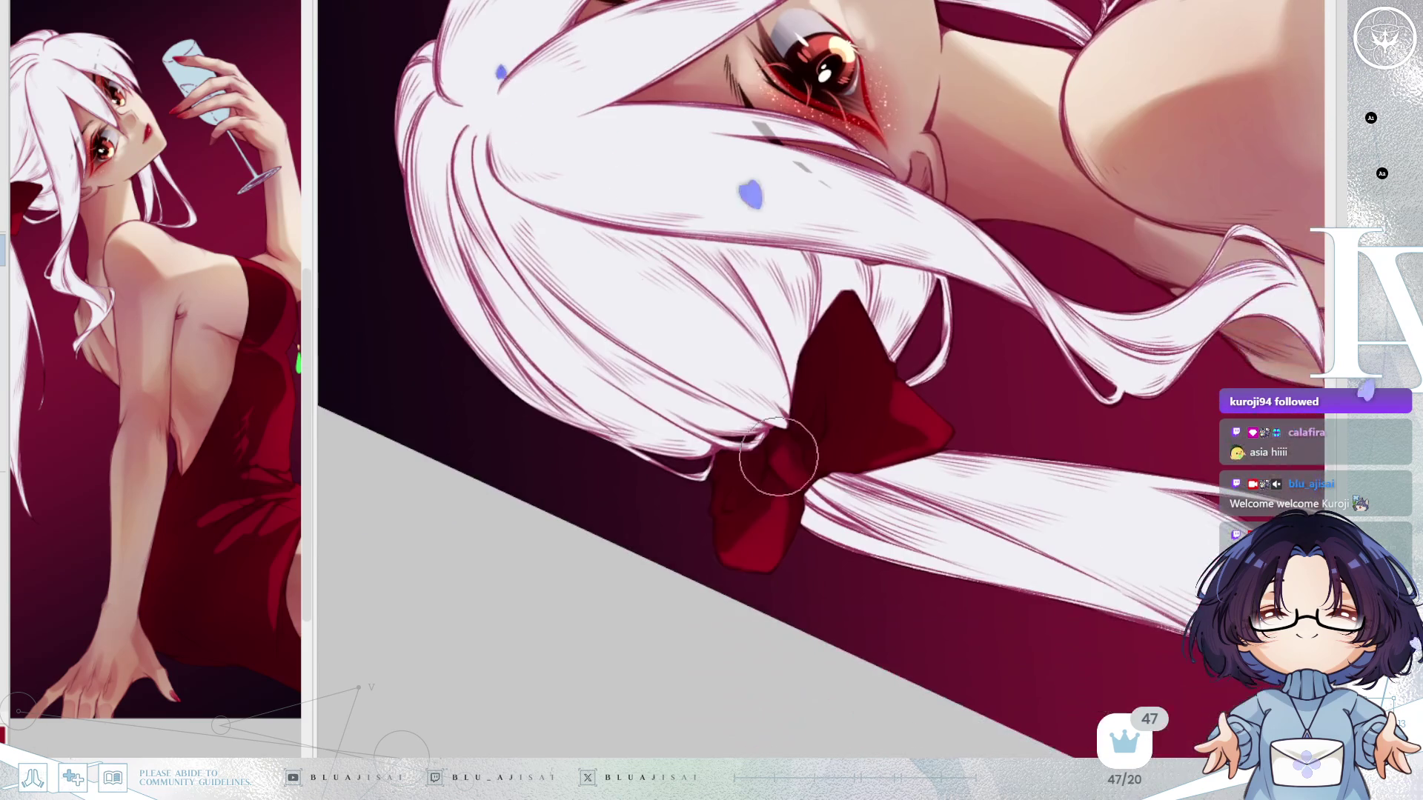
mouse_move(715, 542)
mouse_down()
mouse_move(766, 492)
mouse_move(722, 539)
mouse_move(782, 550)
mouse_up()
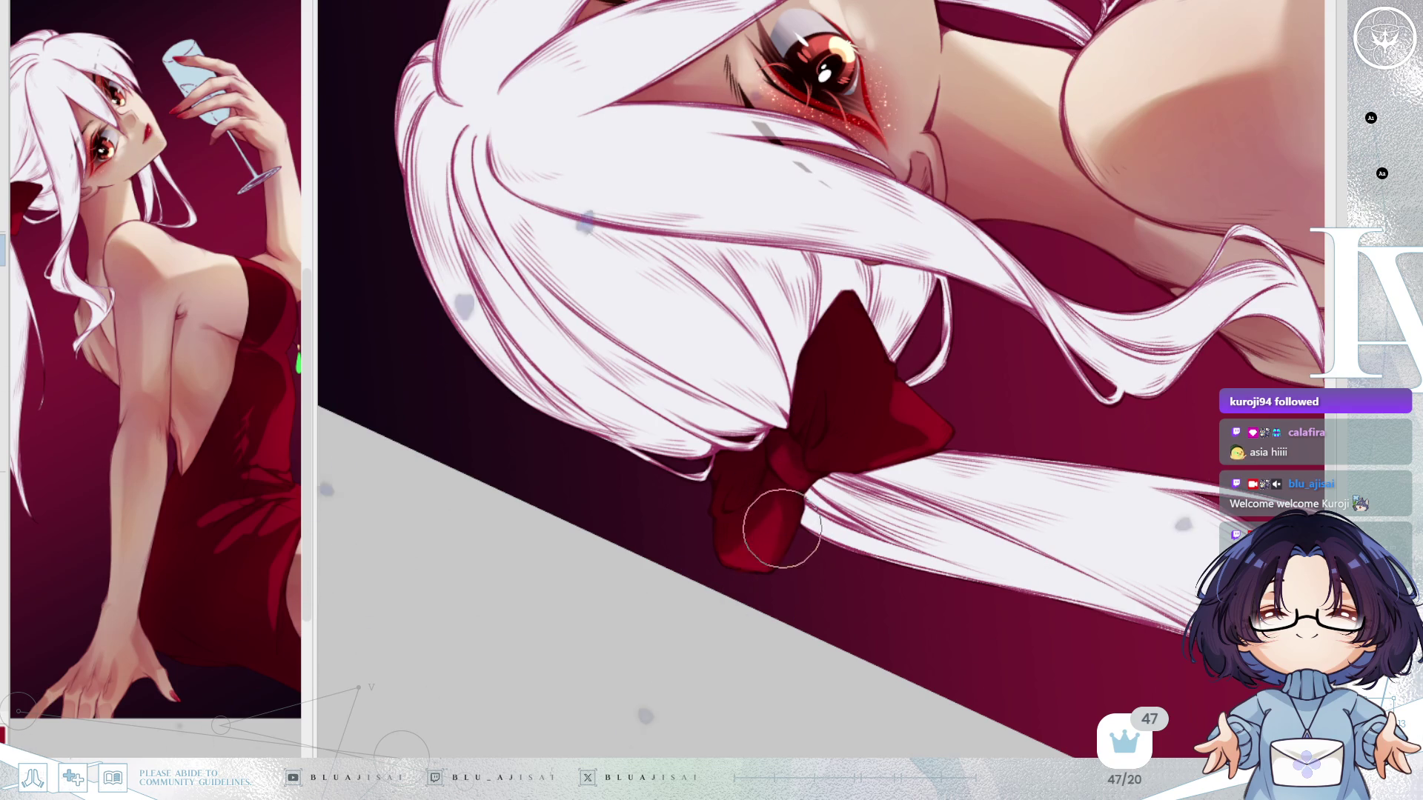
mouse_move(778, 547)
mouse_down()
mouse_move(901, 421)
mouse_move(792, 503)
mouse_up()
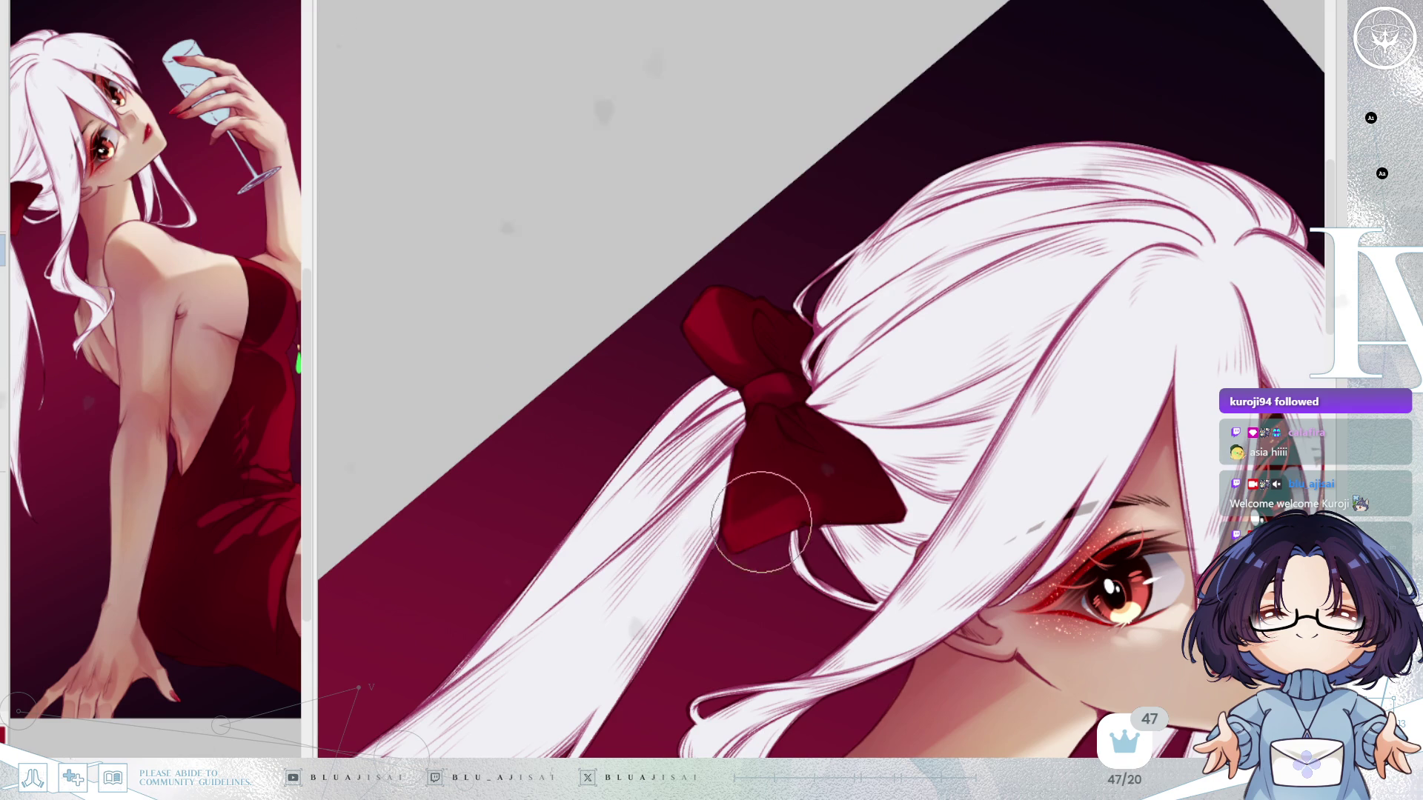
drag(808, 508, 926, 444)
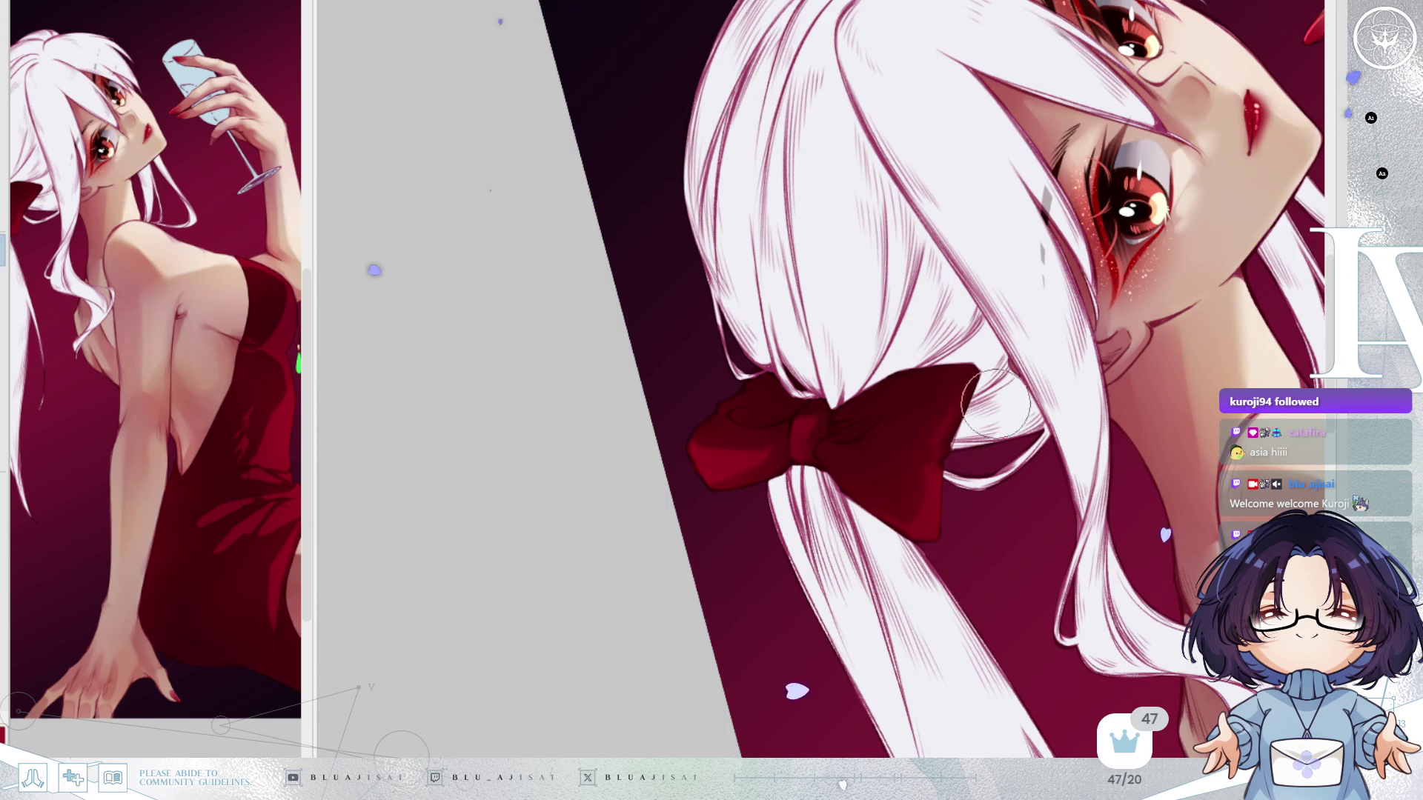
key(Home)
drag(1159, 342, 1110, 302)
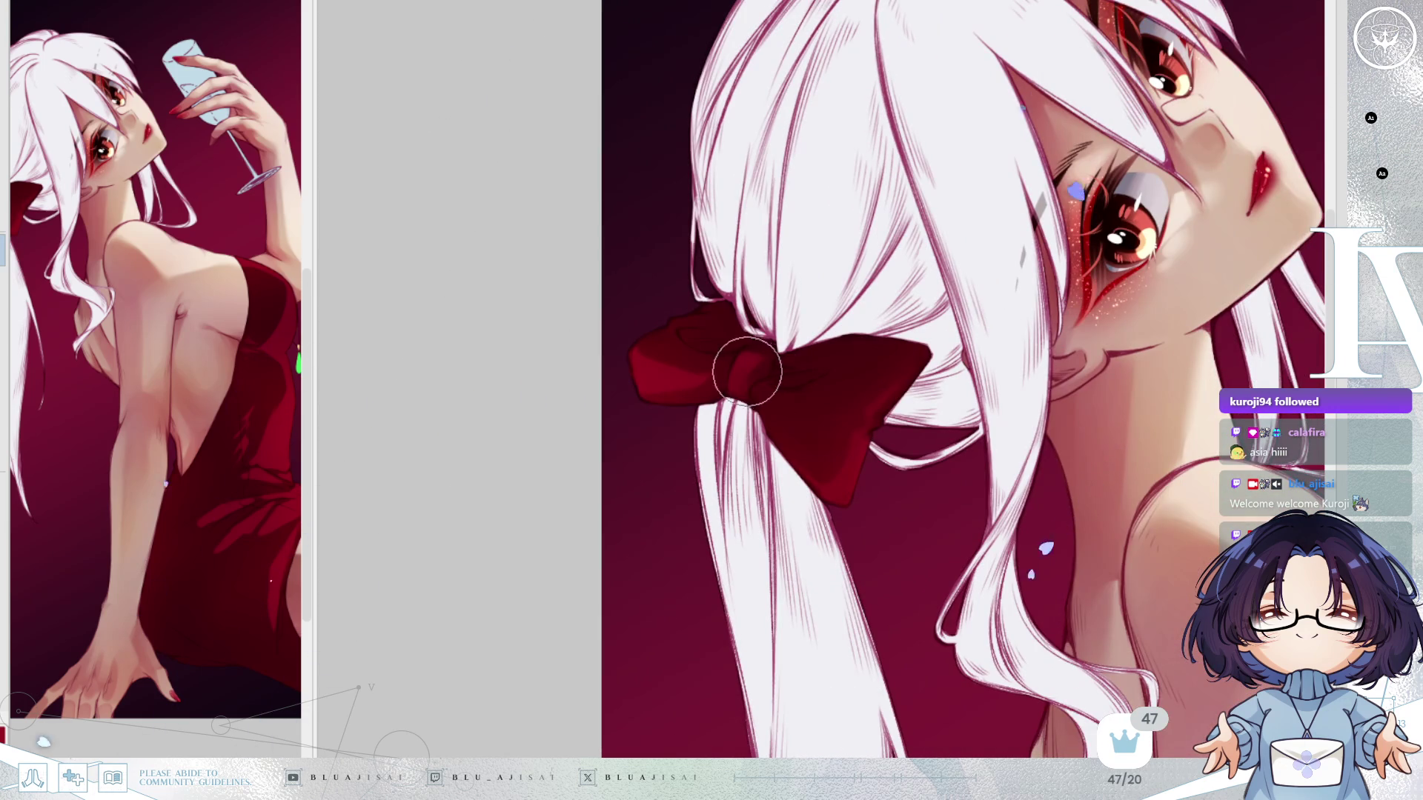
mouse_move(1208, 368)
mouse_down()
mouse_move(1201, 335)
mouse_move(1101, 276)
mouse_move(1048, 340)
mouse_up()
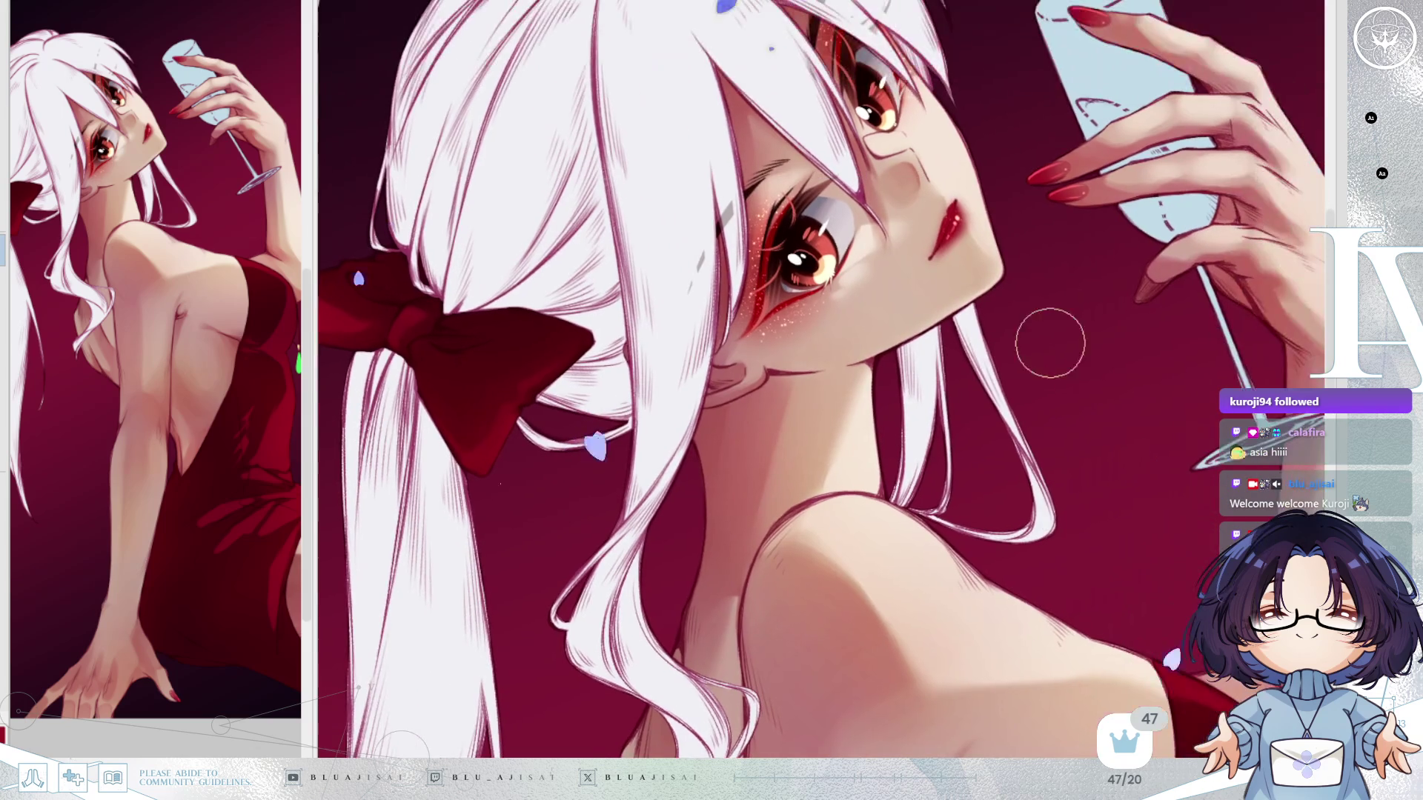
scroll(1117, 332, down, 5)
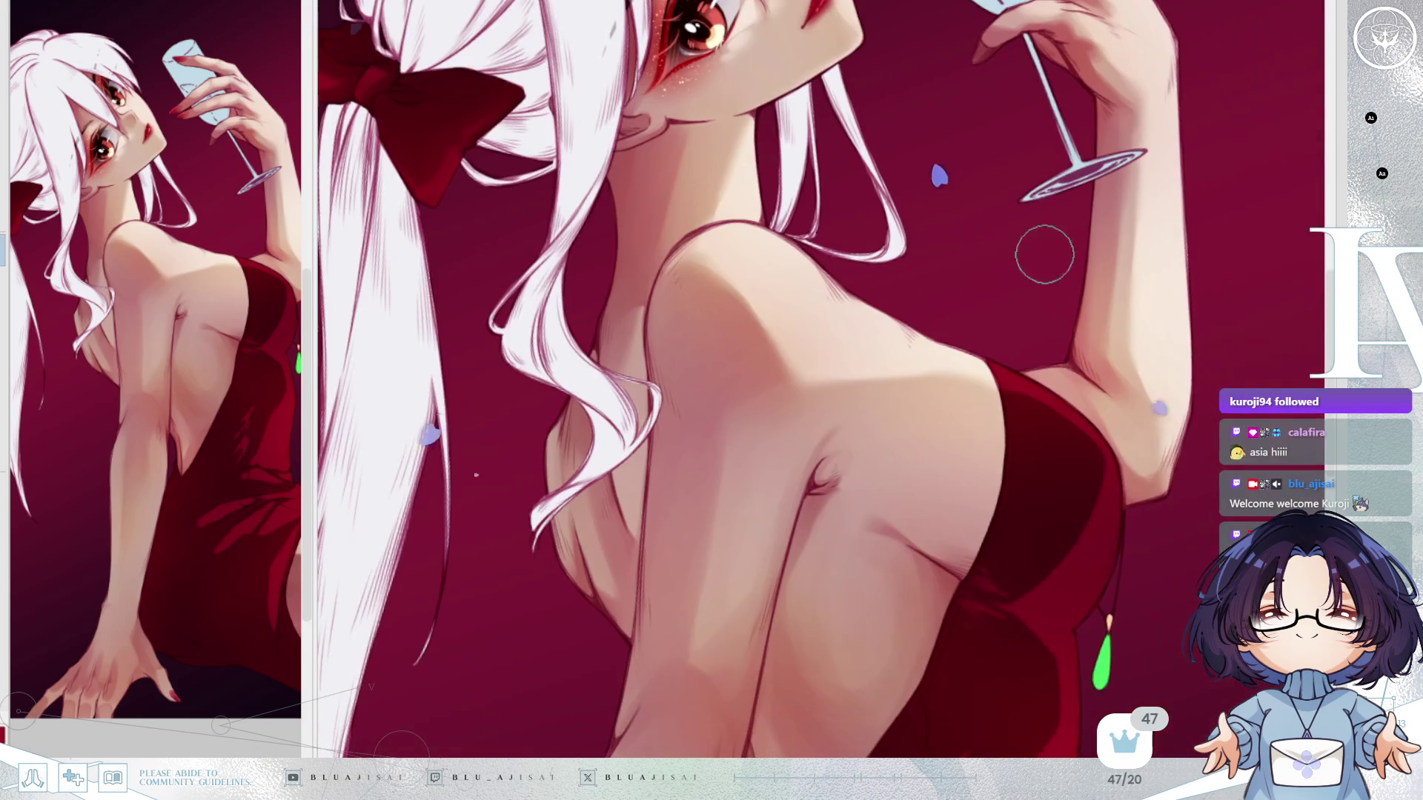
key(h)
scroll(753, 472, up, 3)
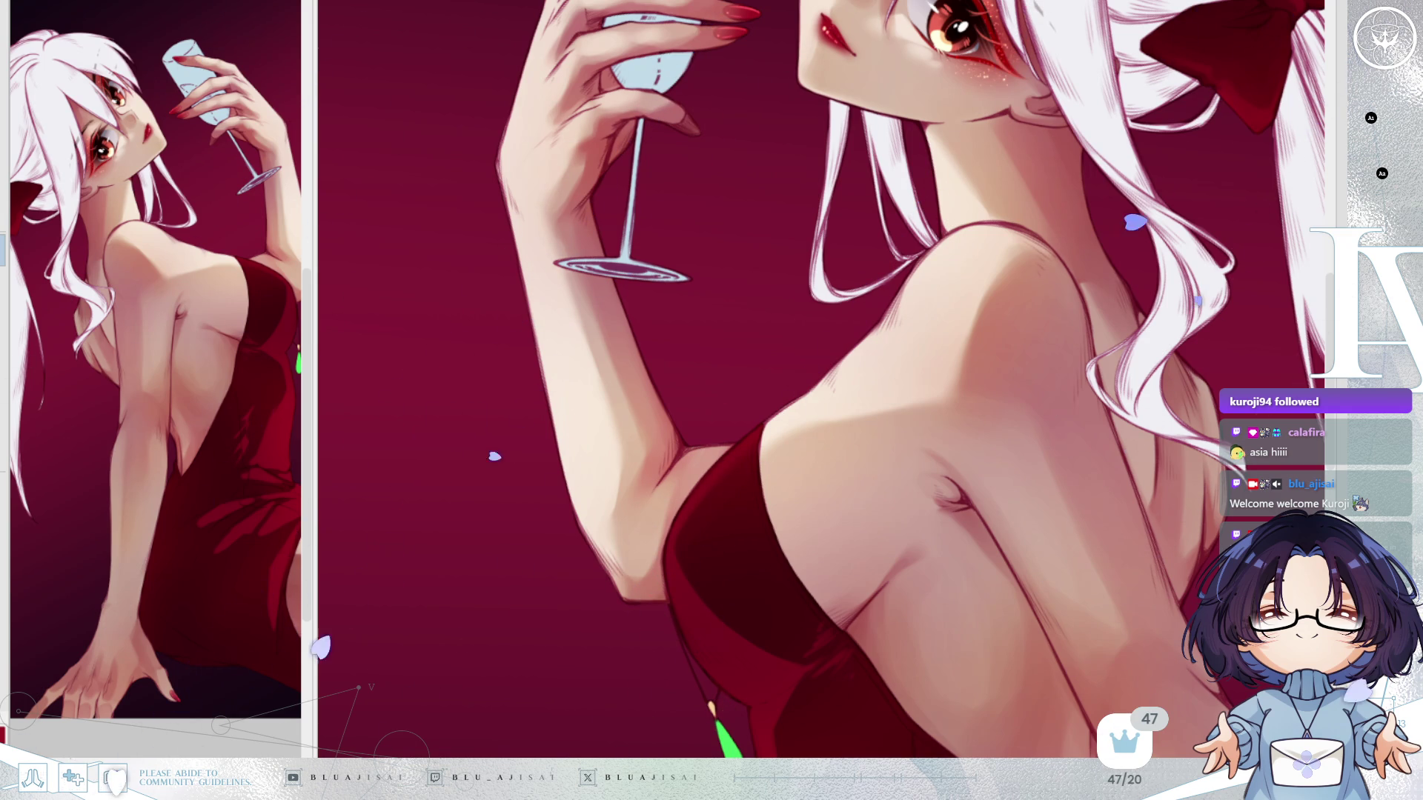
drag(997, 467, 1000, 459)
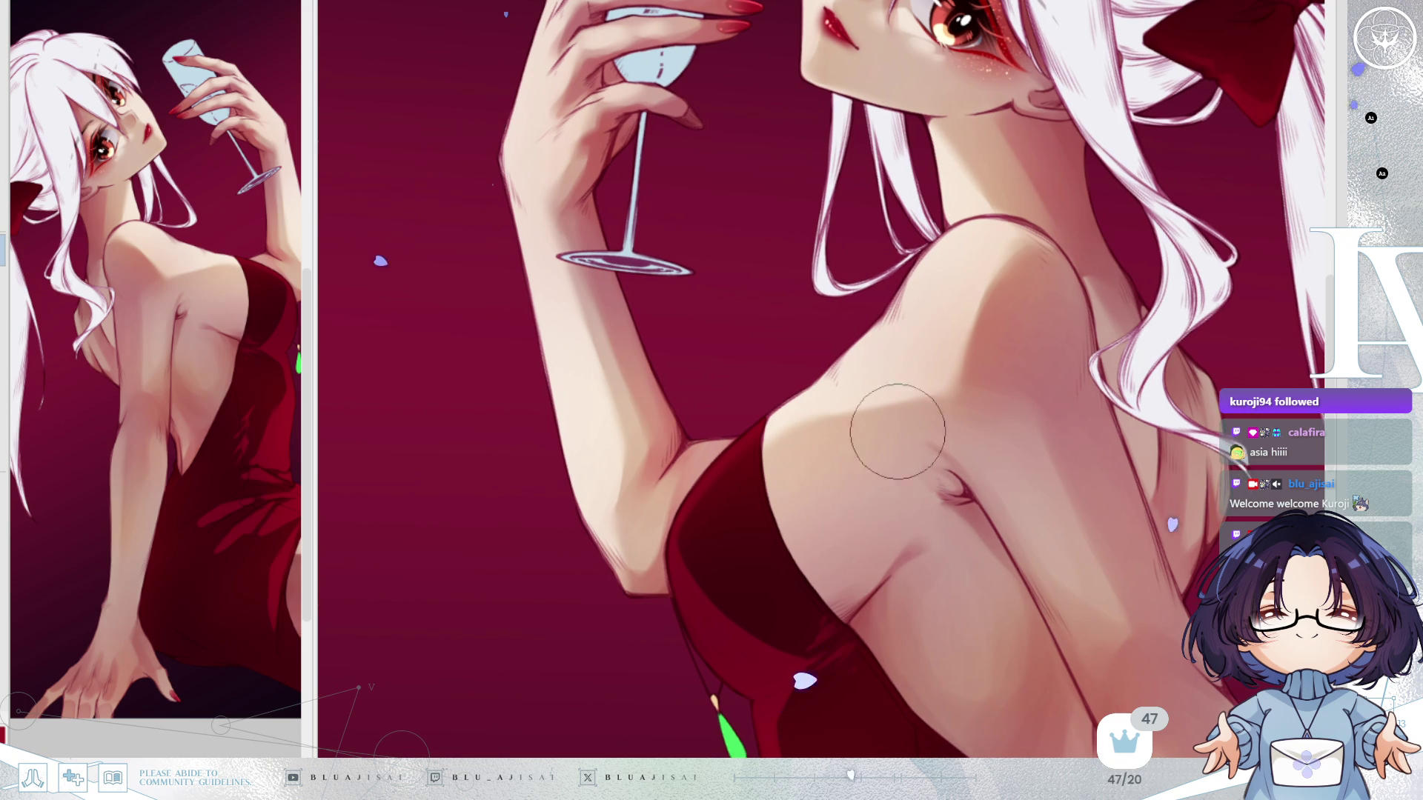